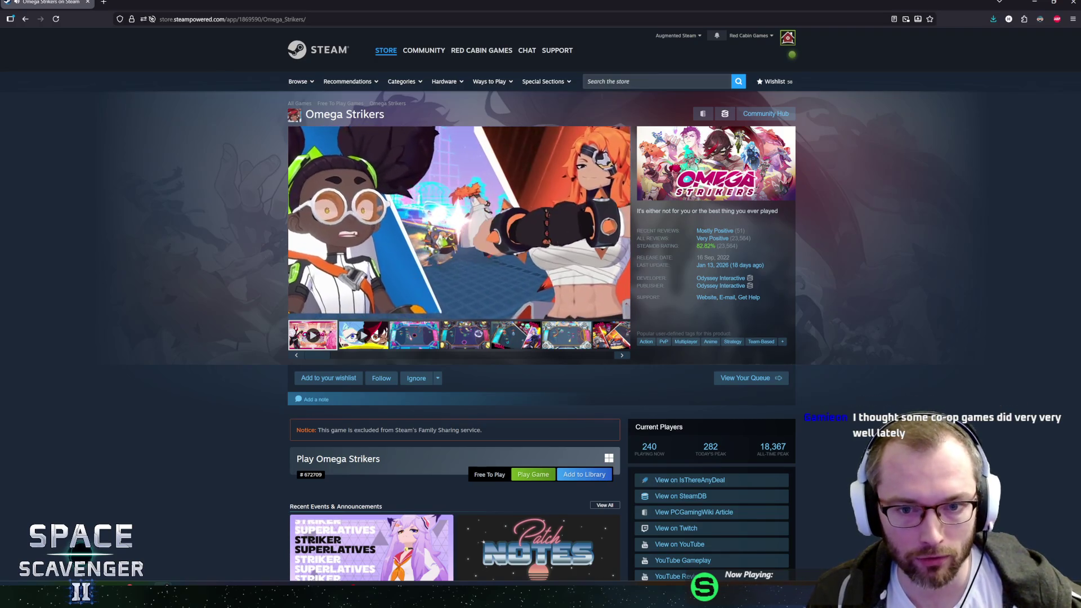
Skip the Omega Strikers trailer ahead to 1:13 and play the first trailer.
{"action": "mouse_move", "coordinate": [440, 299]}
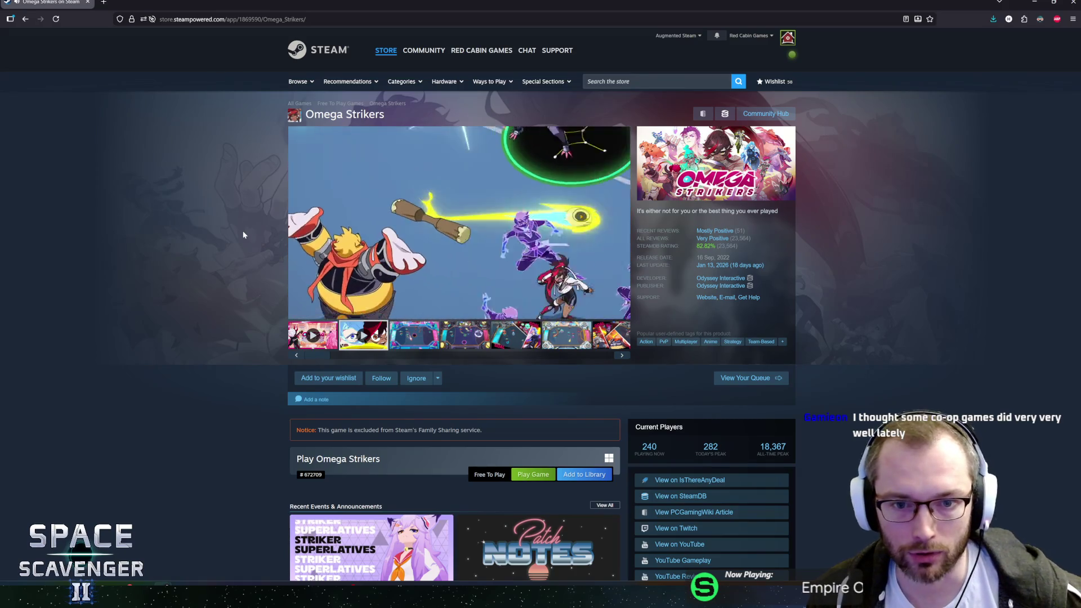
{"action": "left_click", "coordinate": [543, 304]}
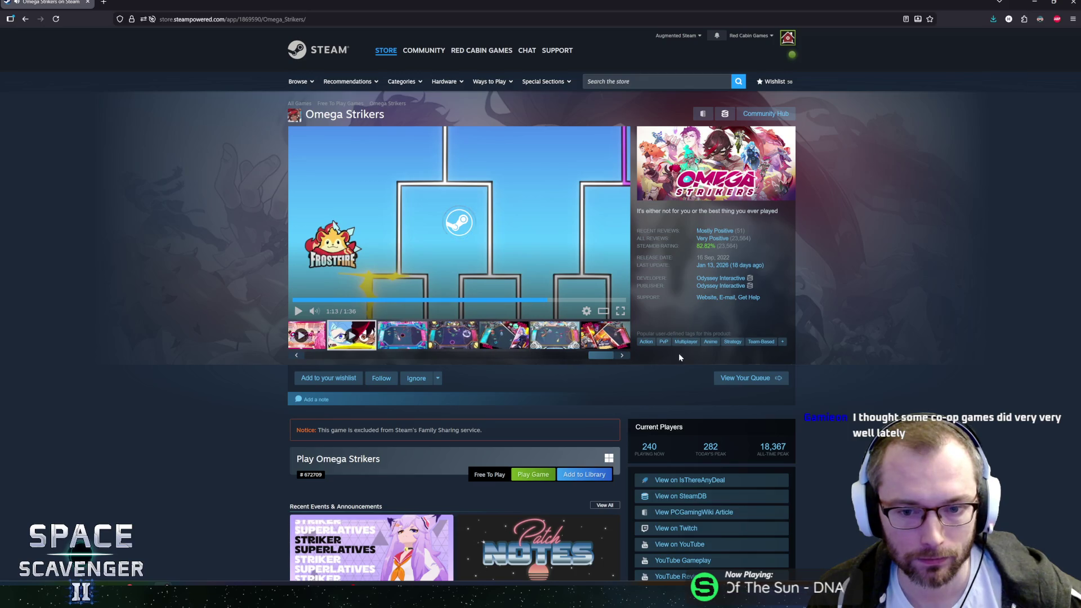
{"action": "scroll", "coordinate": [206, 235], "scroll_direction": "down", "scroll_amount": 5}
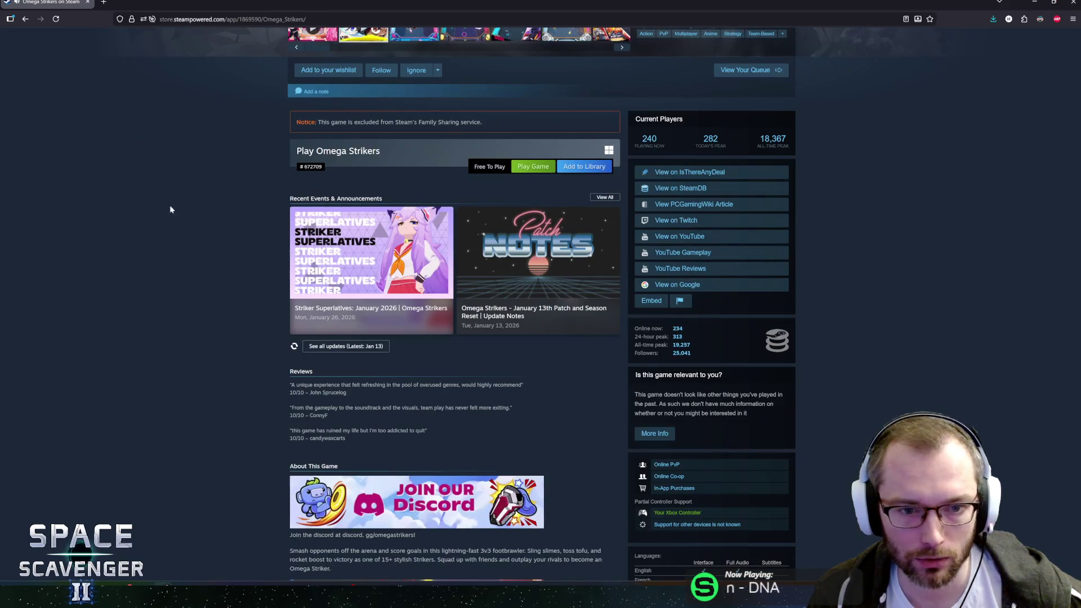
{"action": "scroll", "coordinate": [253, 225], "scroll_direction": "up", "scroll_amount": 5}
{"action": "mouse_move", "coordinate": [312, 319]}
{"action": "left_click", "coordinate": [316, 337]}
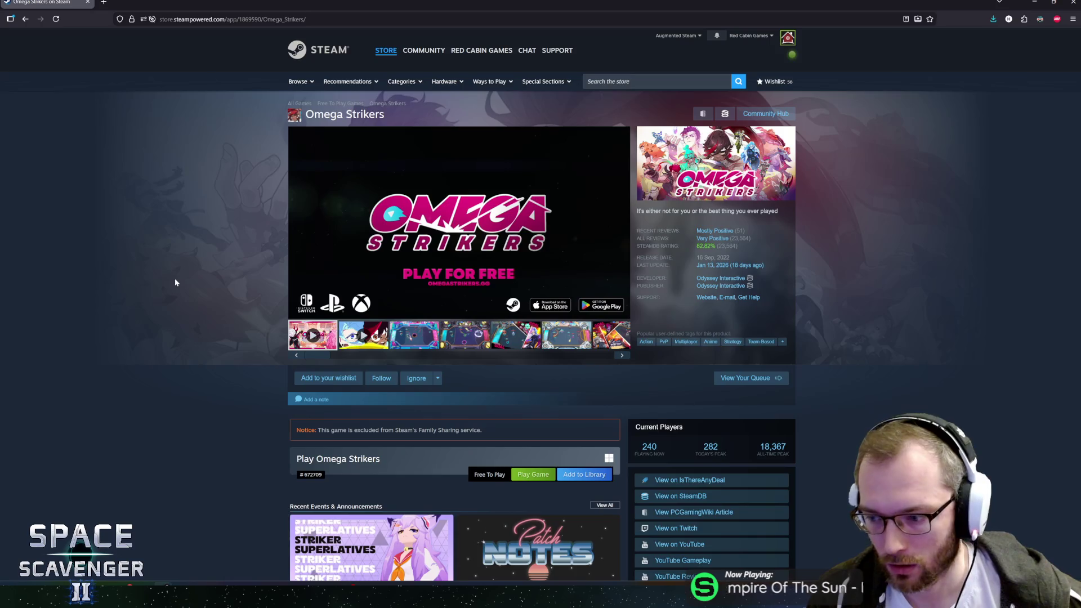
Browse the Omega Strikers store page, then restore Firefox from maximized so Unity shows behind it.
{"action": "scroll", "coordinate": [179, 271], "scroll_direction": "down", "scroll_amount": 10}
{"action": "scroll", "coordinate": [210, 272], "scroll_direction": "down", "scroll_amount": 5}
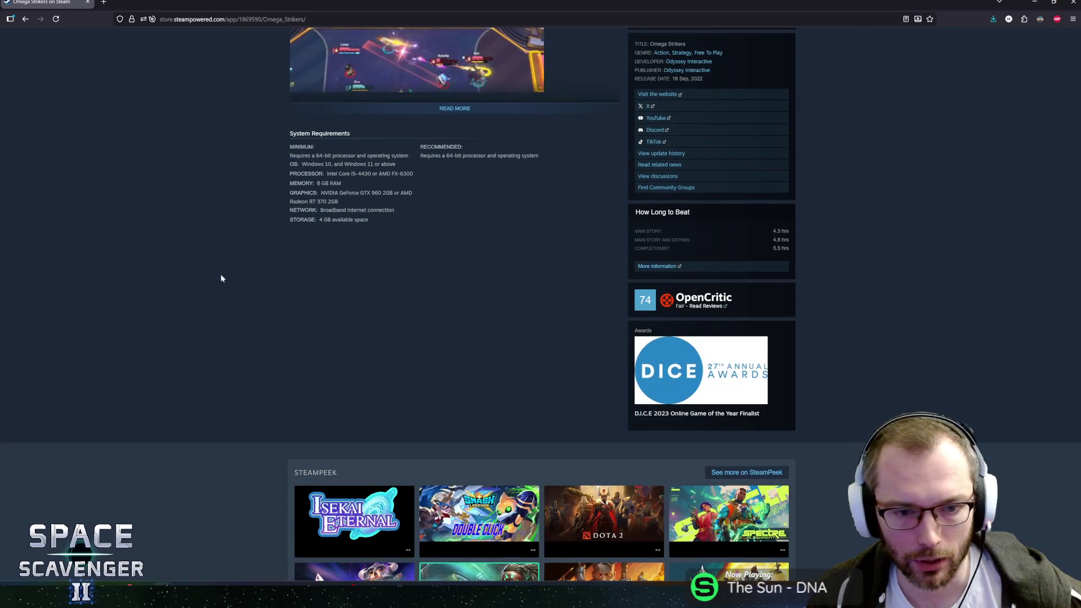
{"action": "scroll", "coordinate": [218, 259], "scroll_direction": "up", "scroll_amount": 7}
{"action": "middle_click", "coordinate": [180, 132]}
{"action": "scroll", "coordinate": [180, 133], "scroll_direction": "up", "scroll_amount": 15}
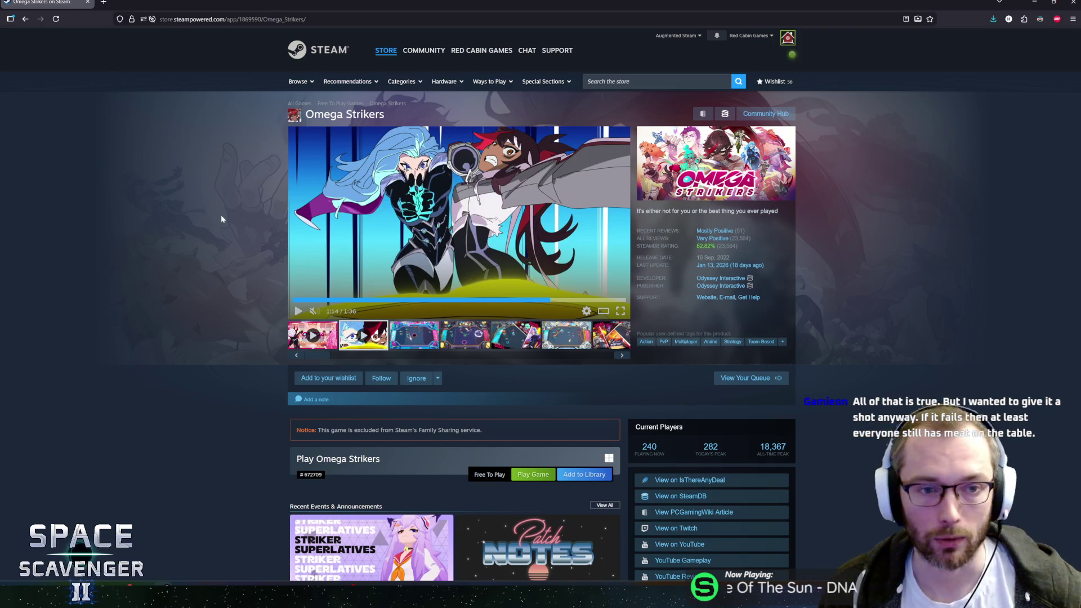
{"action": "scroll", "coordinate": [277, 137], "scroll_direction": "down", "scroll_amount": 1}
{"action": "scroll", "coordinate": [276, 133], "scroll_direction": "up", "scroll_amount": 1}
{"action": "scroll", "coordinate": [276, 134], "scroll_direction": "down", "scroll_amount": 1}
{"action": "scroll", "coordinate": [276, 133], "scroll_direction": "up", "scroll_amount": 1}
{"action": "scroll", "coordinate": [275, 135], "scroll_direction": "down", "scroll_amount": 5}
{"action": "scroll", "coordinate": [275, 137], "scroll_direction": "down", "scroll_amount": 5}
{"action": "scroll", "coordinate": [279, 146], "scroll_direction": "up", "scroll_amount": 1}
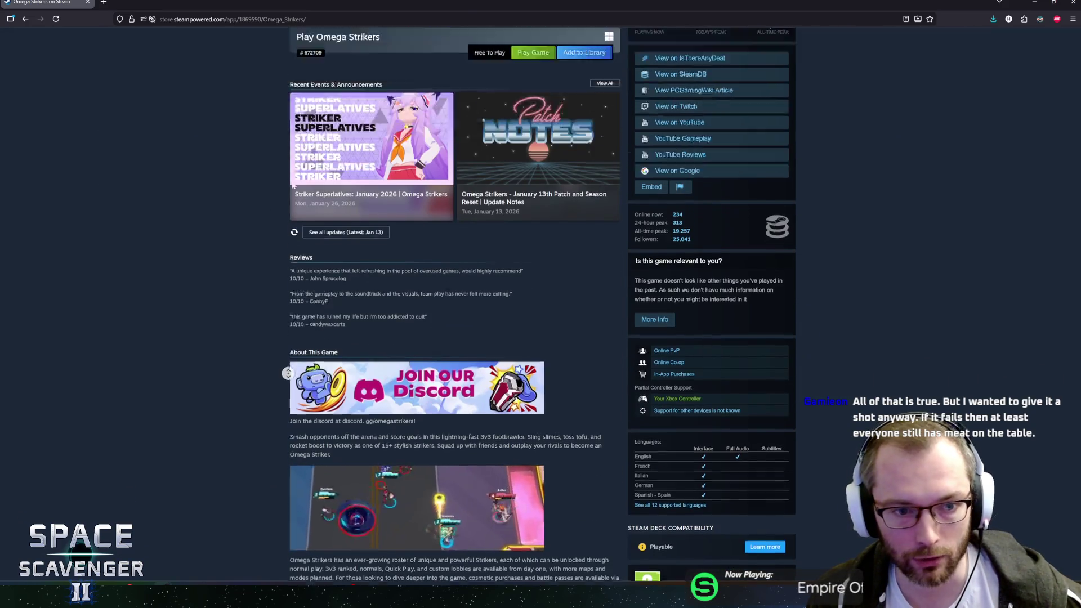
{"action": "scroll", "coordinate": [281, 155], "scroll_direction": "up", "scroll_amount": 10}
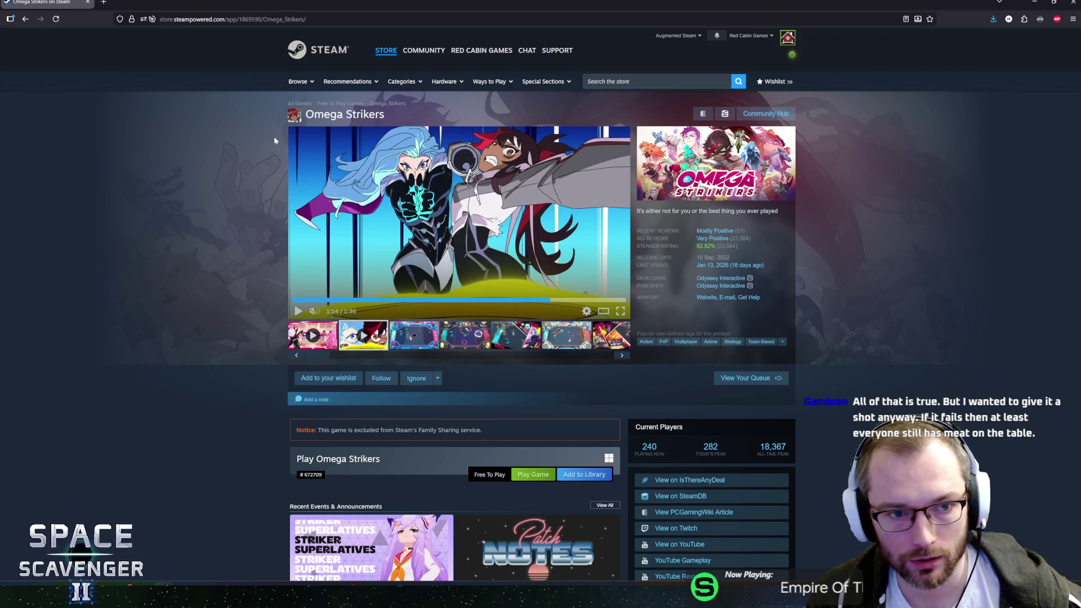
{"action": "scroll", "coordinate": [275, 137], "scroll_direction": "down", "scroll_amount": 1}
{"action": "scroll", "coordinate": [275, 137], "scroll_direction": "up", "scroll_amount": 1}
{"action": "scroll", "coordinate": [275, 137], "scroll_direction": "down", "scroll_amount": 1}
{"action": "scroll", "coordinate": [276, 137], "scroll_direction": "up", "scroll_amount": 1}
{"action": "scroll", "coordinate": [275, 137], "scroll_direction": "down", "scroll_amount": 1}
{"action": "scroll", "coordinate": [275, 141], "scroll_direction": "down", "scroll_amount": 1}
{"action": "scroll", "coordinate": [275, 141], "scroll_direction": "up", "scroll_amount": 1}
{"action": "scroll", "coordinate": [276, 141], "scroll_direction": "down", "scroll_amount": 5}
{"action": "scroll", "coordinate": [240, 214], "scroll_direction": "up", "scroll_amount": 5}
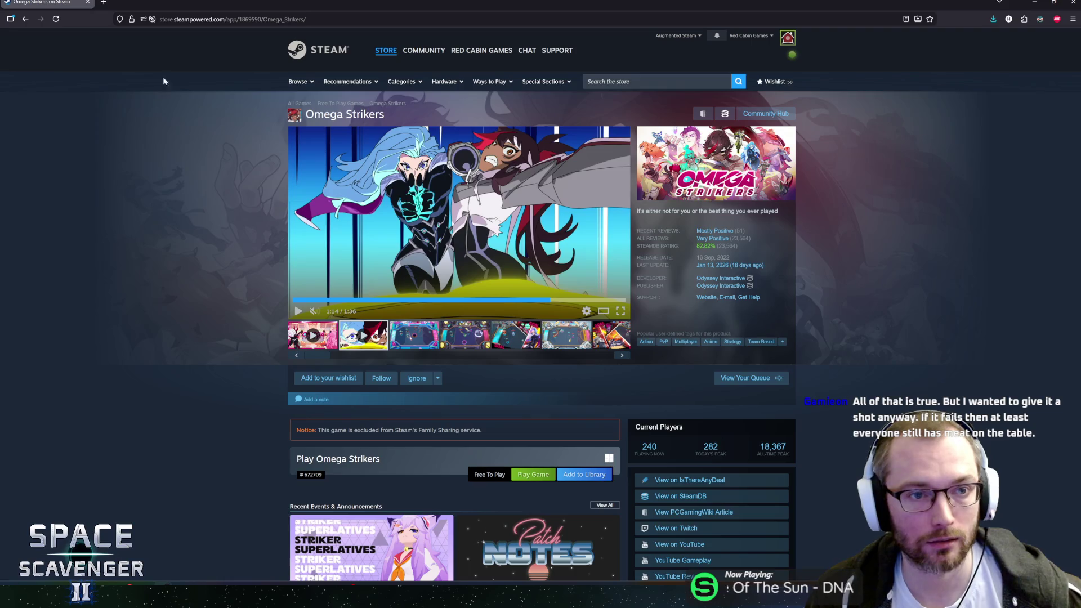
{"action": "left_click_drag", "start_coordinate": [289, 5], "coordinate": [289, 39]}
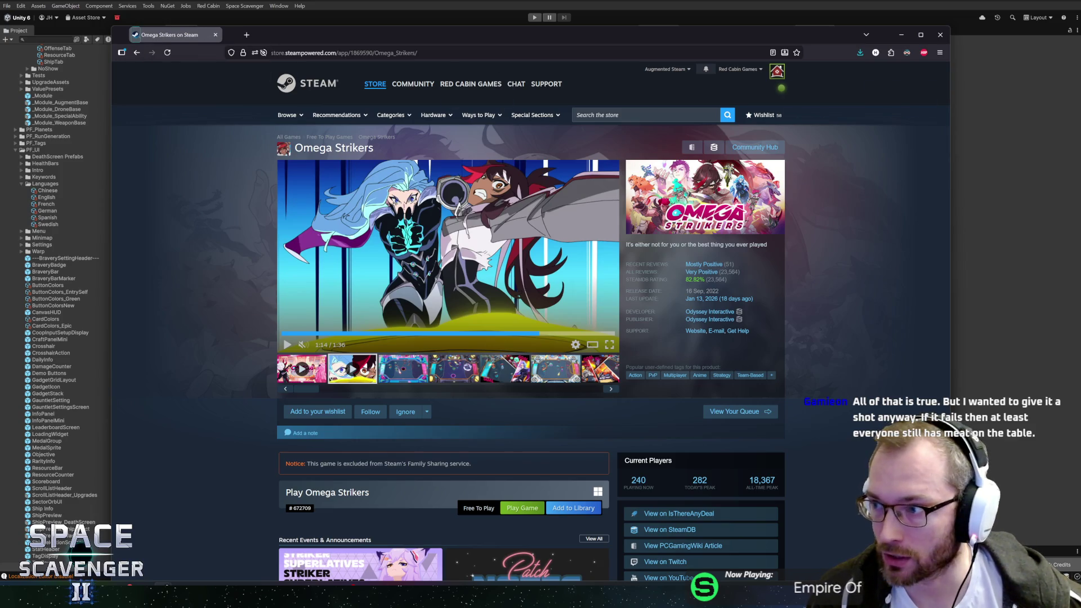
Switch from Firefox to the Unity editor, then on to GitHub Desktop's pending changes.
{"action": "key", "text": "alt+Tab"}
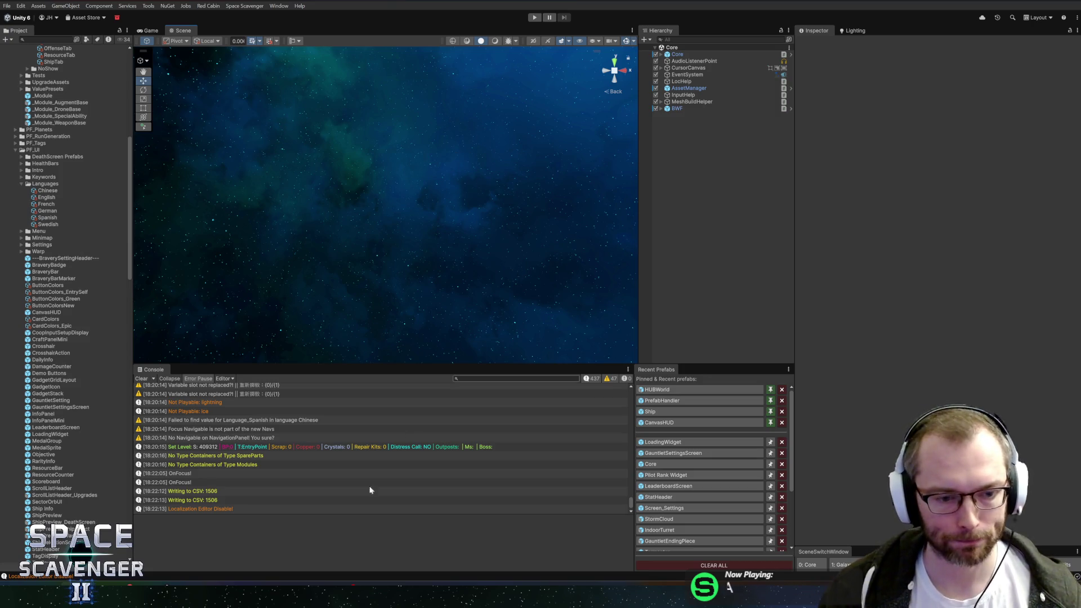
{"action": "key", "text": "alt+Tab"}
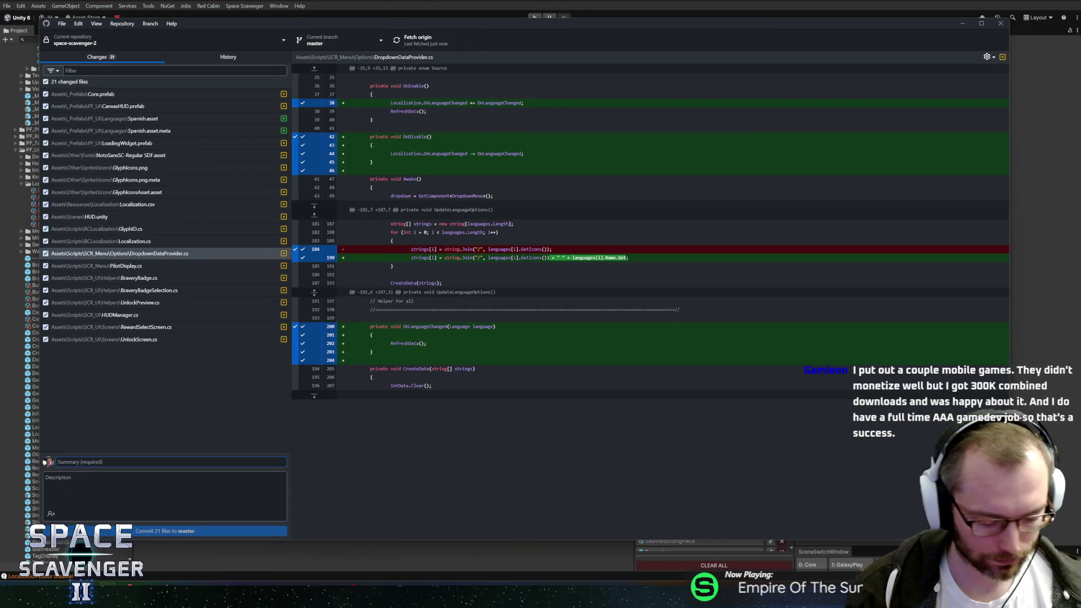
Reword the commit summary from 'Fixed some' to 'Added Spanish and'.
{"action": "type", "text": "Fixed some"}
{"action": "key", "text": "BackSpace"}
{"action": "key", "text": "BackSpace"}
{"action": "key", "text": "BackSpace"}
{"action": "type", "text": "Added Spanish and"}
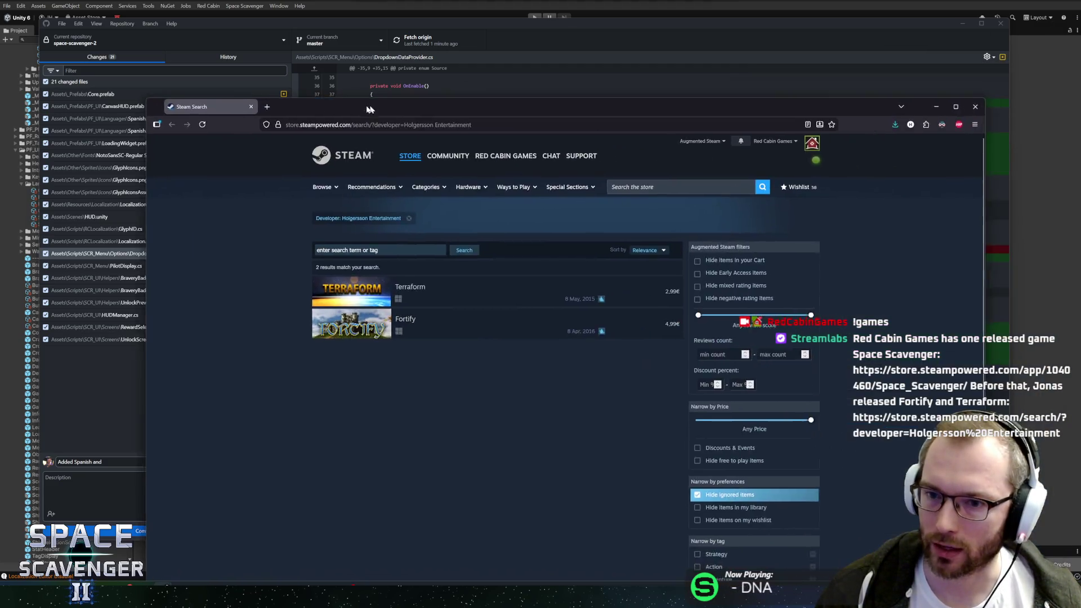
Open Terraform's store page from the developer results and browse to its fifth screenshot.
{"action": "left_click_drag", "start_coordinate": [360, 120], "coordinate": [304, 79]}
{"action": "left_click", "coordinate": [363, 257]}
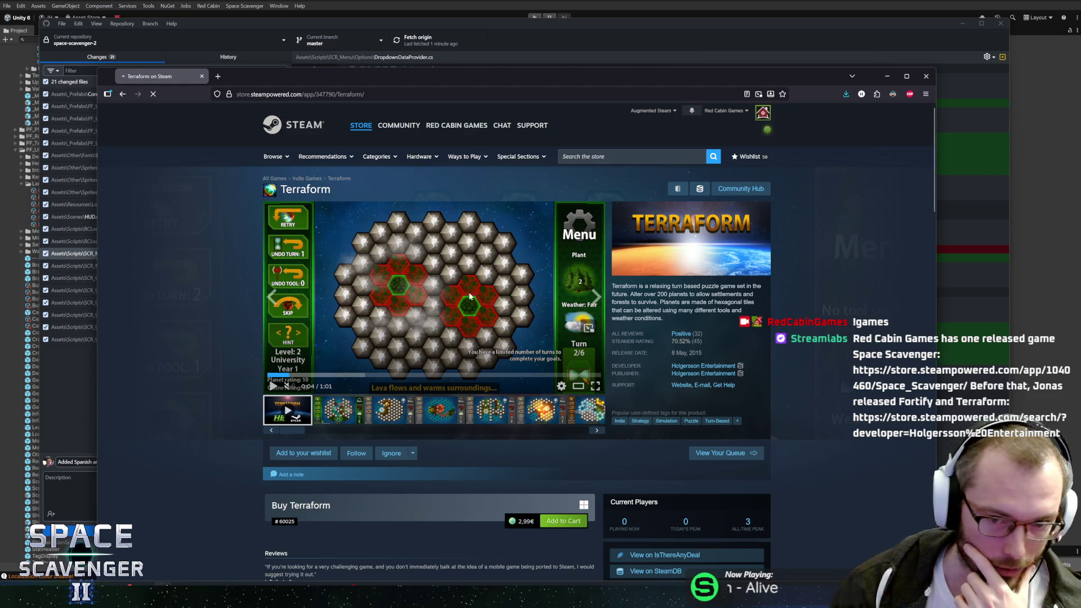
{"action": "left_click", "coordinate": [594, 299]}
{"action": "left_click", "coordinate": [594, 299]}
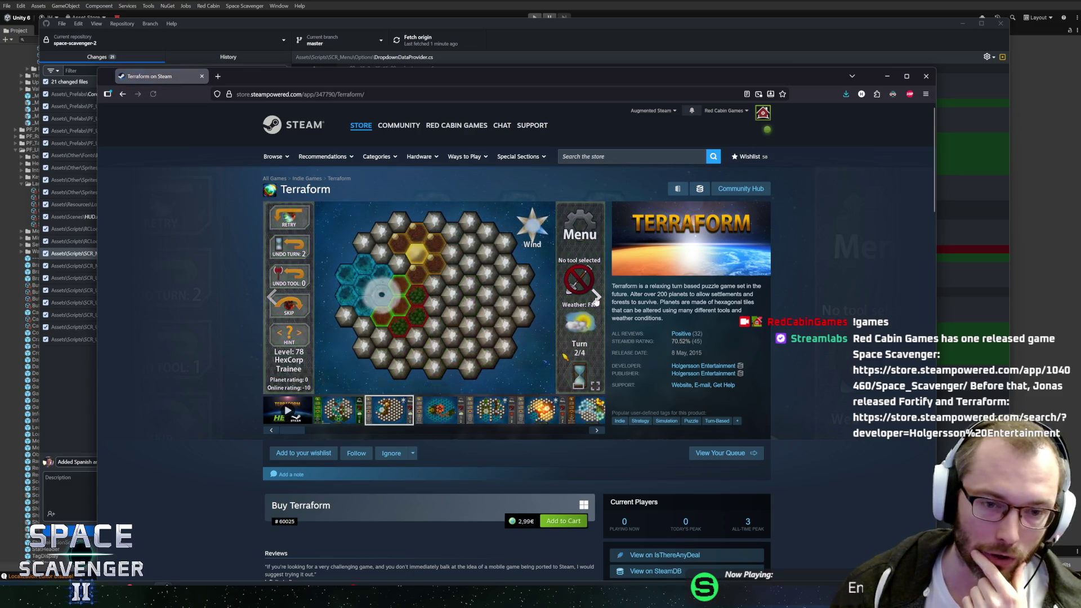
{"action": "left_click", "coordinate": [595, 299]}
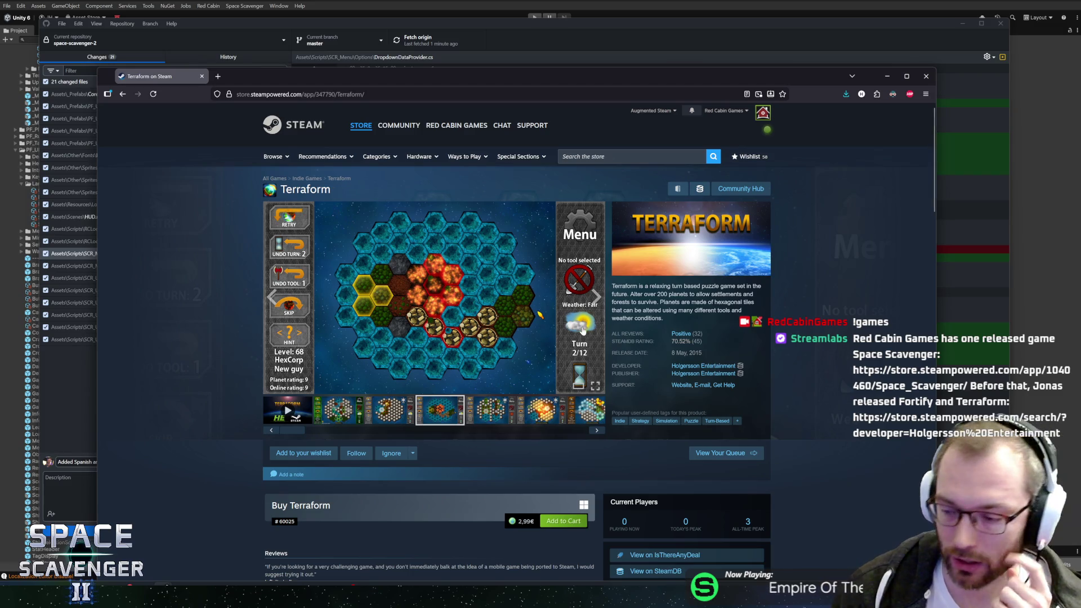
{"action": "left_click", "coordinate": [599, 300]}
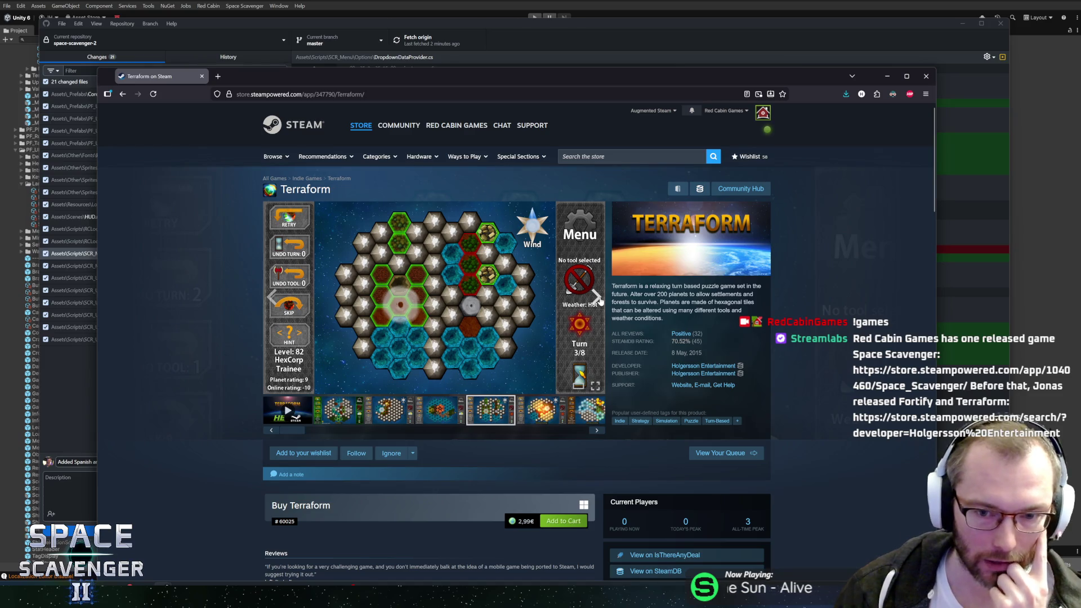
{"action": "mouse_move", "coordinate": [626, 286]}
{"action": "left_mouse_down"}
{"action": "mouse_move", "coordinate": [732, 311]}
{"action": "mouse_move", "coordinate": [647, 319]}
{"action": "mouse_move", "coordinate": [676, 304]}
{"action": "mouse_move", "coordinate": [624, 284]}
{"action": "mouse_move", "coordinate": [654, 319]}
{"action": "left_mouse_up"}
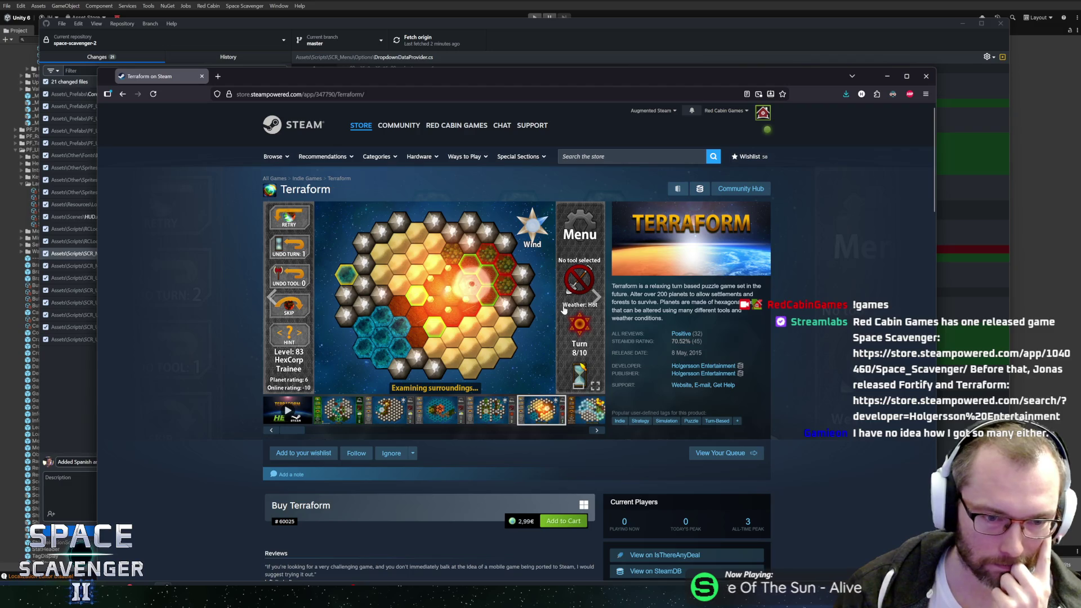
View a Terraform screenshot enlarged, then step forward one and back three screenshots.
{"action": "left_click", "coordinate": [585, 304]}
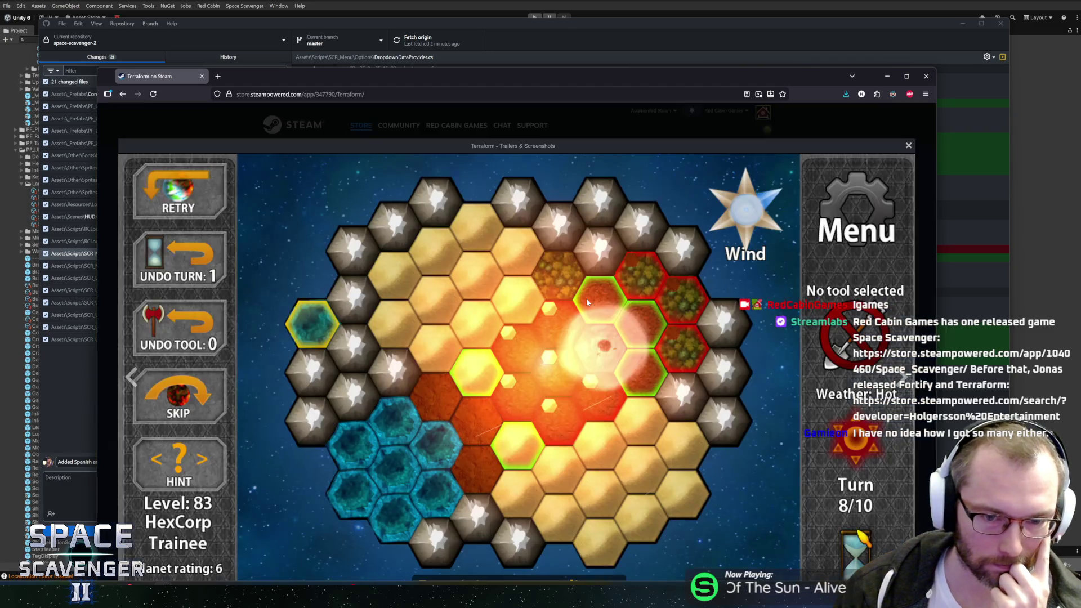
{"action": "left_click", "coordinate": [909, 145]}
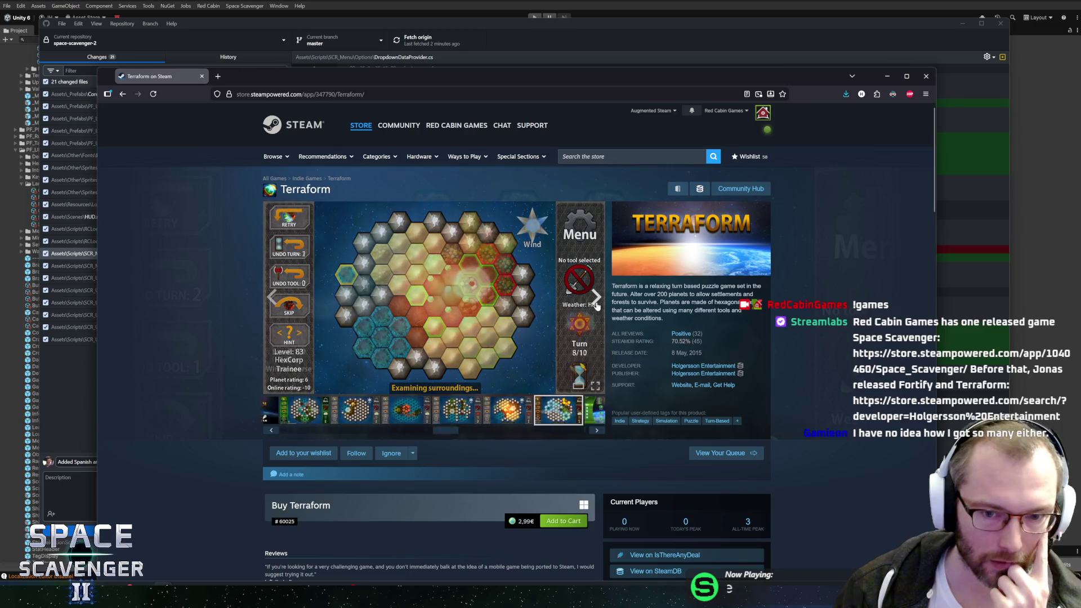
{"action": "left_click", "coordinate": [596, 300]}
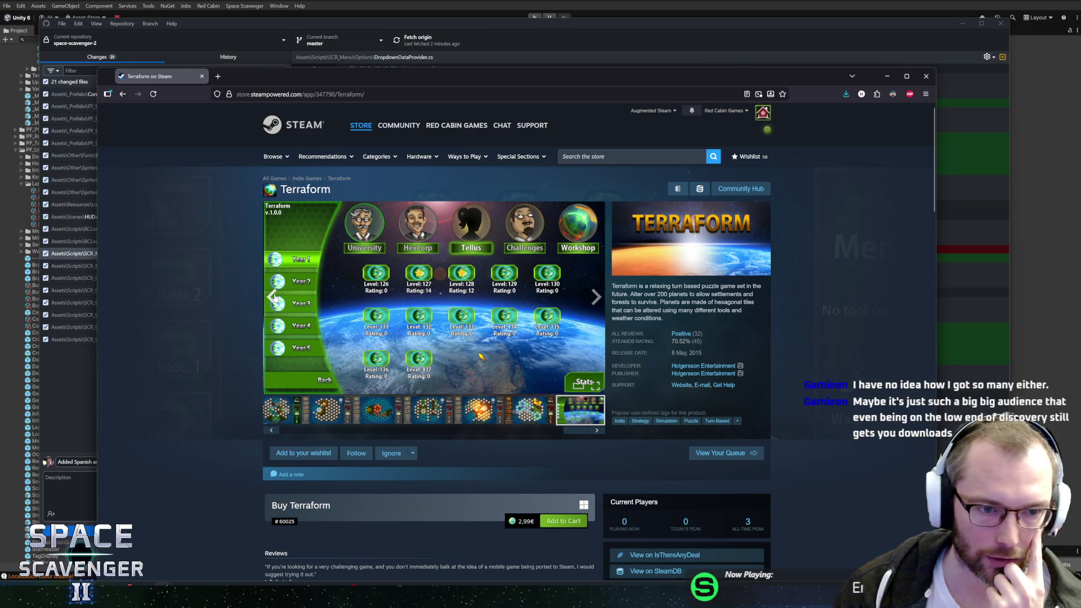
{"action": "left_click", "coordinate": [275, 297]}
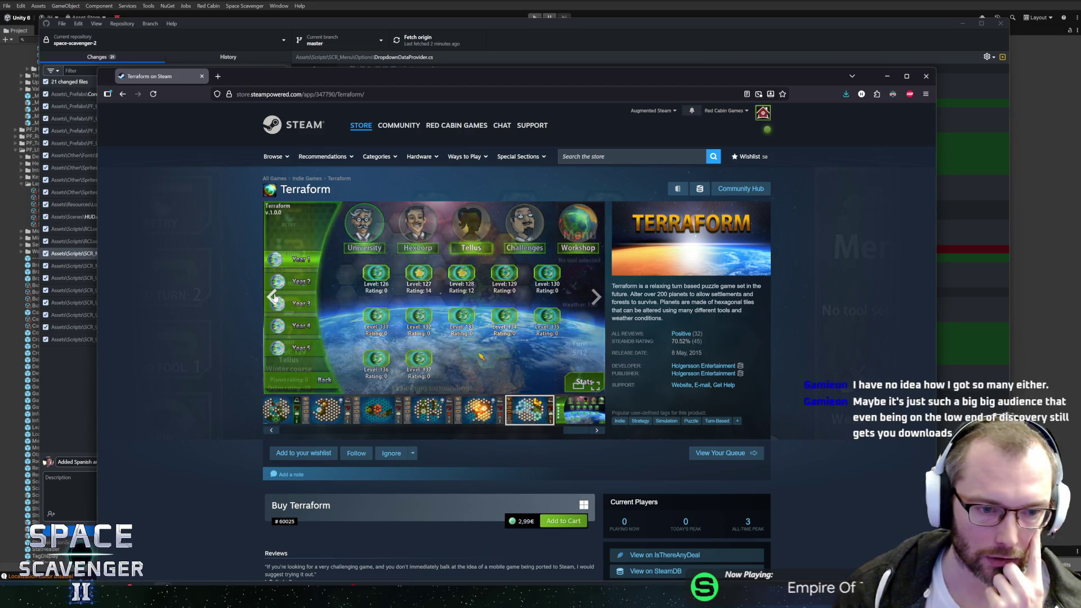
{"action": "left_click", "coordinate": [275, 296]}
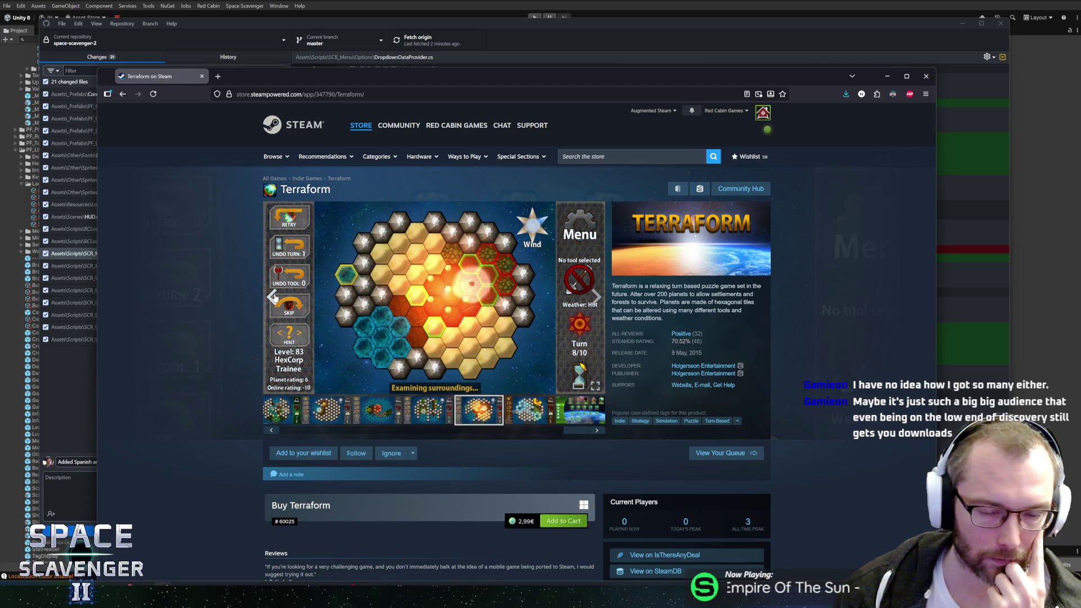
{"action": "left_click", "coordinate": [274, 297]}
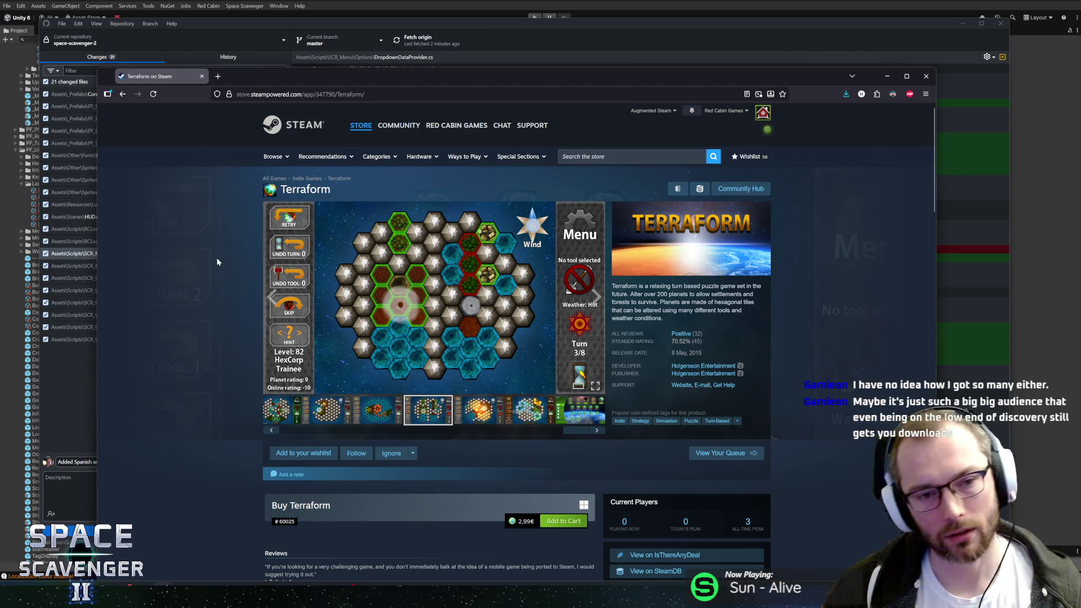
Reposition the Firefox window and then close it.
{"action": "left_click_drag", "start_coordinate": [316, 76], "coordinate": [335, 35]}
{"action": "mouse_move", "coordinate": [794, 41]}
{"action": "left_mouse_down"}
{"action": "mouse_move", "coordinate": [793, 130]}
{"action": "mouse_move", "coordinate": [790, 87]}
{"action": "mouse_move", "coordinate": [815, 58]}
{"action": "left_mouse_up"}
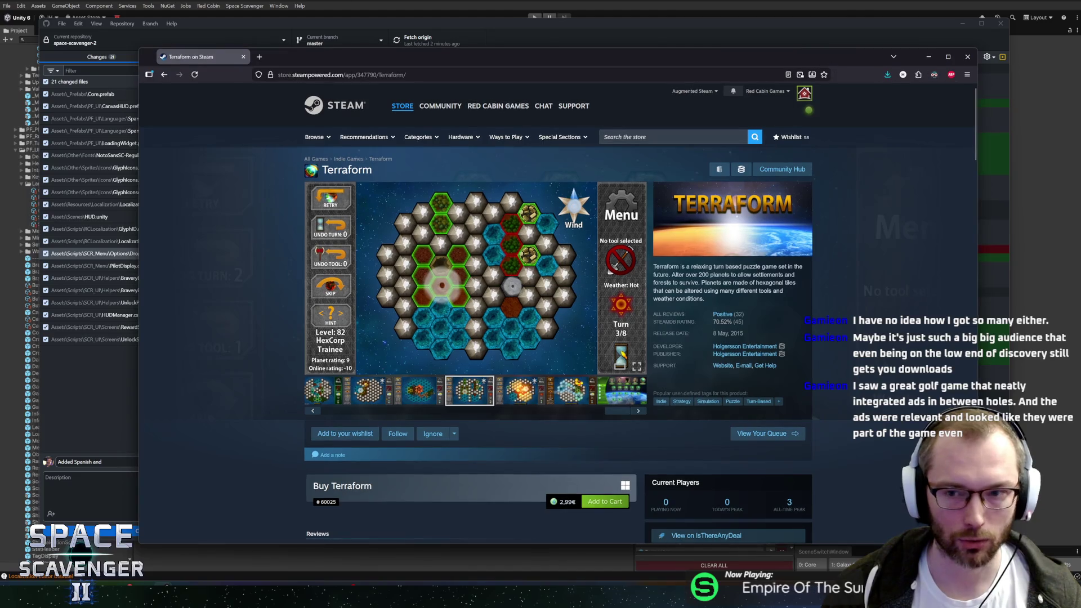
{"action": "left_click", "coordinate": [969, 57]}
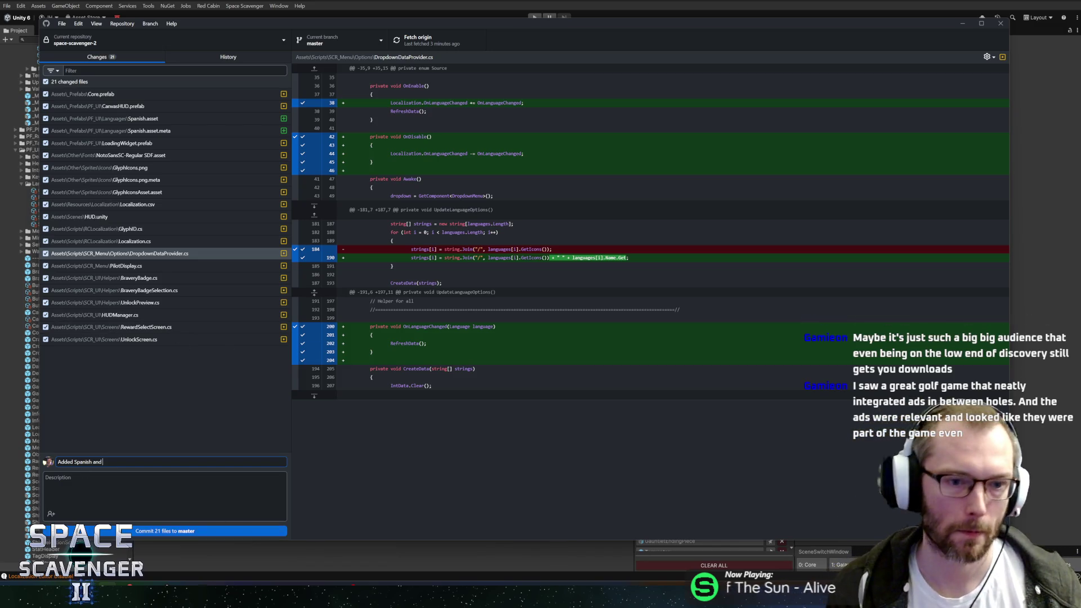
Commit the 21 files to master as 'Added Spanish and fixed some non-translated strings' and push.
{"action": "type", "text": "fixed some ms"}
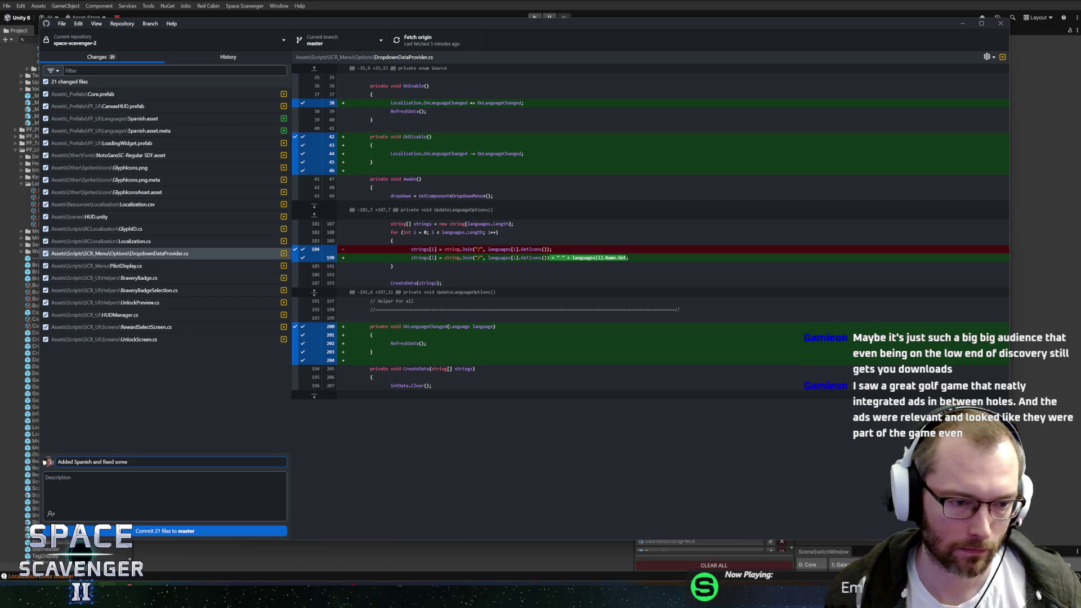
{"action": "type", "text": "non-lo"}
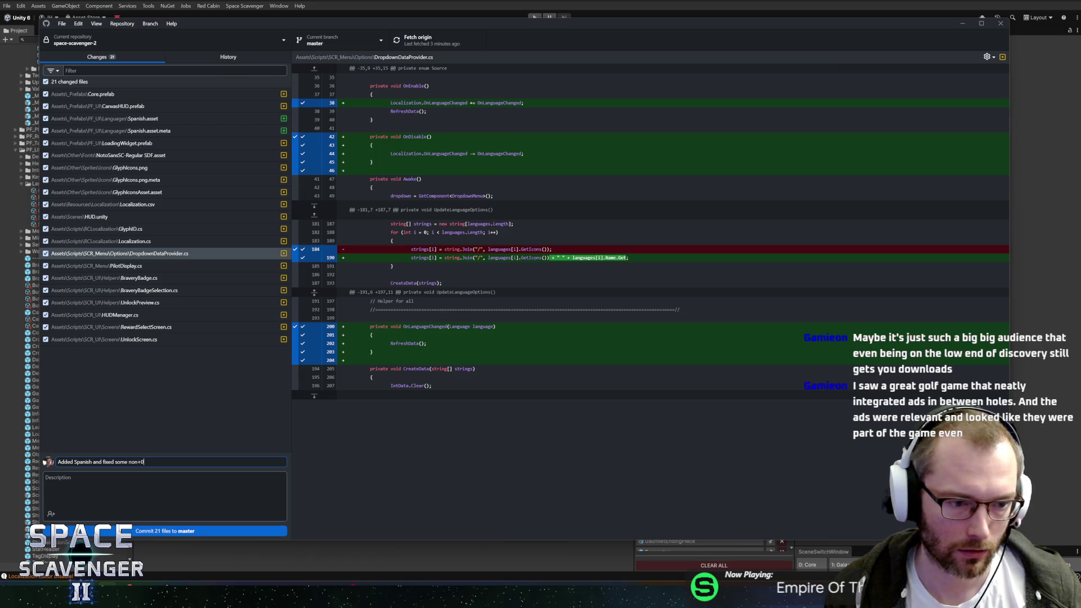
{"action": "key", "text": "BackSpace"}
{"action": "key", "text": "BackSpace"}
{"action": "type", "text": "translated st"}
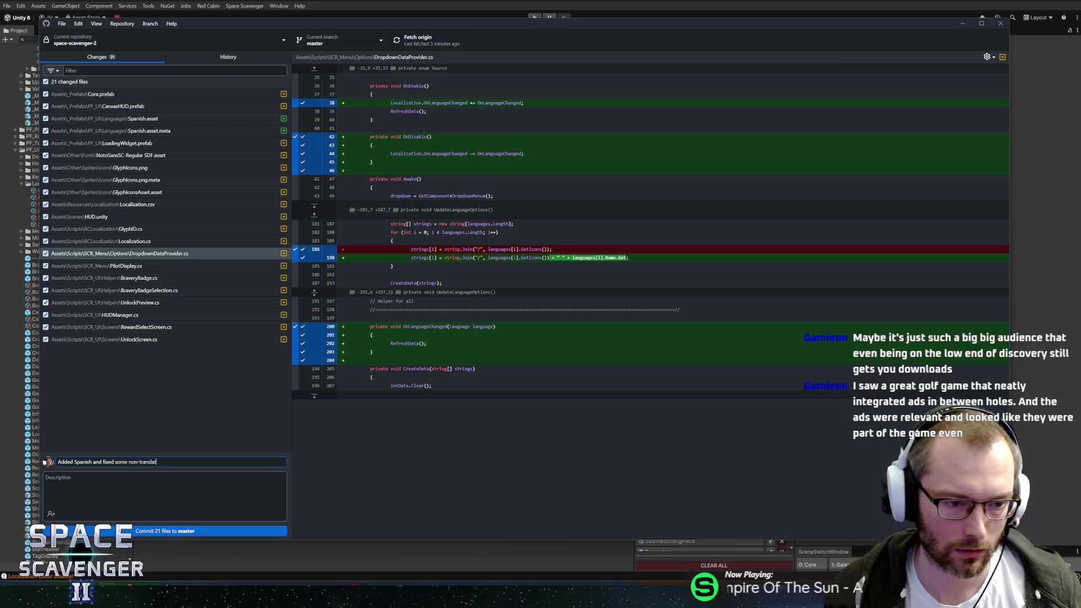
{"action": "type", "text": "rings"}
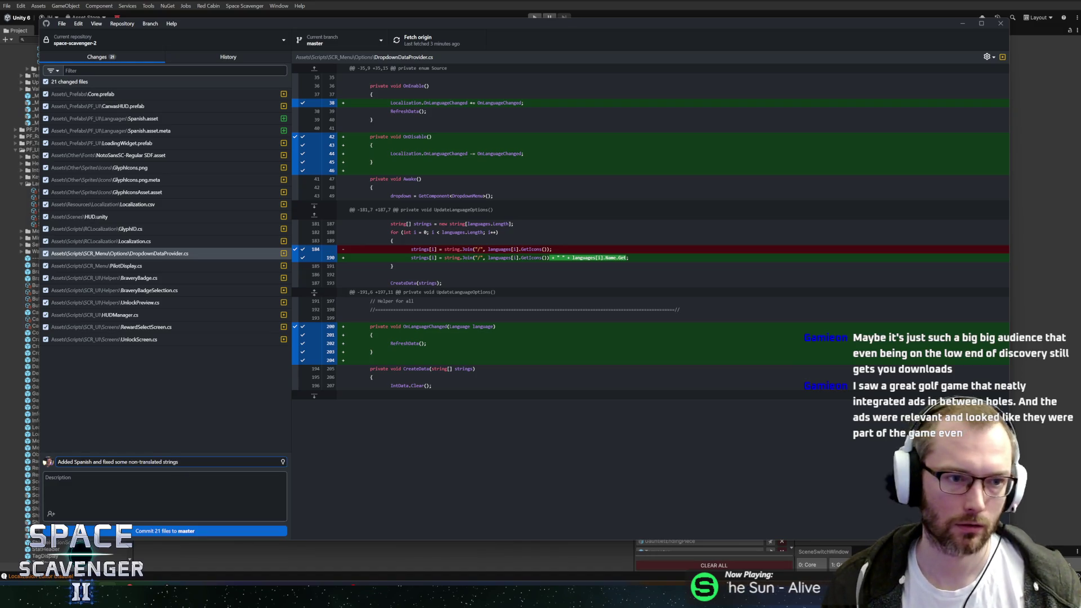
{"action": "left_click", "coordinate": [214, 532]}
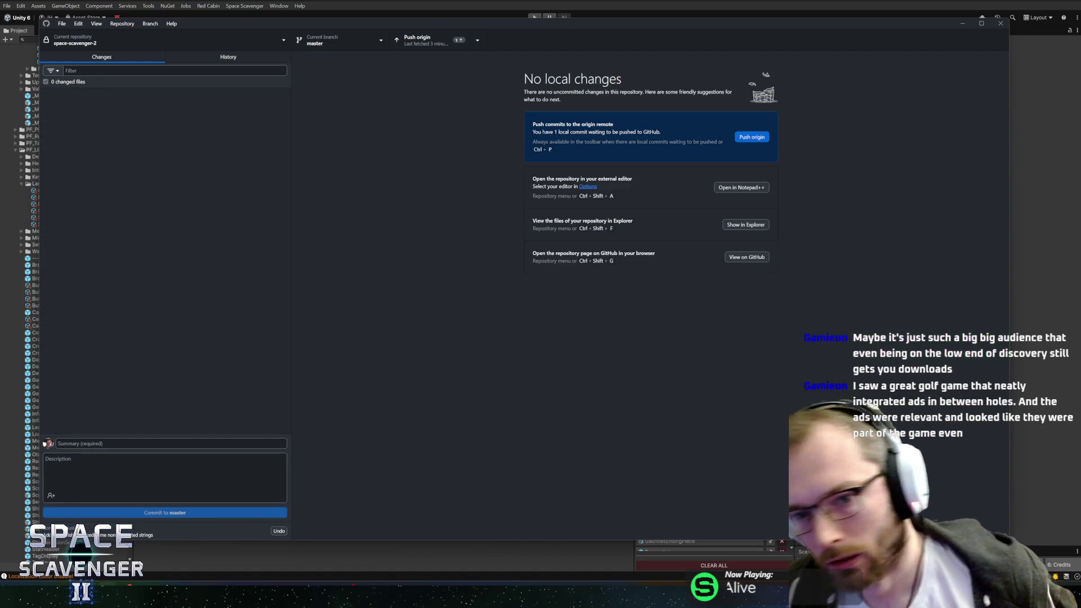
{"action": "left_click", "coordinate": [448, 41]}
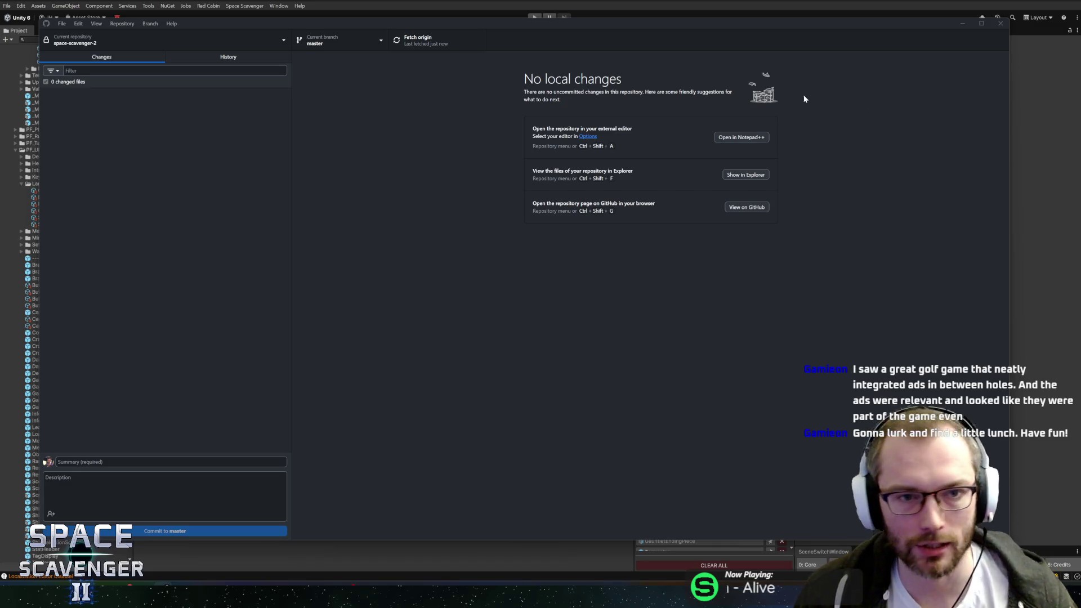
Minimize GitHub Desktop now that space-scavenger-2 shows 0 changed files.
{"action": "left_click", "coordinate": [963, 25]}
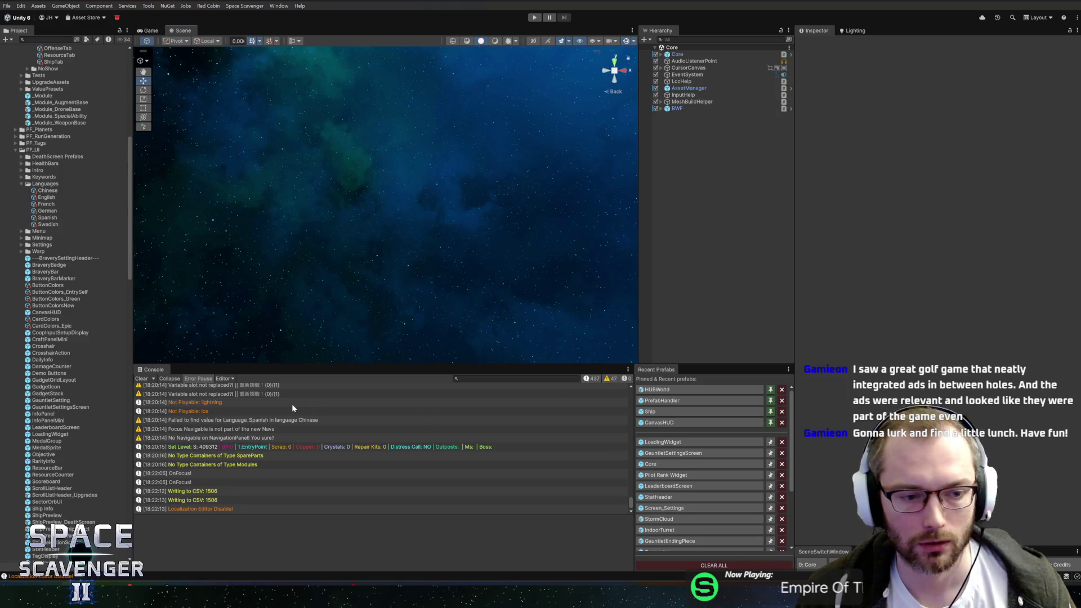
Widen Unity's Project panel slightly and bring up the Localization spreadsheet in Firefox.
{"action": "left_click_drag", "start_coordinate": [132, 311], "coordinate": [145, 311]}
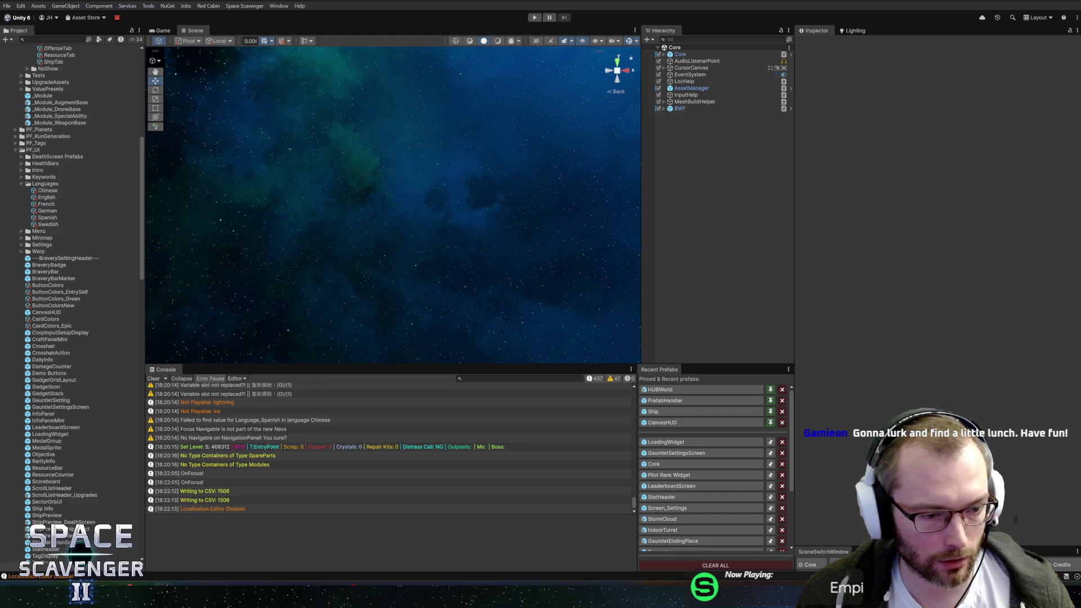
{"action": "mouse_move", "coordinate": [197, 597]}
{"action": "left_click", "coordinate": [197, 550]}
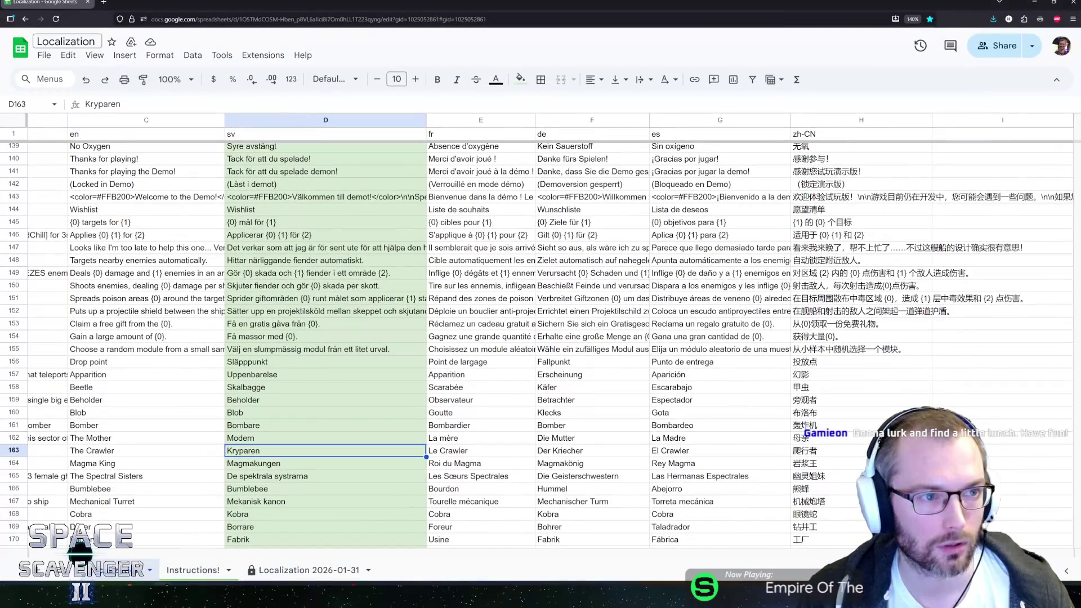
Reopen the Localization sheet under the other Google account and go to Google Drive.
{"action": "left_click", "coordinate": [1062, 46]}
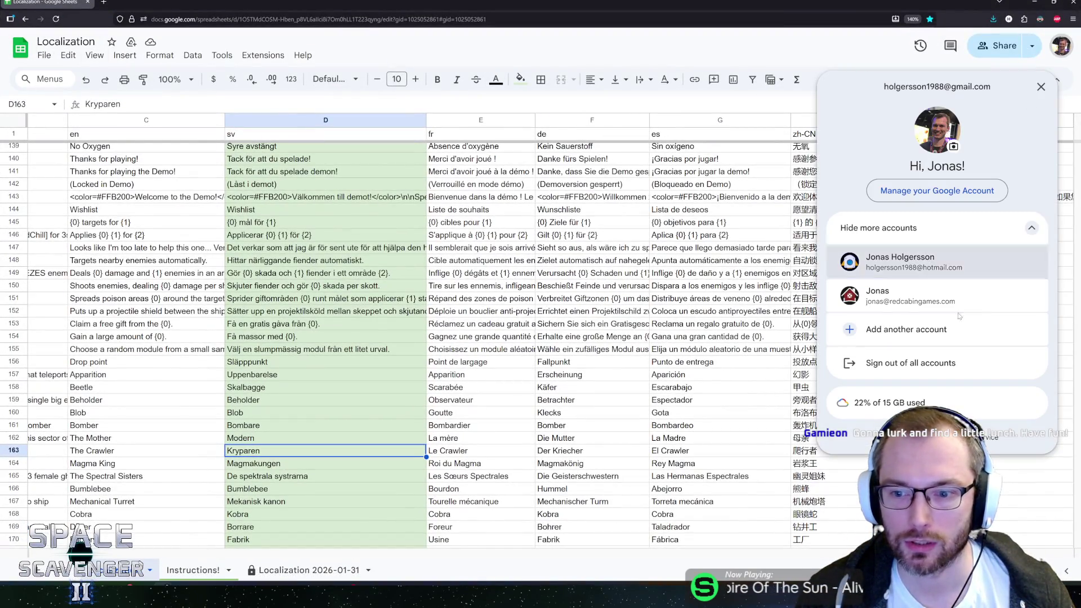
{"action": "left_click", "coordinate": [945, 298]}
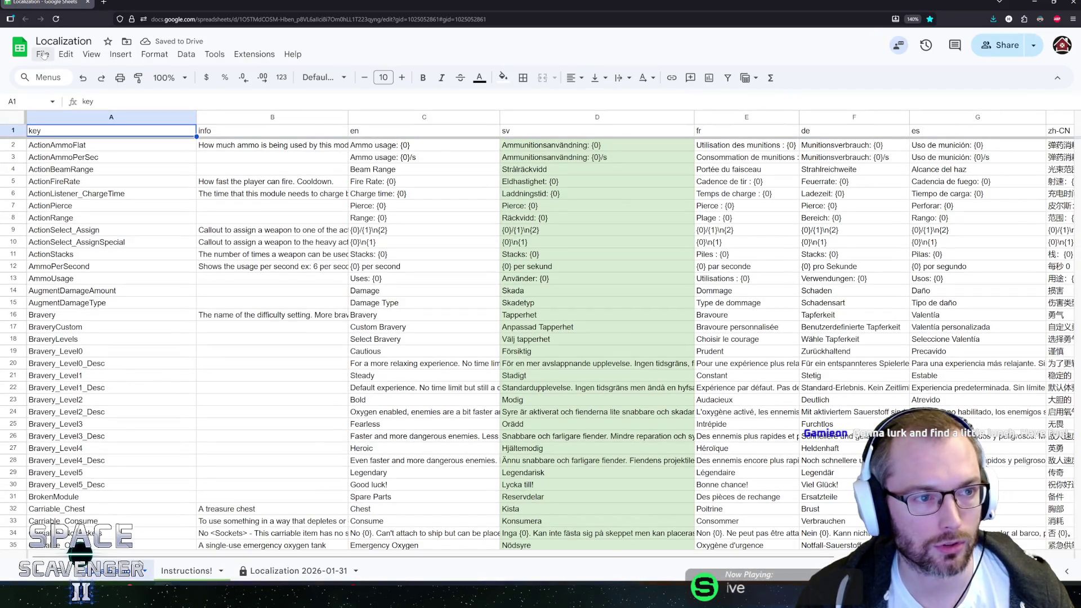
{"action": "left_click", "coordinate": [20, 48]}
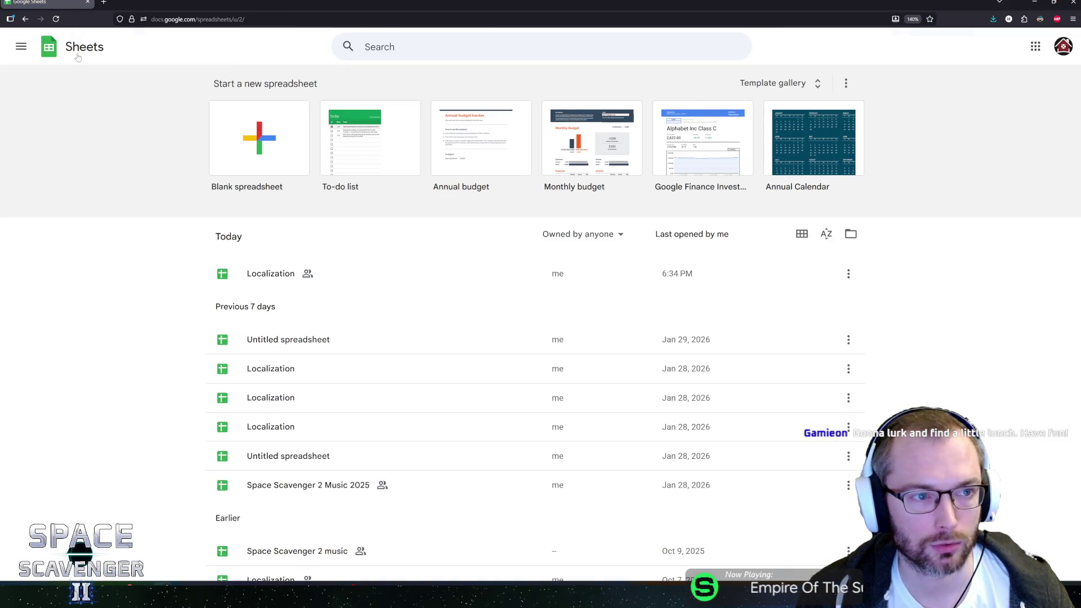
{"action": "left_click", "coordinate": [20, 46]}
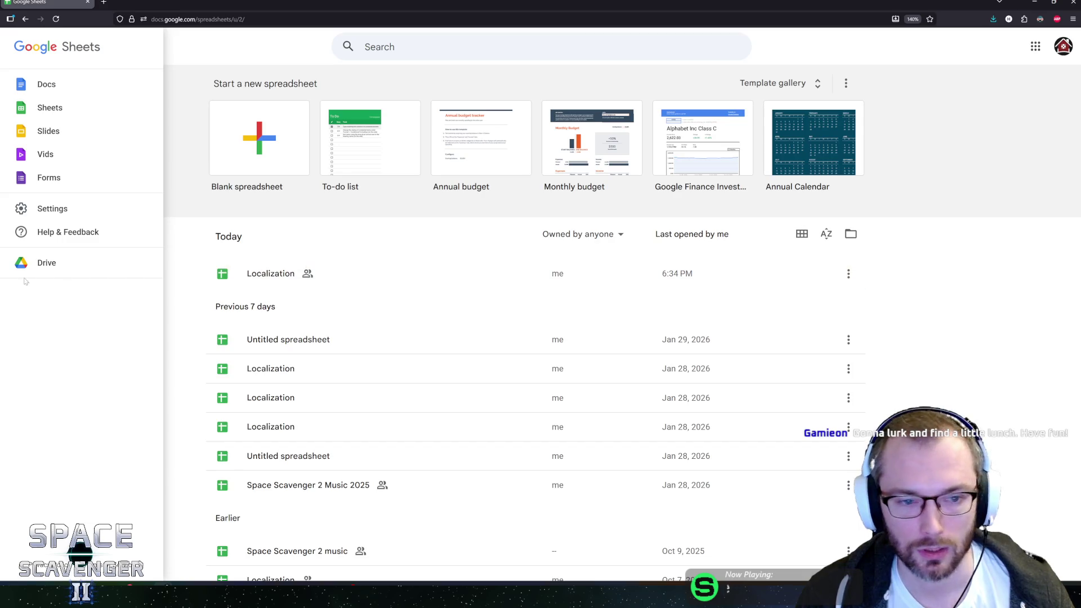
{"action": "left_click", "coordinate": [41, 263]}
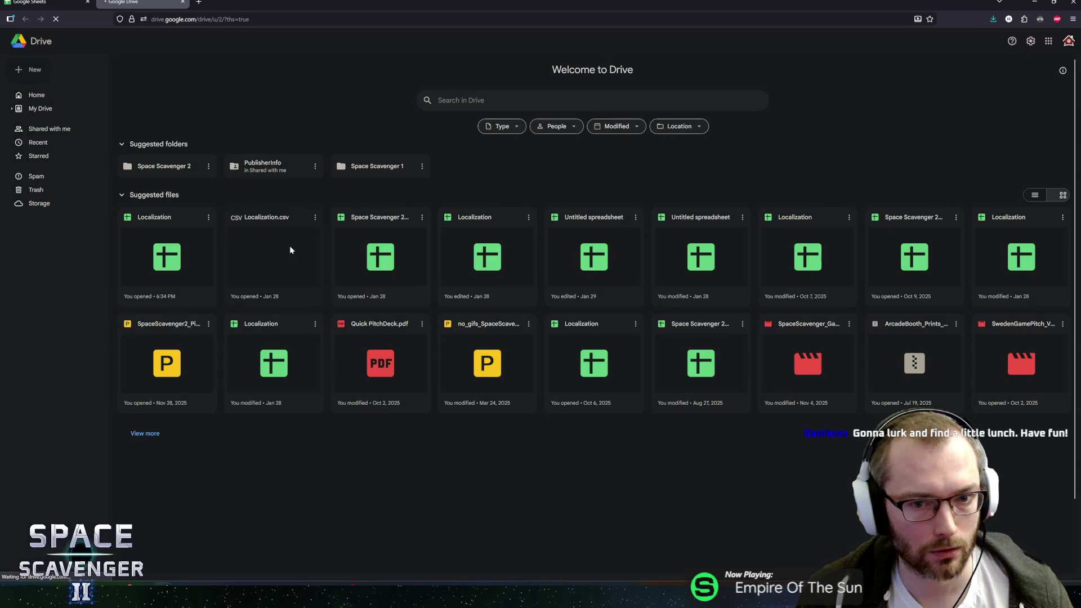
Create a new Google Docs document inside Space Scavenger 2 > Localization.
{"action": "double_click", "coordinate": [181, 167]}
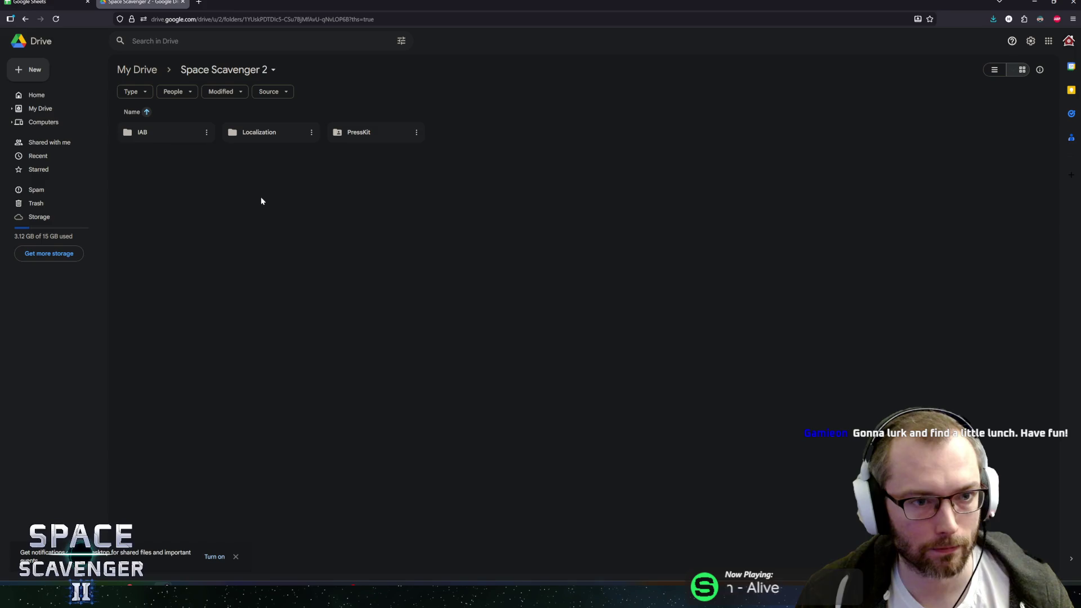
{"action": "double_click", "coordinate": [265, 135]}
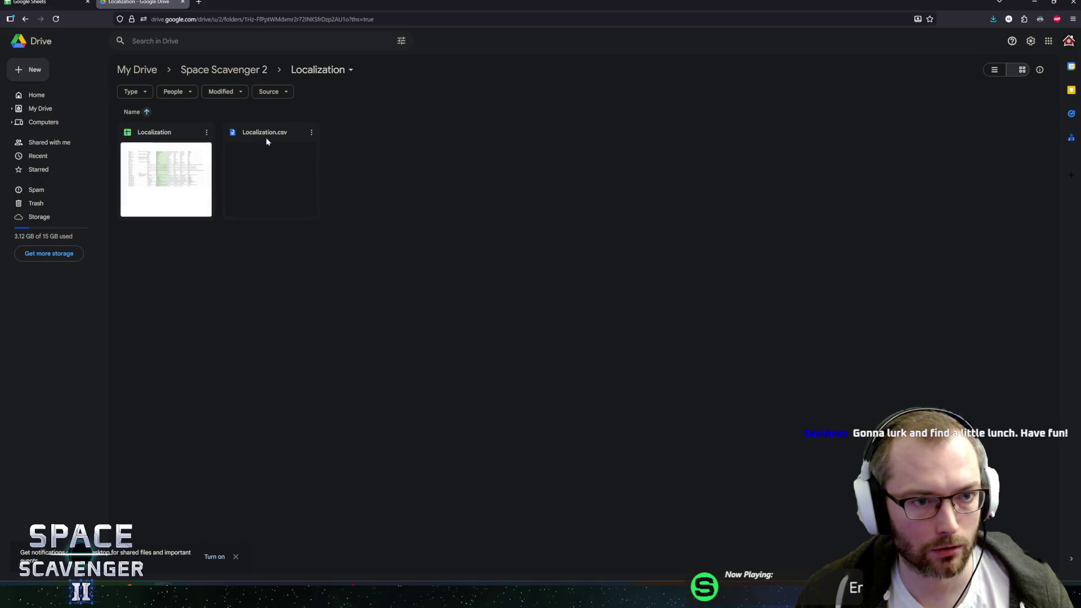
{"action": "right_click", "coordinate": [425, 167]}
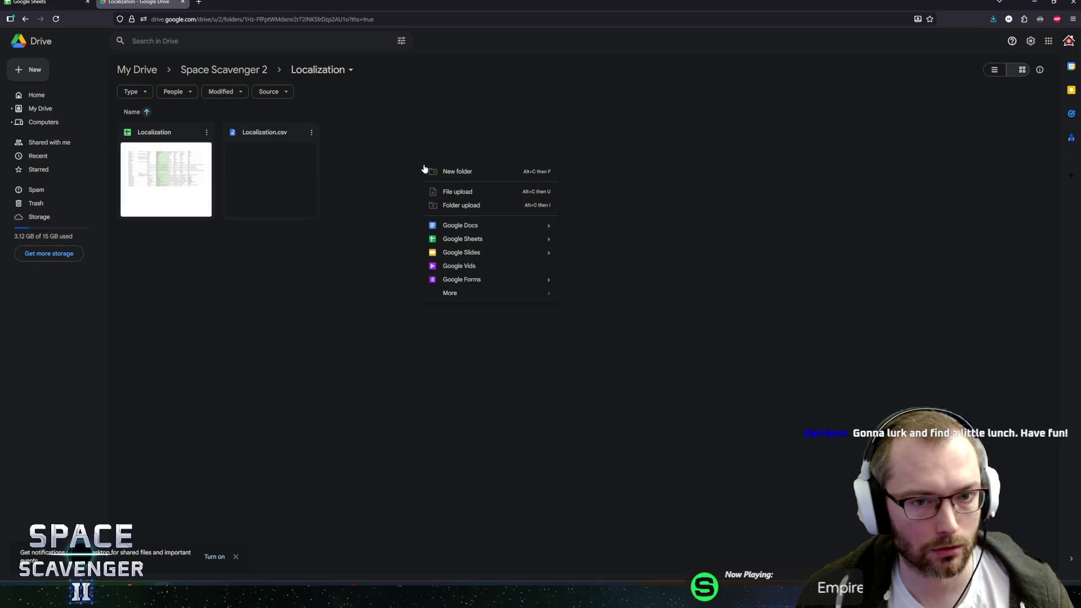
{"action": "left_click", "coordinate": [461, 225]}
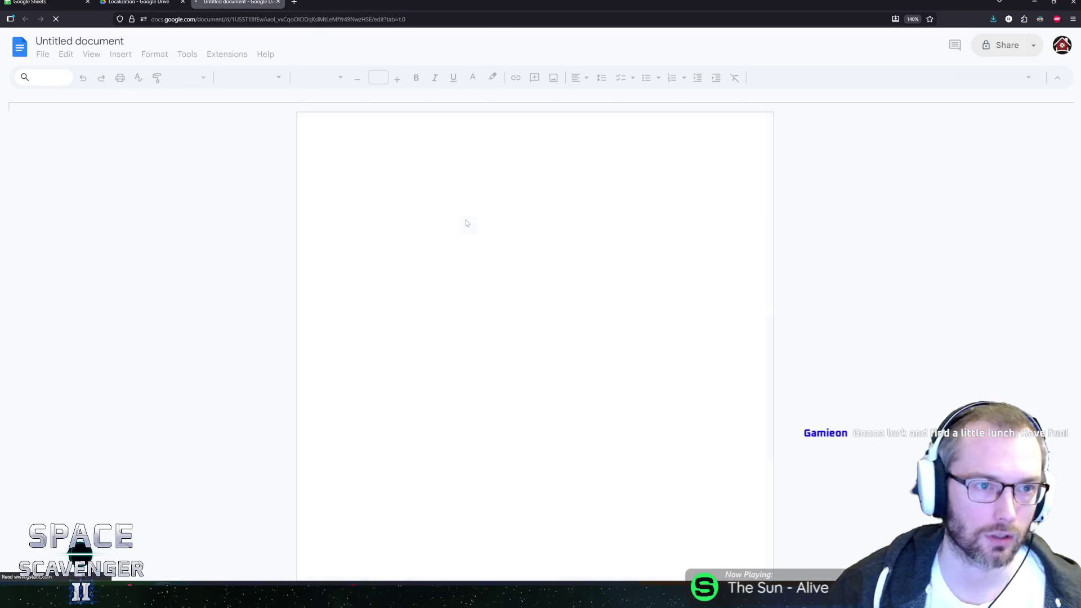
Title the new document 'Steam Page'.
{"action": "left_click", "coordinate": [85, 41]}
{"action": "type", "text": "S"}
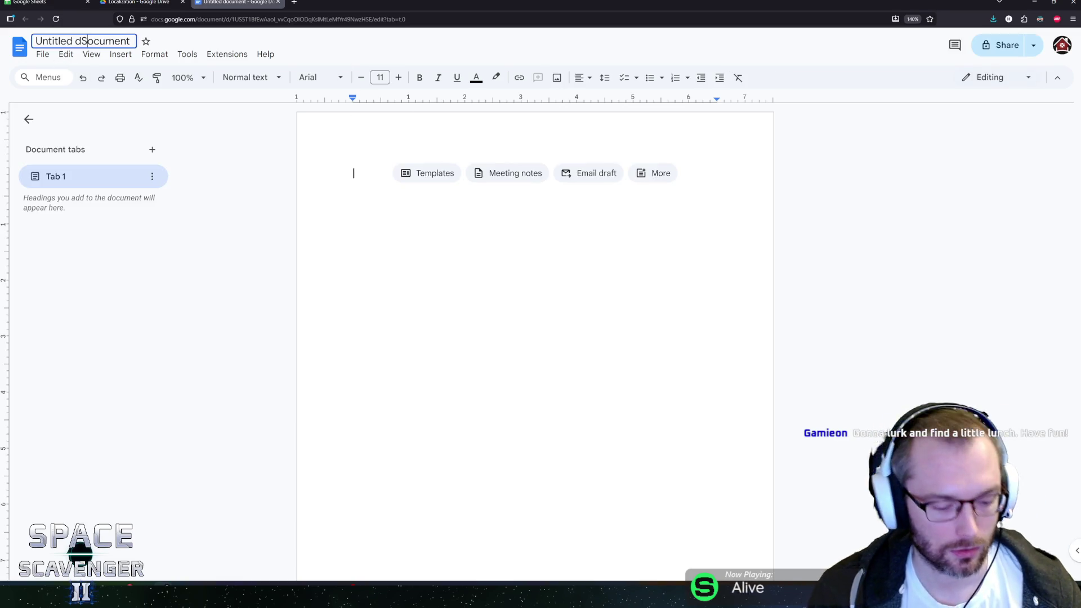
{"action": "type", "text": "Steam"}
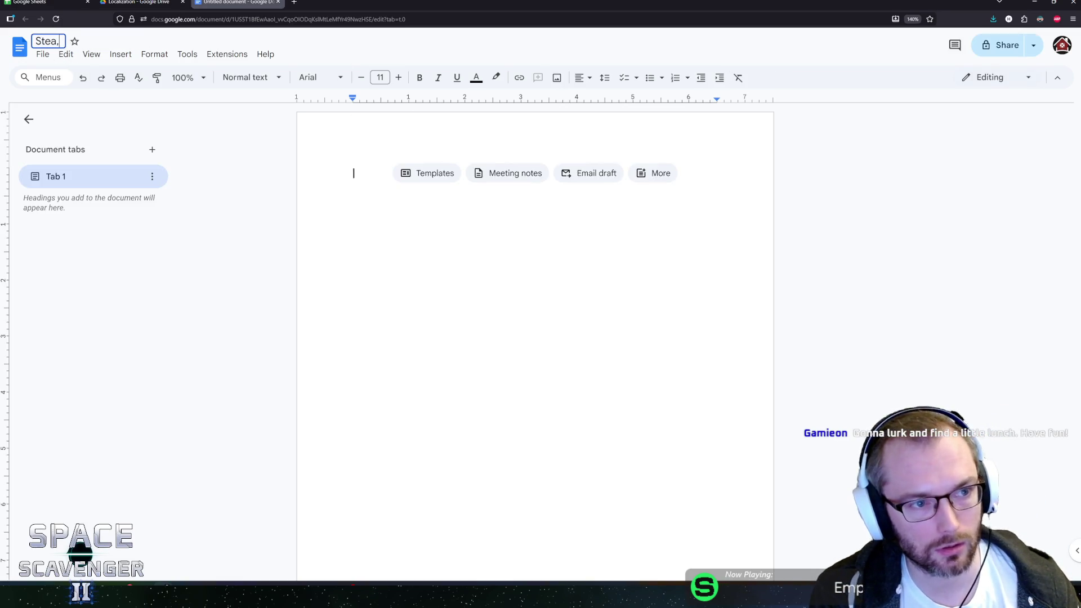
{"action": "type", "text": " Page"}
{"action": "key", "text": "Return"}
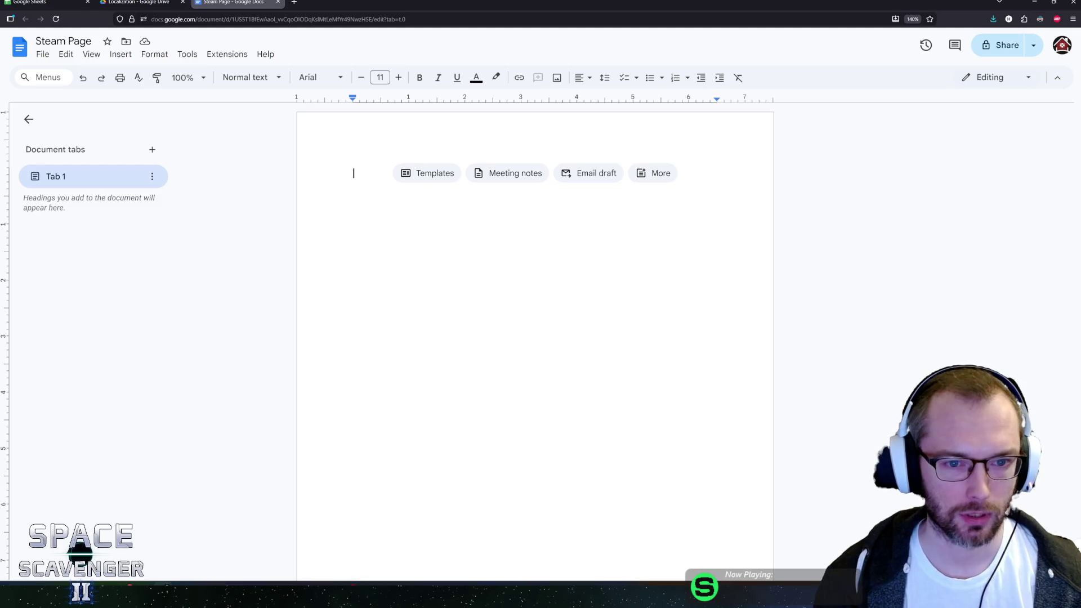
Switch to Steam's Tiny Roguelikes 2026 sale page in Firefox and scroll down.
{"action": "right_click", "coordinate": [417, 178]}
{"action": "key", "text": "Escape"}
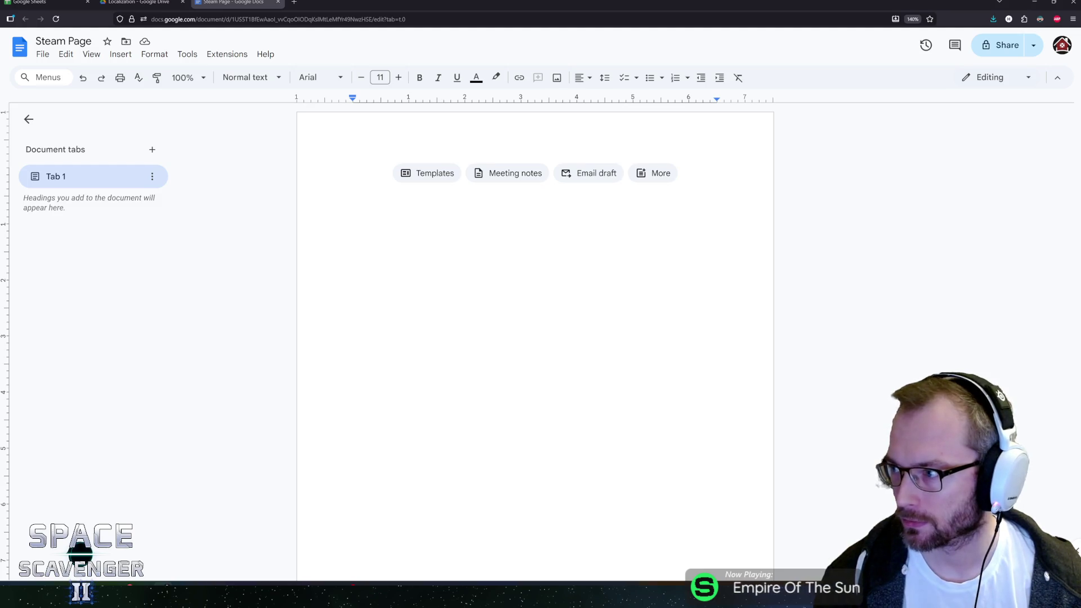
{"action": "key", "text": "super+shift+Left"}
{"action": "scroll", "coordinate": [377, 306], "scroll_direction": "down", "scroll_amount": 4}
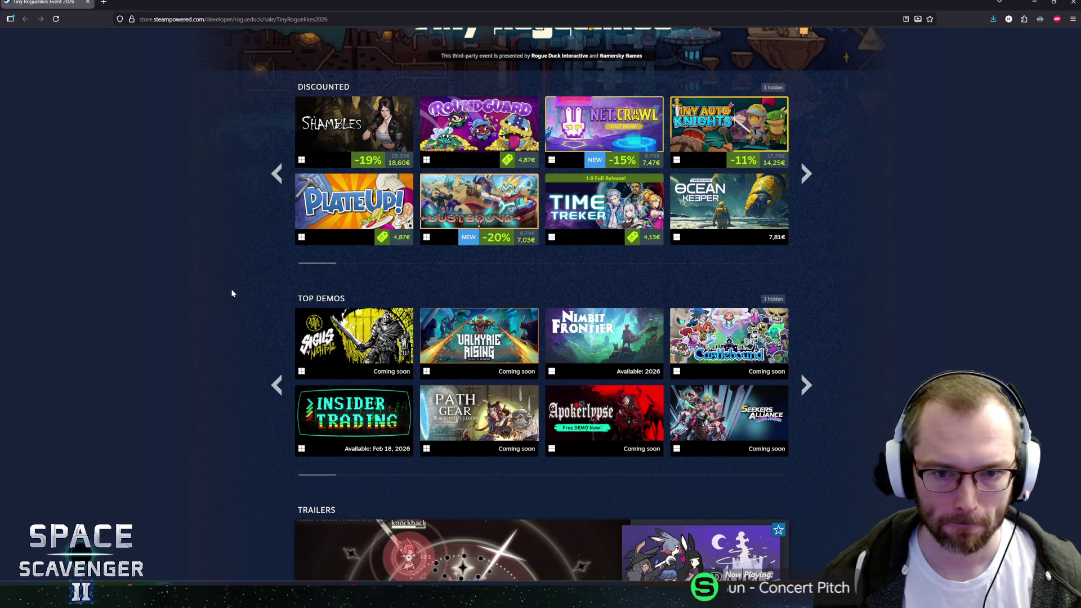
Advance the Discounted games carousel three times to see more sale titles.
{"action": "scroll", "coordinate": [232, 293], "scroll_direction": "up", "scroll_amount": 2}
{"action": "left_click", "coordinate": [807, 261]}
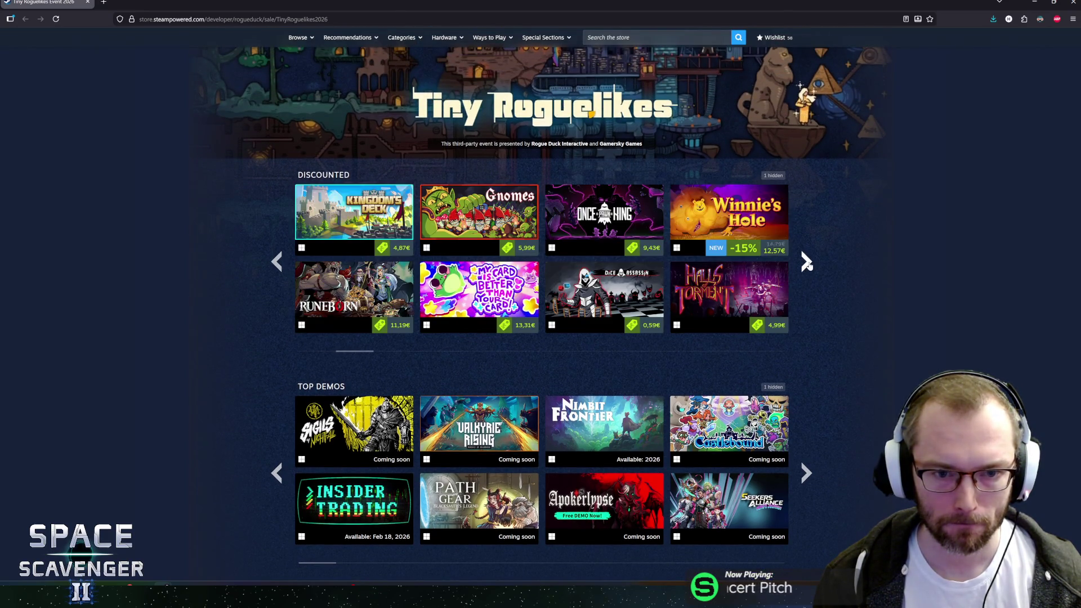
{"action": "left_click", "coordinate": [806, 261]}
{"action": "left_click", "coordinate": [806, 261]}
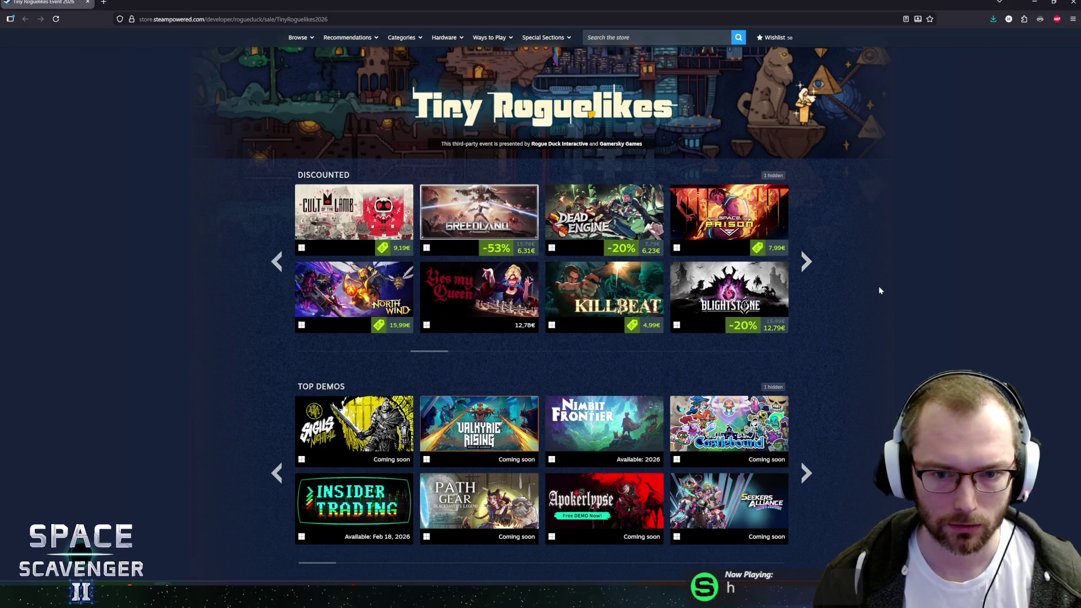
Scroll through genre rows such as Idle down to Action Roguelikes.
{"action": "scroll", "coordinate": [878, 289], "scroll_direction": "down", "scroll_amount": 10}
{"action": "scroll", "coordinate": [861, 304], "scroll_direction": "down", "scroll_amount": 15}
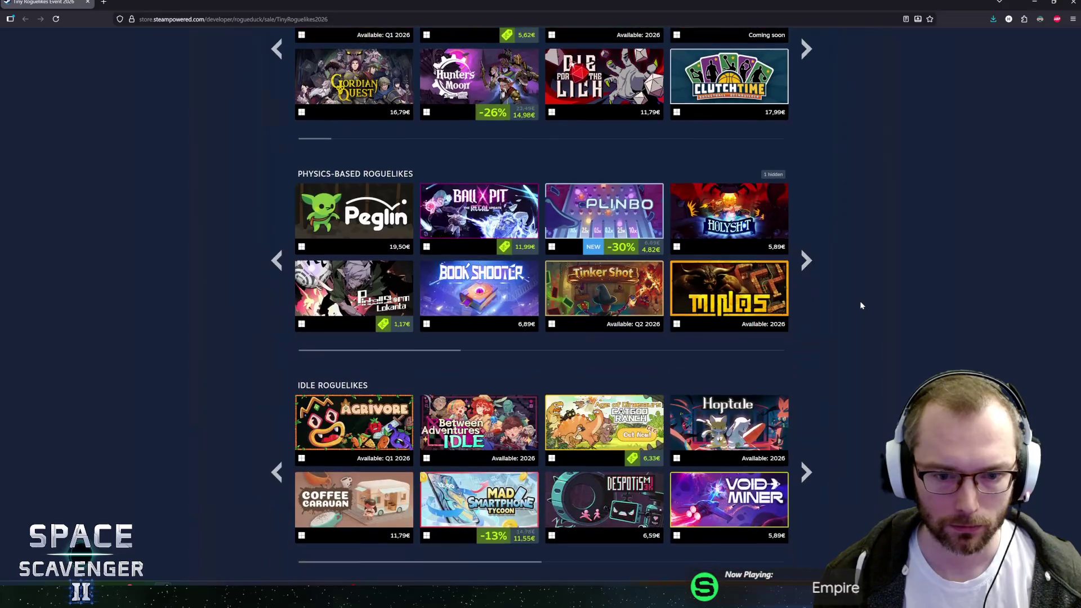
{"action": "scroll", "coordinate": [855, 311], "scroll_direction": "down", "scroll_amount": 7}
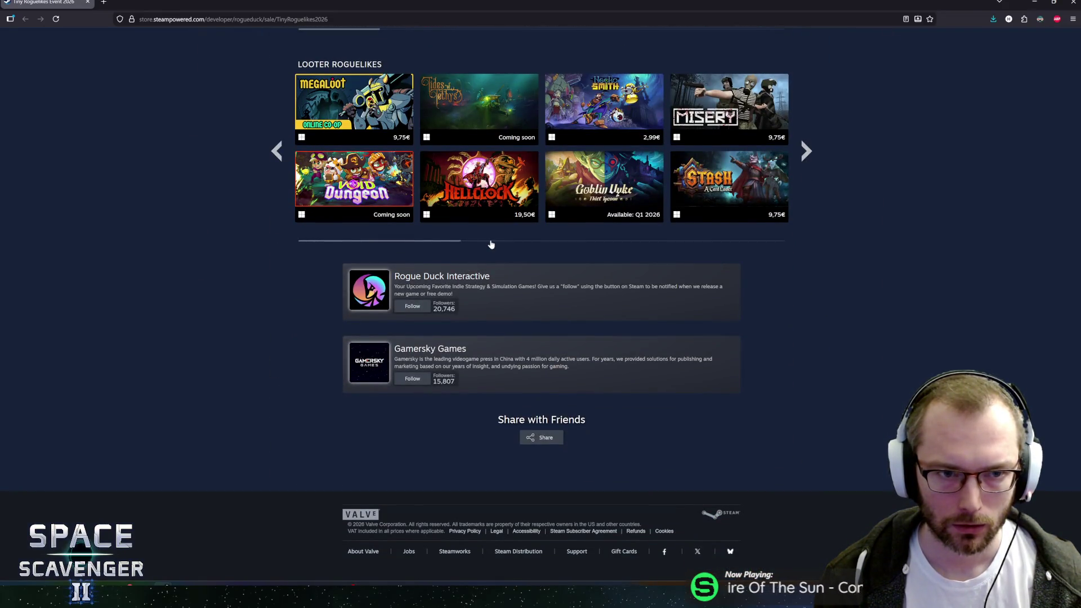
{"action": "scroll", "coordinate": [250, 276], "scroll_direction": "up", "scroll_amount": 8}
{"action": "scroll", "coordinate": [245, 279], "scroll_direction": "up", "scroll_amount": 7}
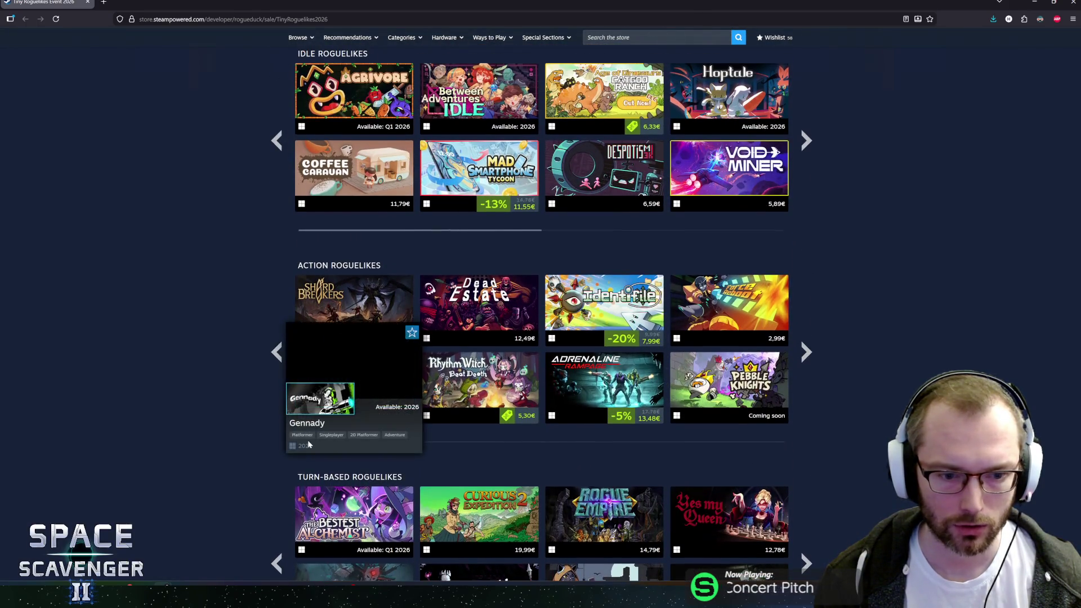
Page through the whole Action Roguelikes carousel and back to the page showing Shard Squad.
{"action": "left_click", "coordinate": [807, 352]}
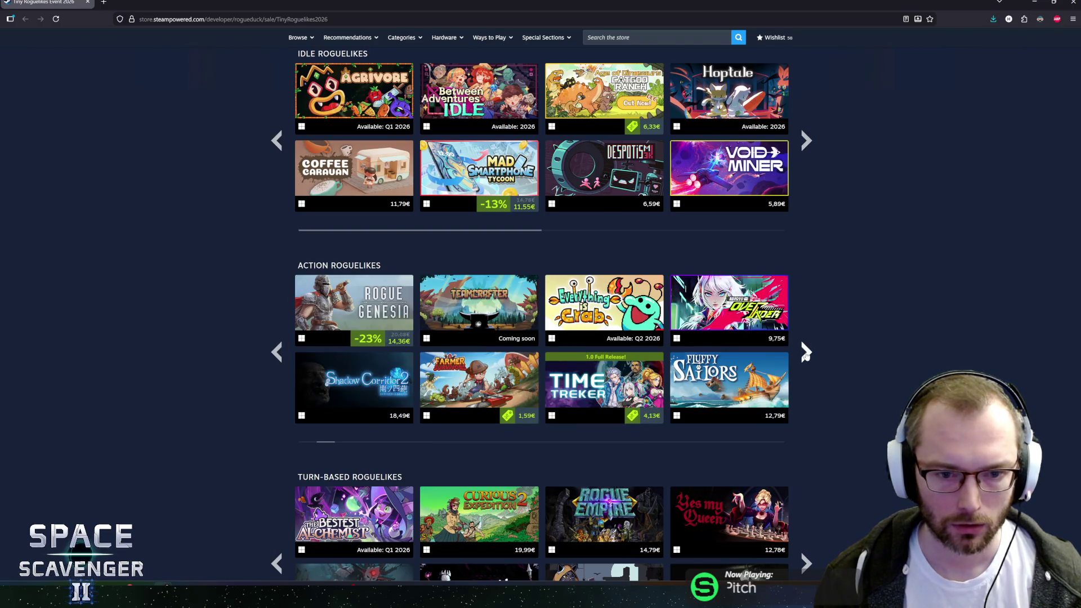
{"action": "left_click", "coordinate": [806, 352]}
{"action": "left_click", "coordinate": [806, 352]}
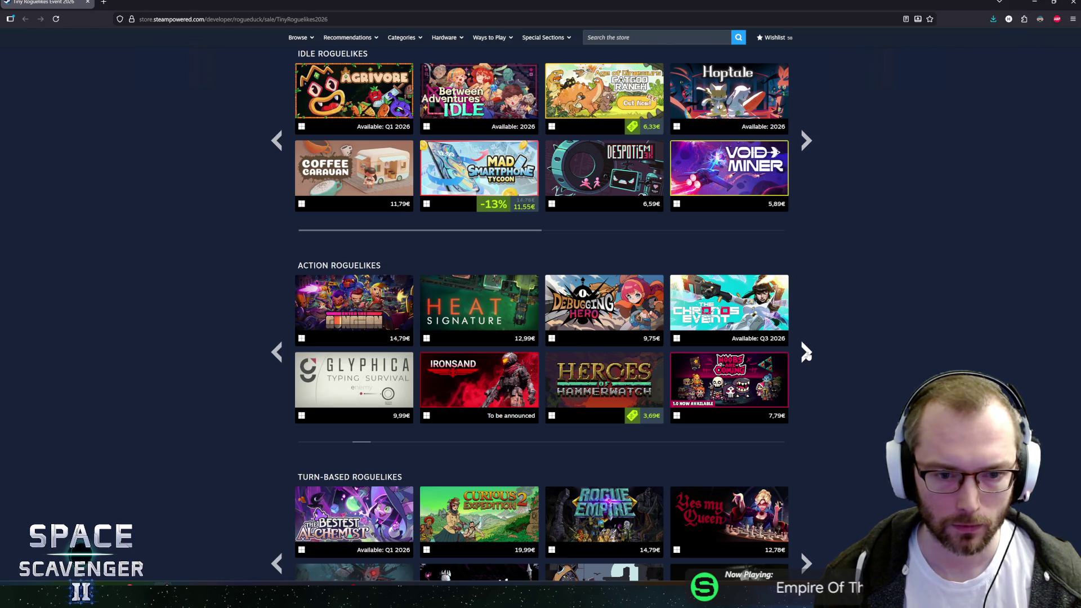
{"action": "left_click", "coordinate": [807, 352]}
{"action": "left_click", "coordinate": [807, 352]}
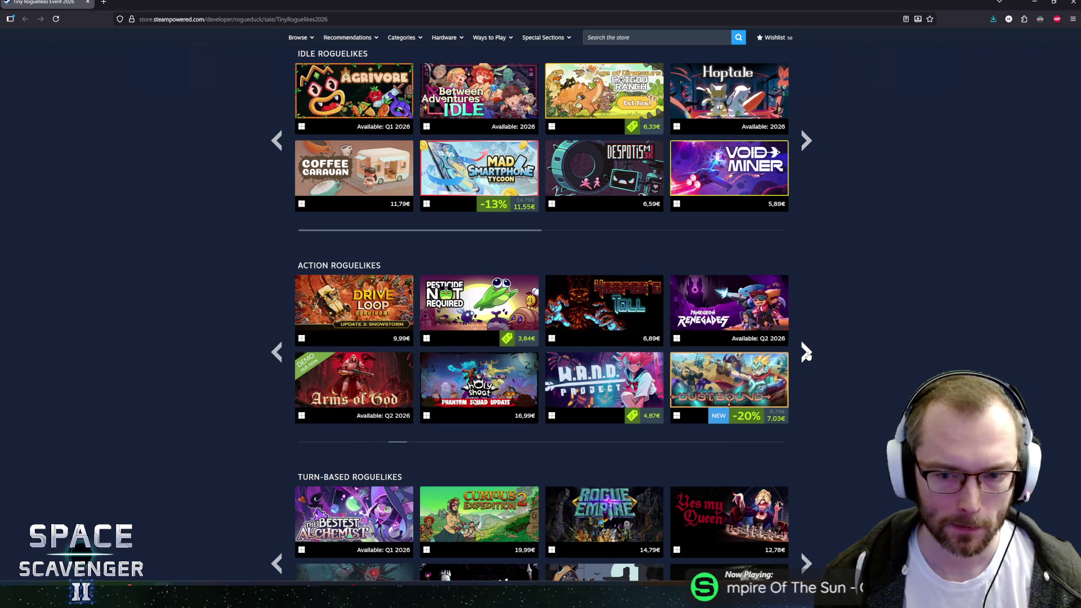
{"action": "left_click", "coordinate": [807, 352]}
{"action": "left_click", "coordinate": [807, 352]}
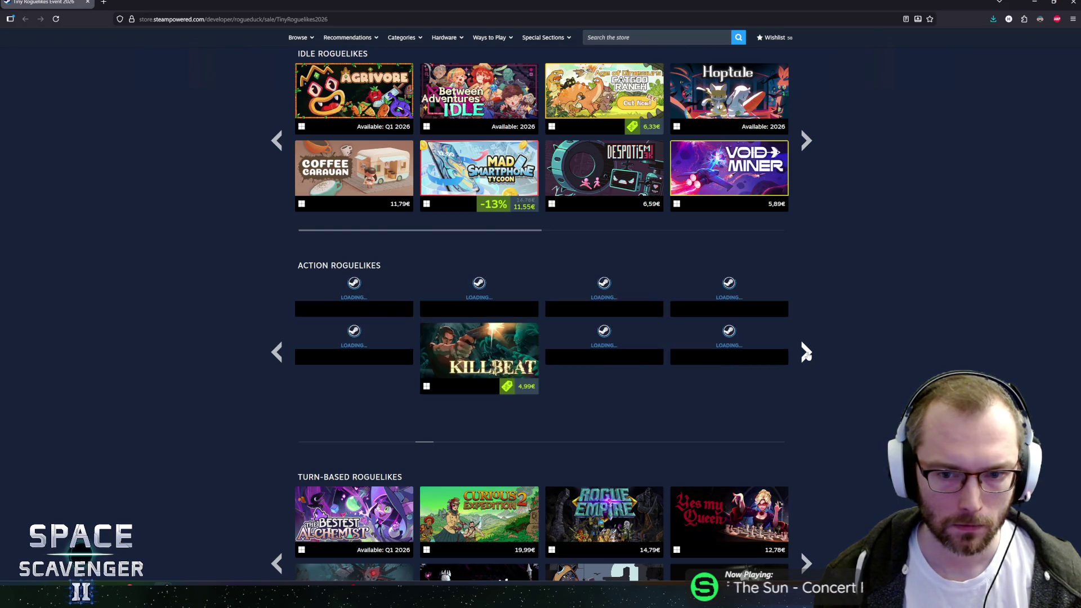
{"action": "left_click", "coordinate": [807, 352]}
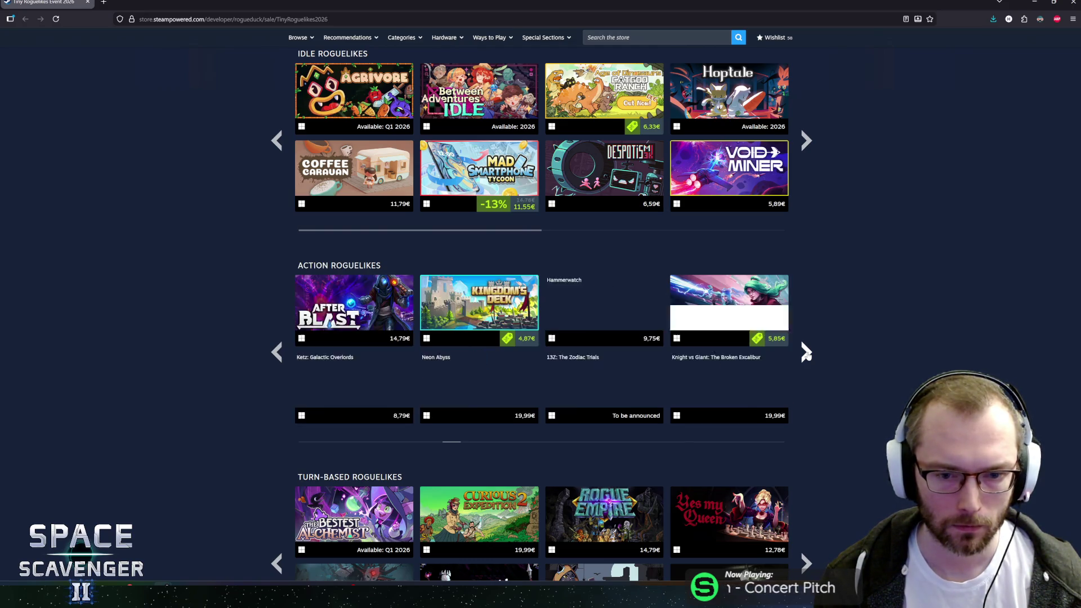
{"action": "left_click", "coordinate": [806, 352]}
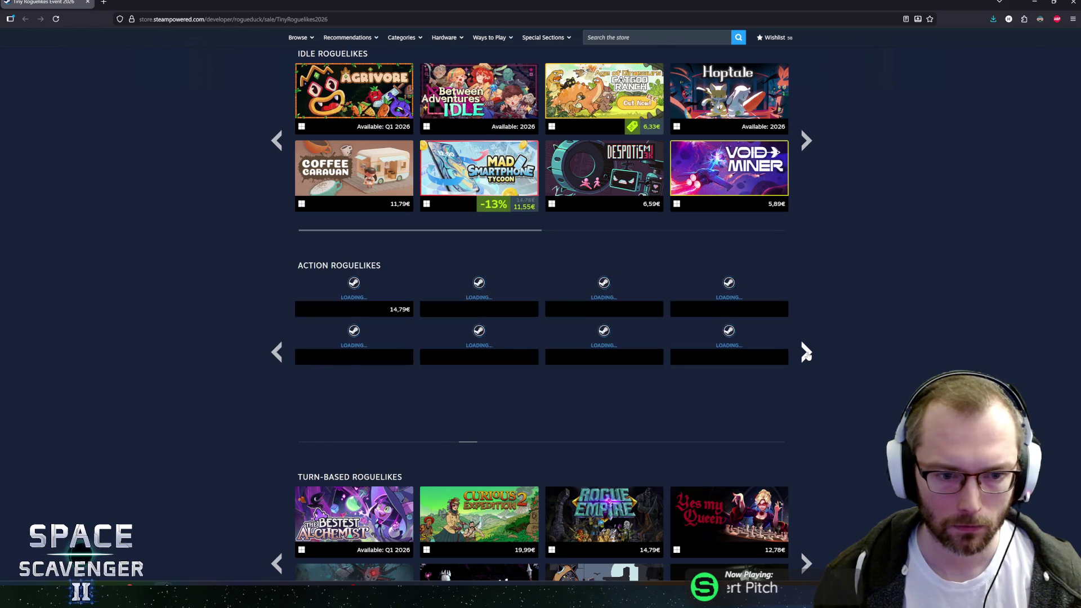
{"action": "left_click", "coordinate": [807, 352]}
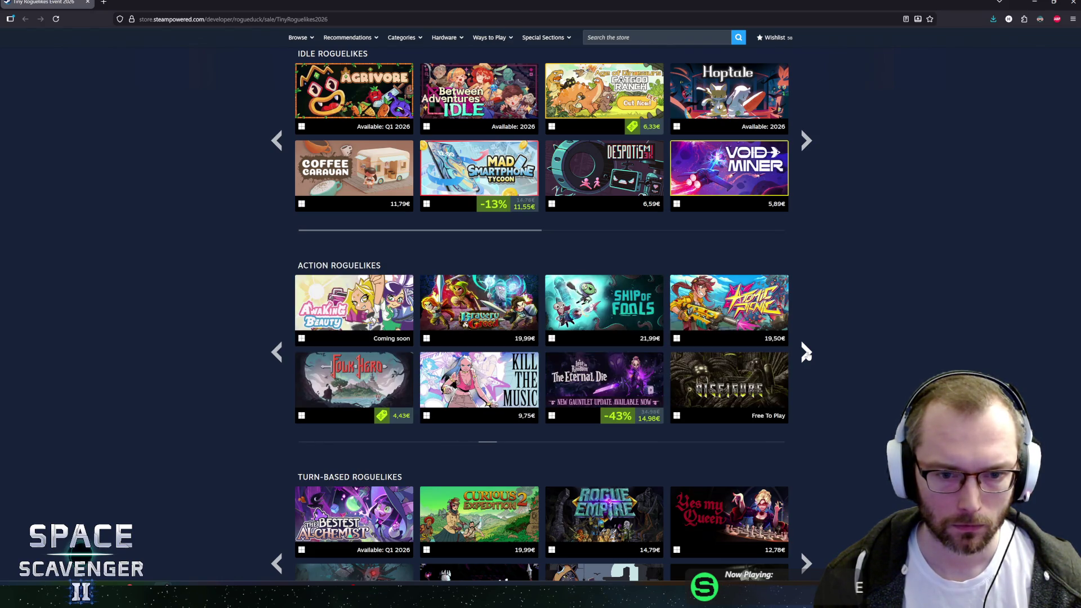
{"action": "left_click", "coordinate": [807, 352]}
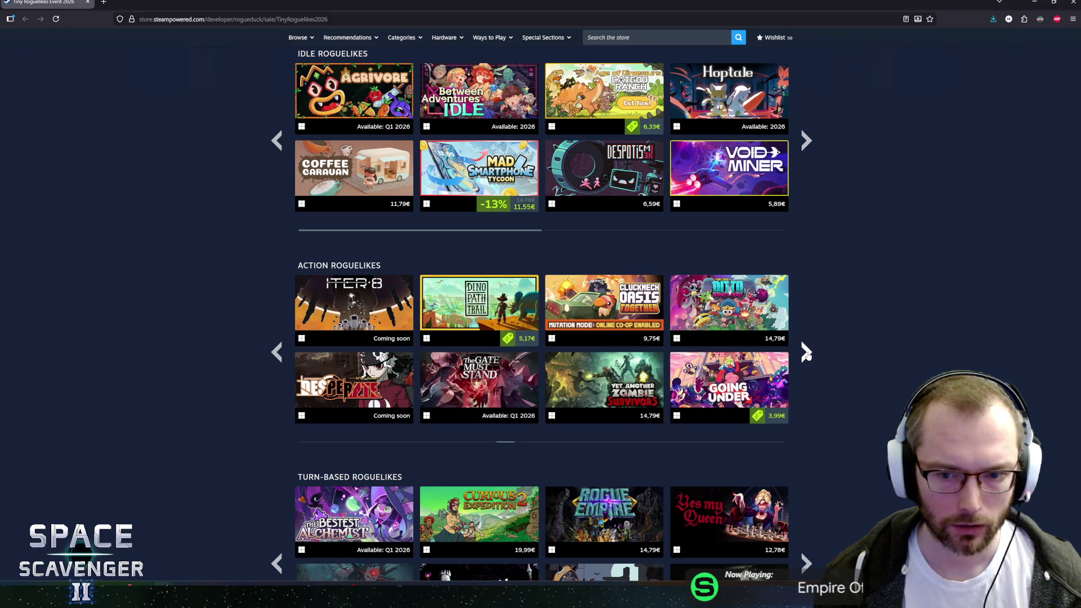
{"action": "left_click", "coordinate": [807, 352]}
{"action": "left_click", "coordinate": [807, 352]}
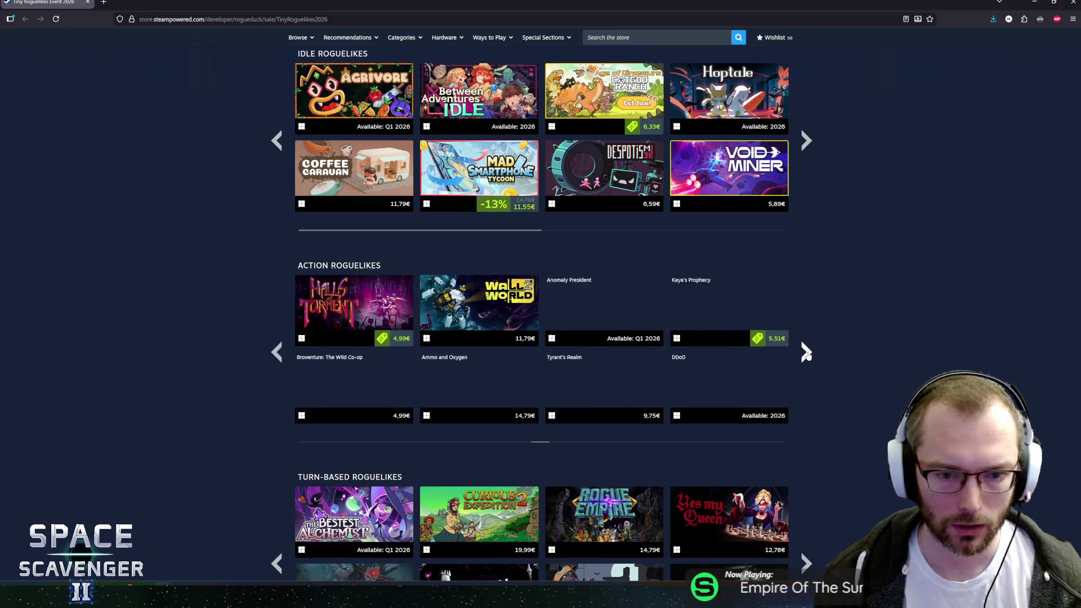
{"action": "left_click", "coordinate": [806, 352]}
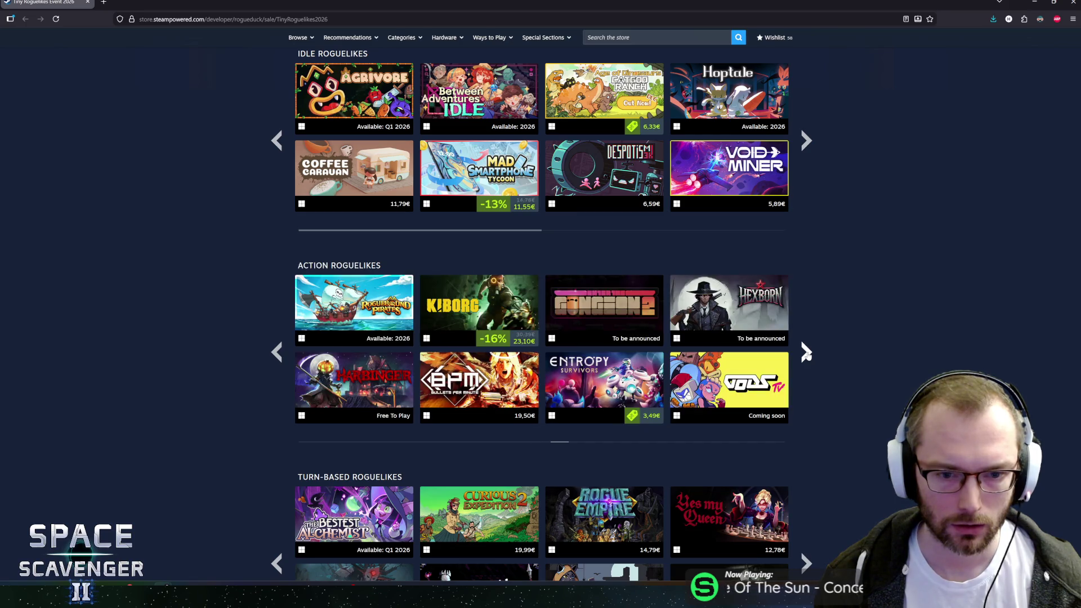
{"action": "left_click", "coordinate": [807, 352]}
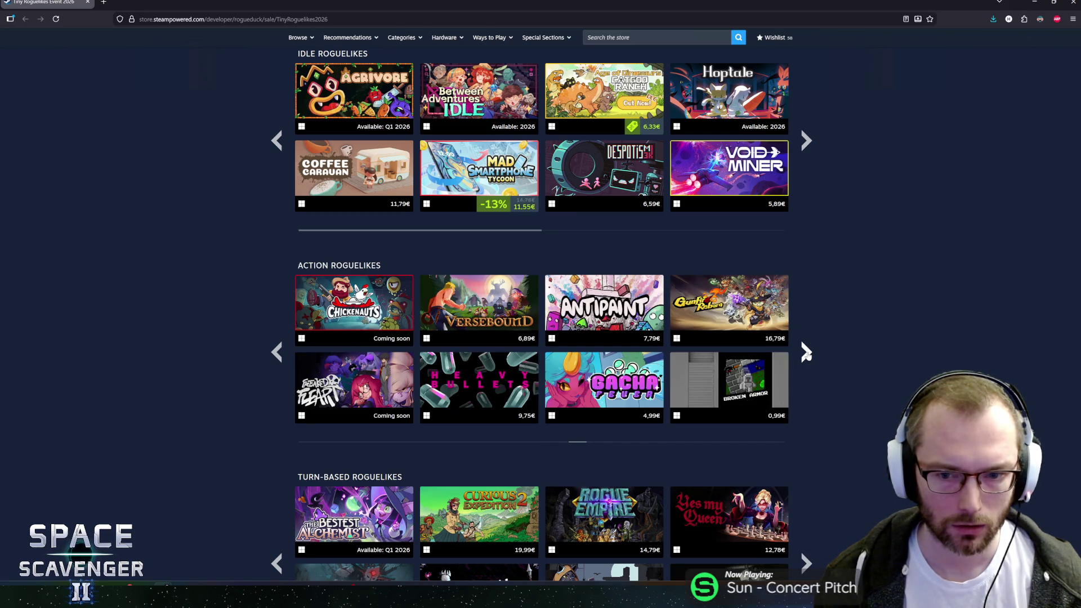
{"action": "left_click", "coordinate": [806, 352]}
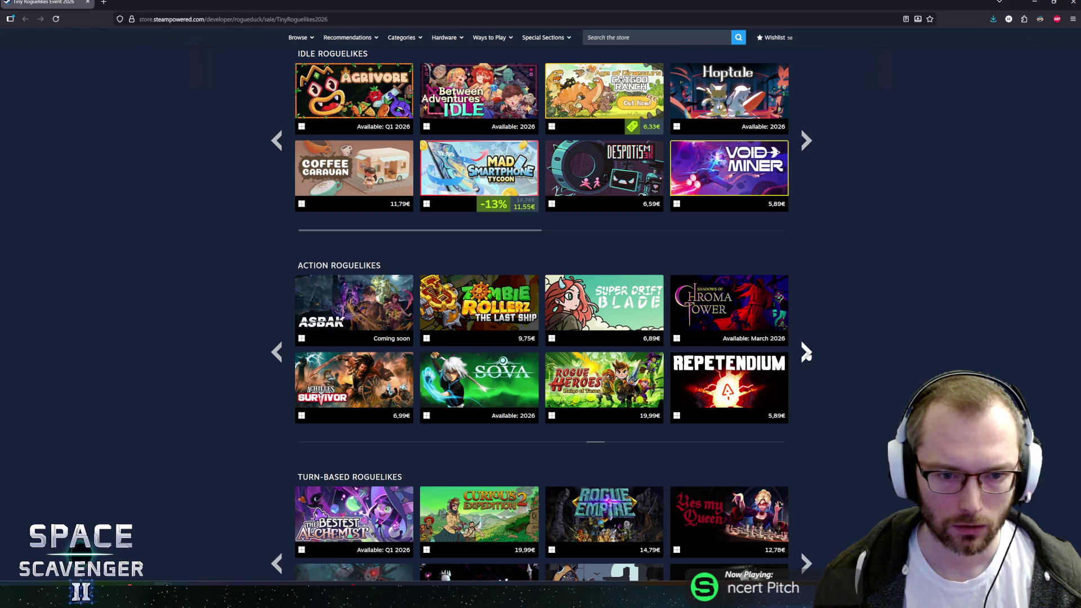
{"action": "left_click", "coordinate": [806, 352]}
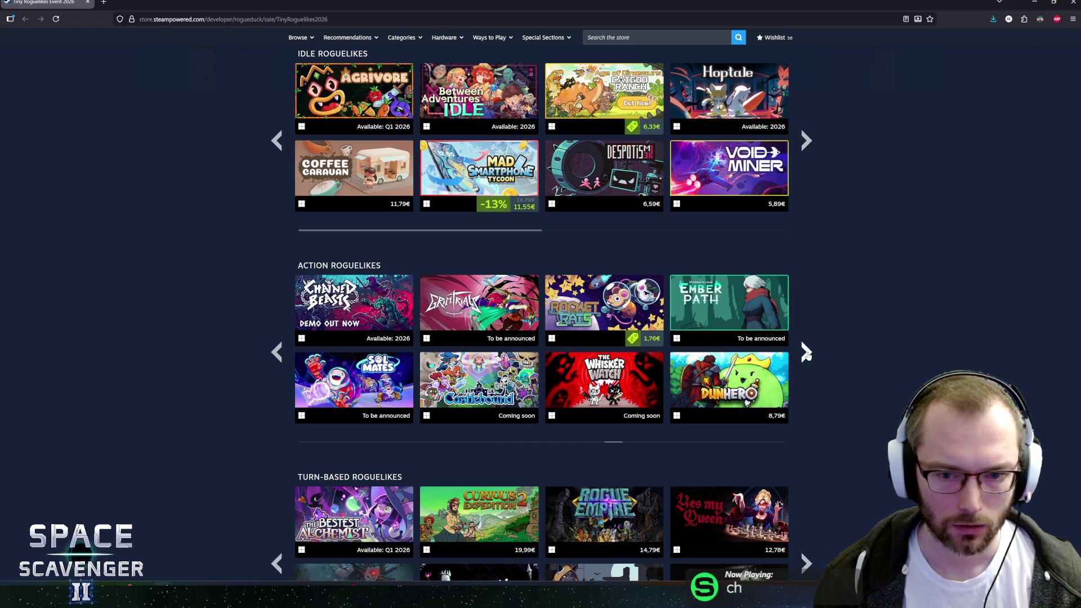
{"action": "left_click", "coordinate": [806, 352]}
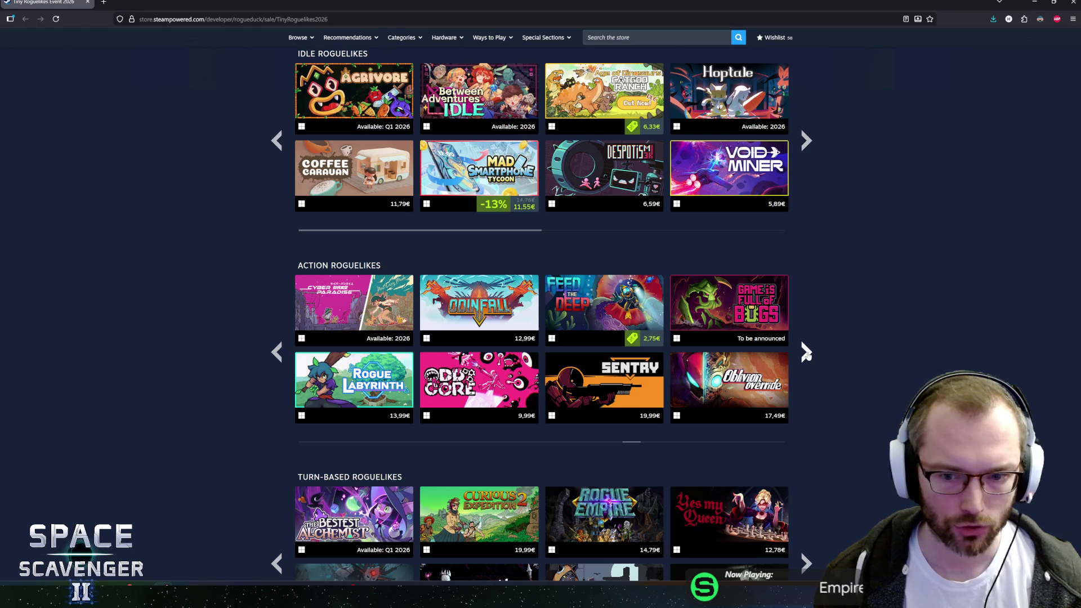
{"action": "left_click", "coordinate": [806, 352]}
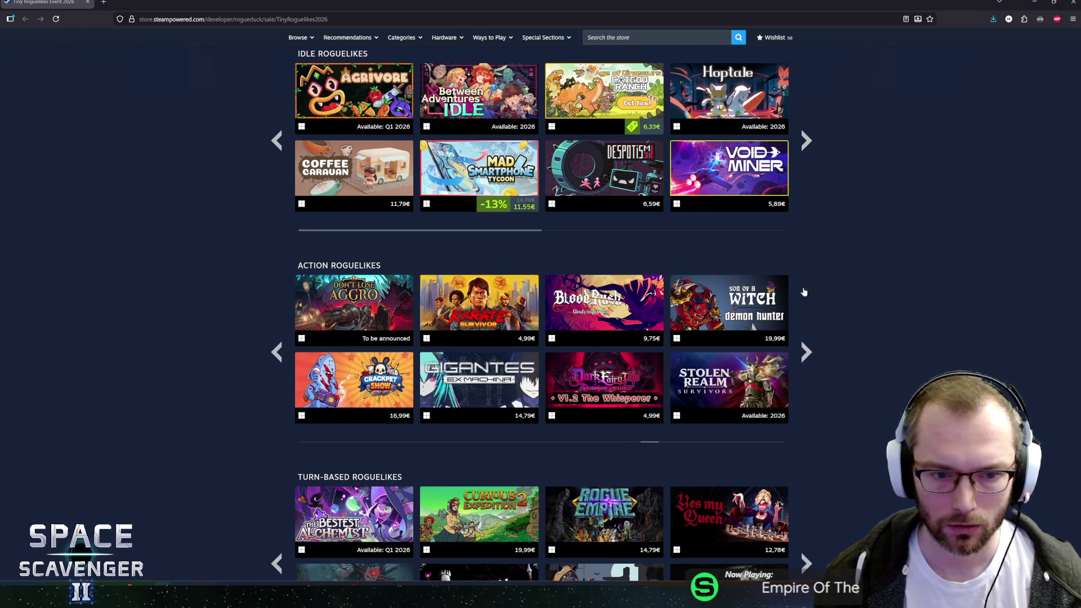
{"action": "left_click", "coordinate": [276, 352]}
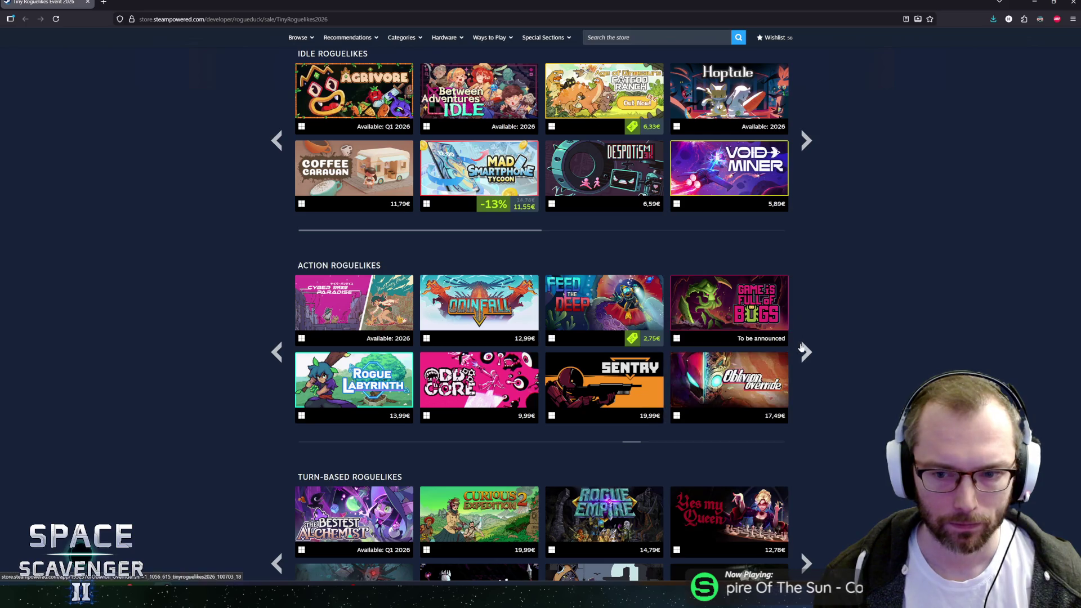
{"action": "left_click", "coordinate": [806, 352]}
{"action": "left_click", "coordinate": [806, 351]}
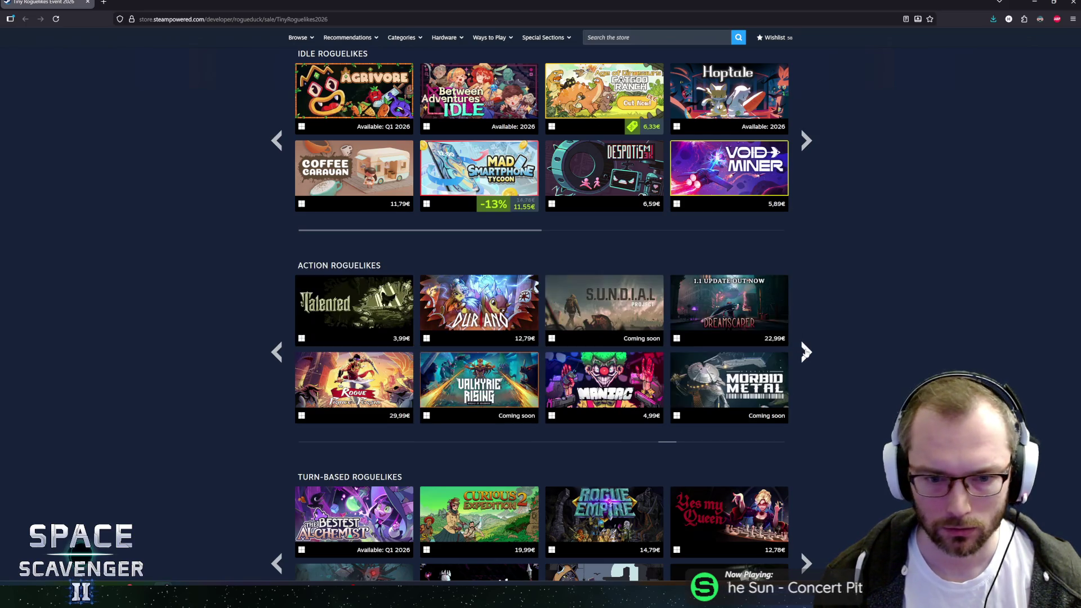
{"action": "left_click", "coordinate": [805, 352]}
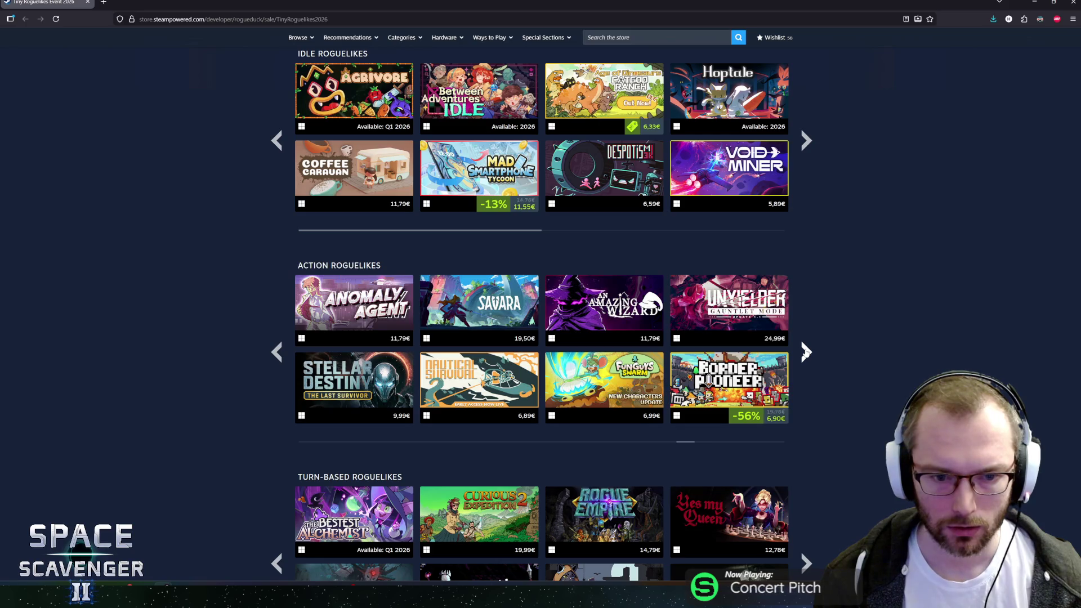
{"action": "left_click", "coordinate": [806, 352]}
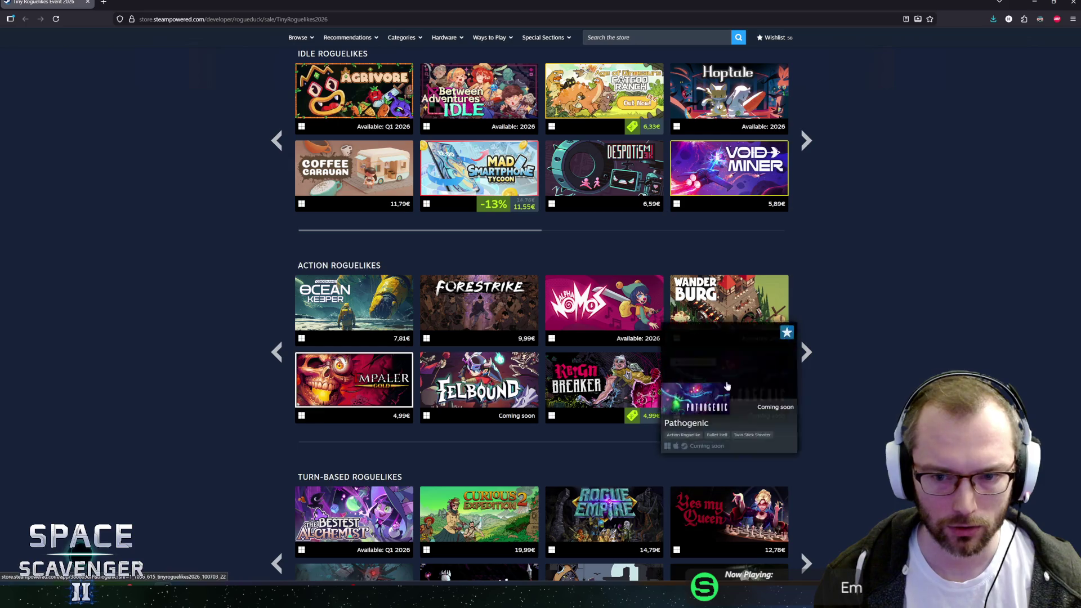
{"action": "left_click", "coordinate": [806, 352]}
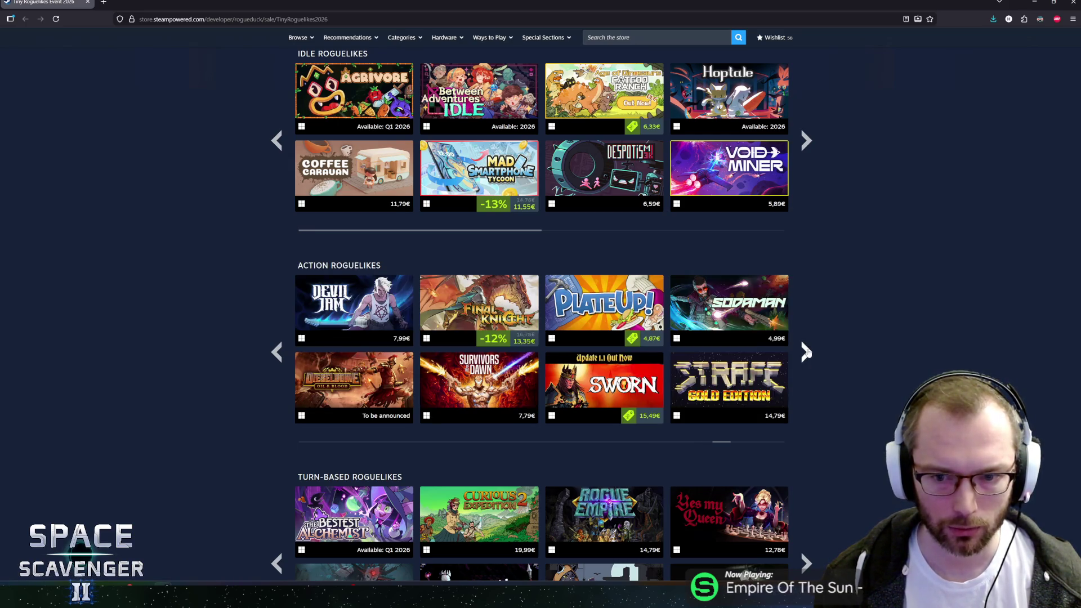
{"action": "left_click", "coordinate": [806, 352]}
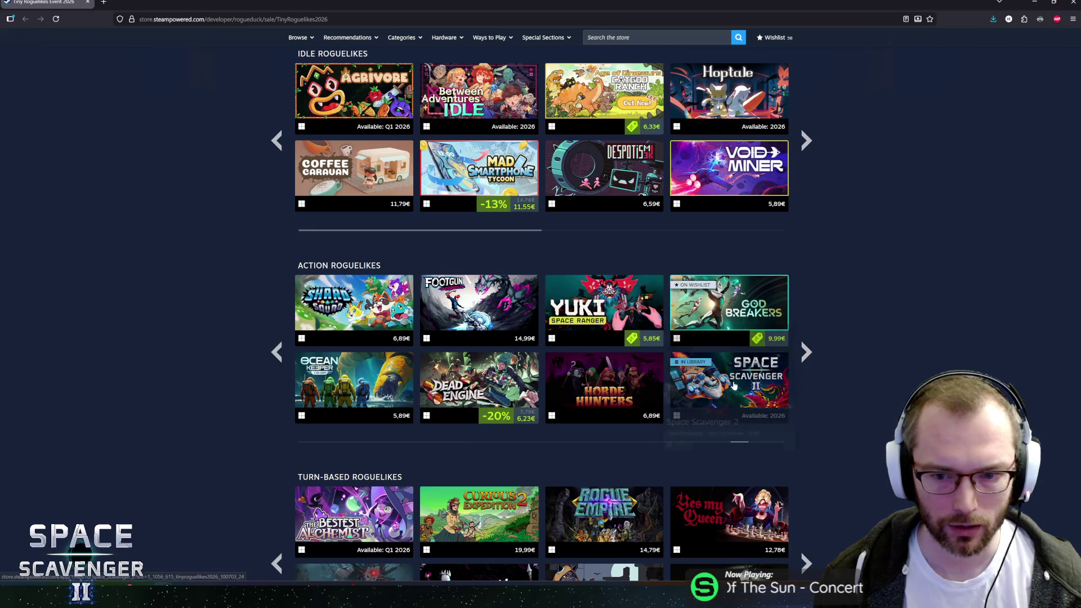
{"action": "mouse_move", "coordinate": [734, 384]}
{"action": "left_click", "coordinate": [806, 352]}
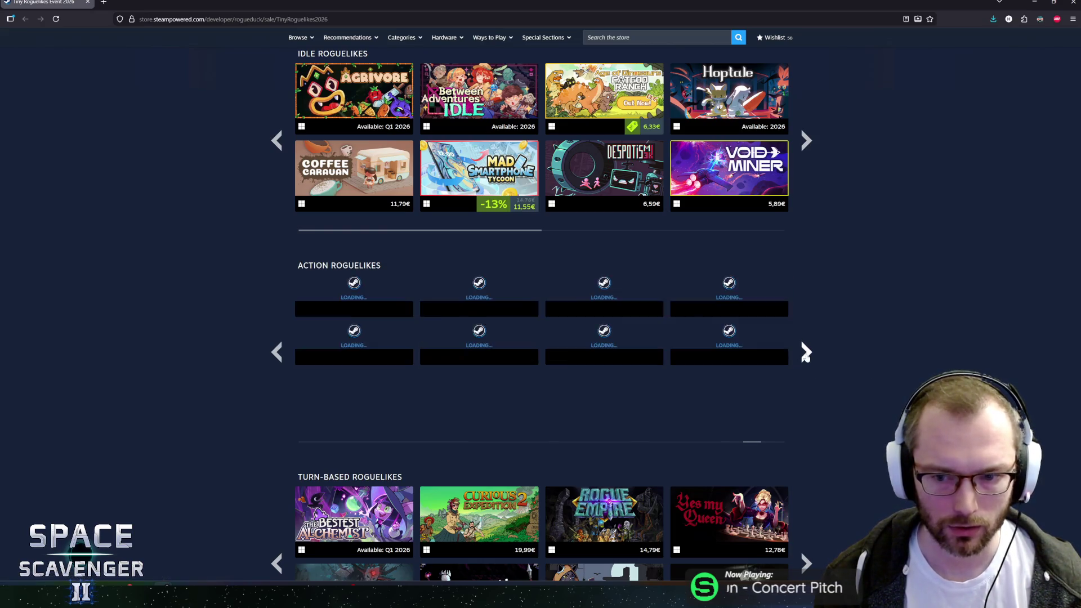
{"action": "left_click", "coordinate": [806, 352]}
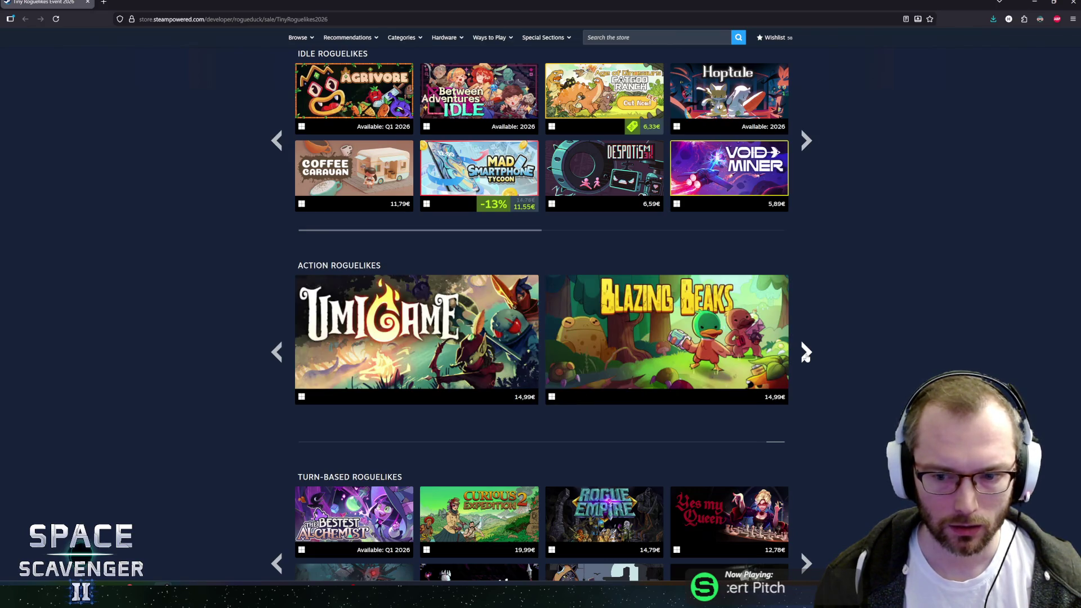
{"action": "left_click", "coordinate": [806, 352]}
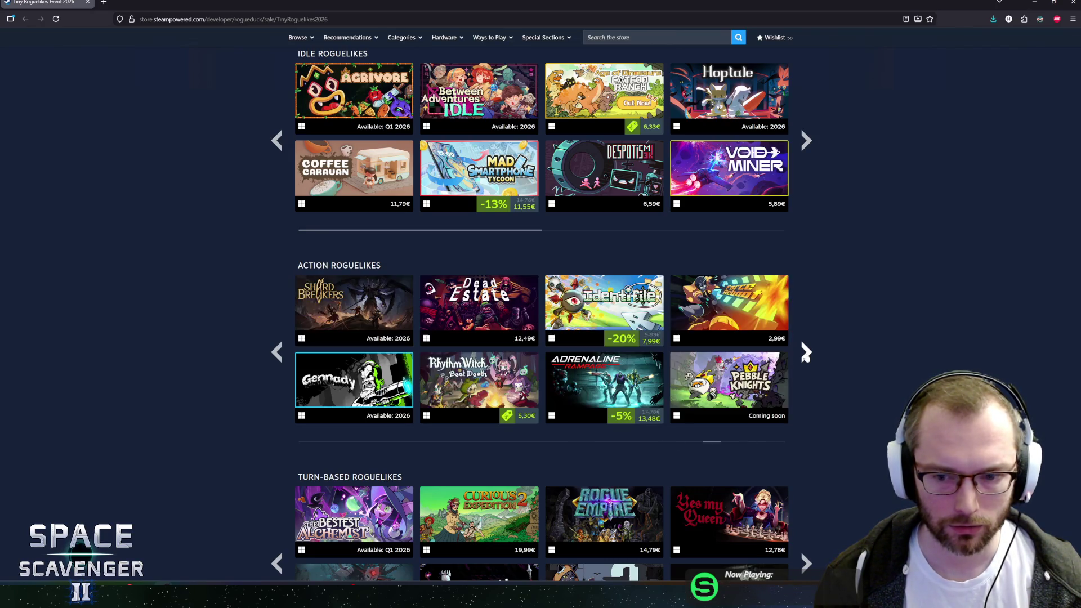
{"action": "left_click", "coordinate": [277, 352]}
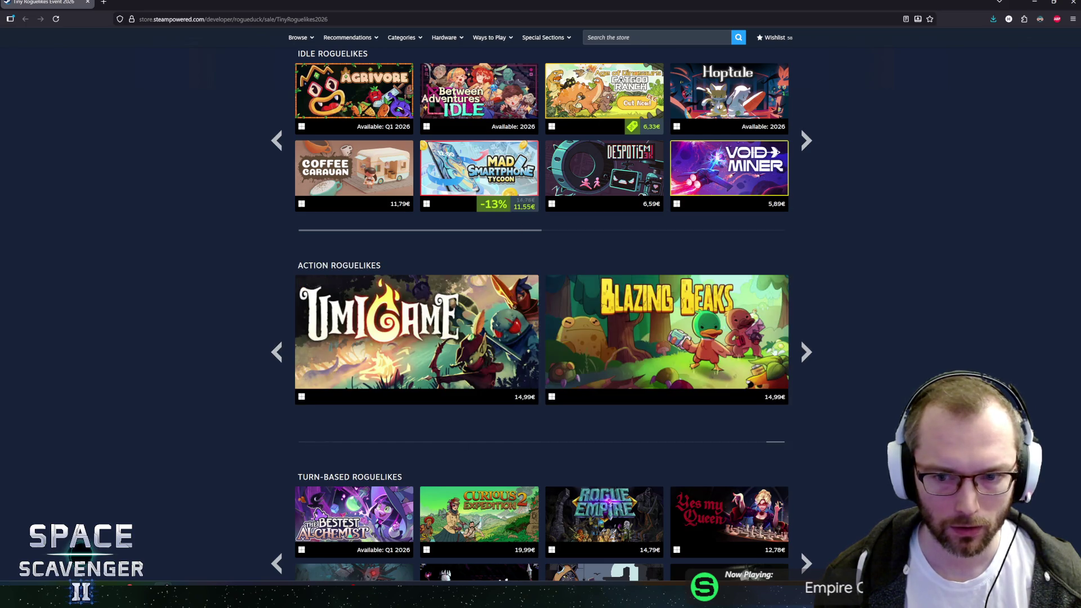
{"action": "left_click", "coordinate": [277, 352]}
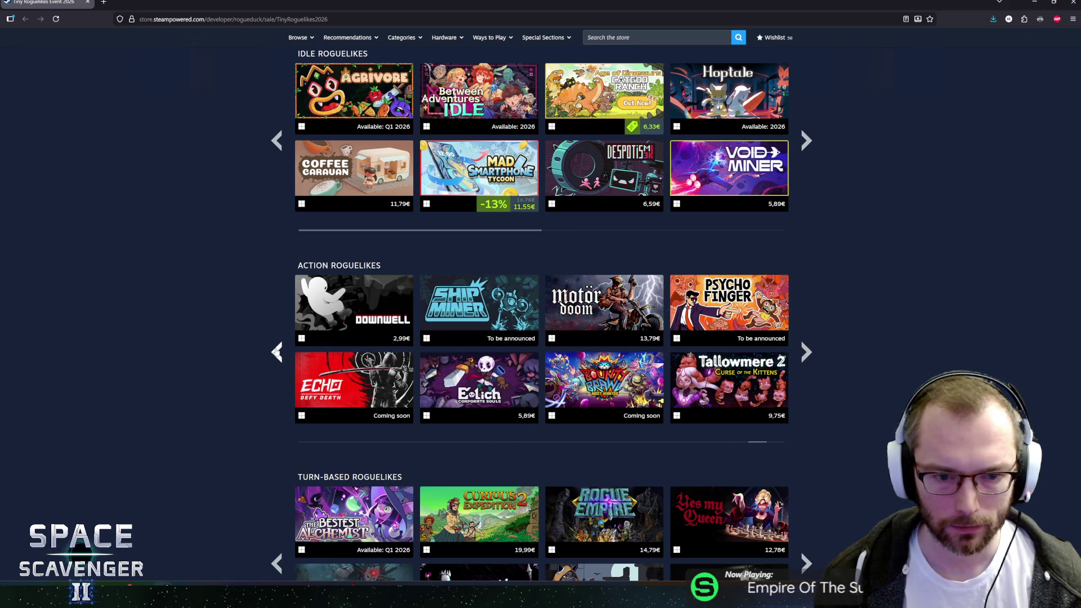
{"action": "left_click", "coordinate": [276, 352]}
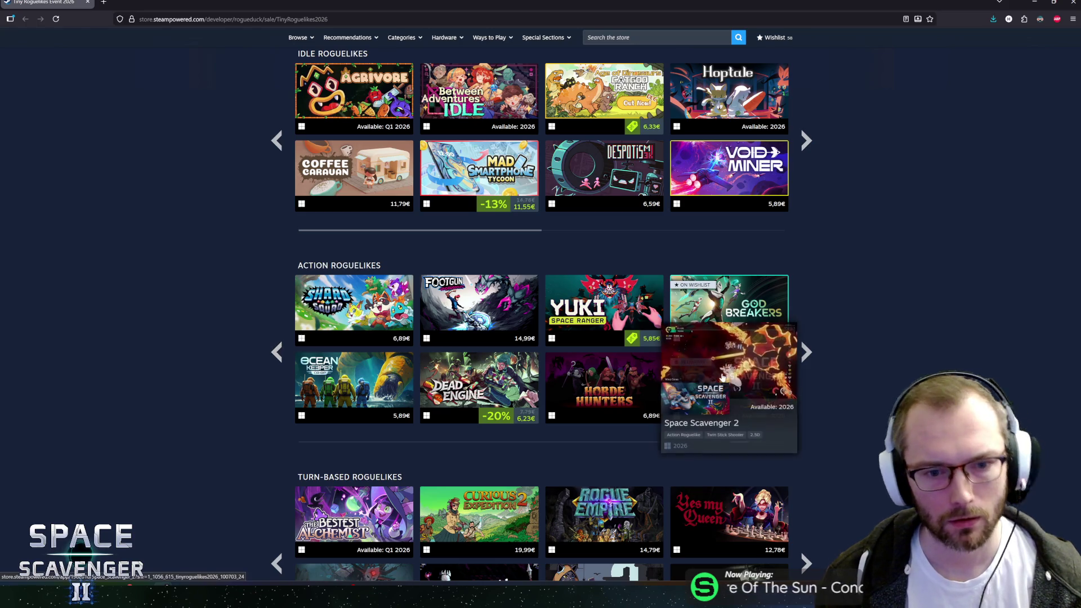
Open Shard Squad and YUKI Space Ranger in background tabs, then view Shard Squad's page.
{"action": "middle_click", "coordinate": [353, 302]}
{"action": "middle_click", "coordinate": [478, 302]}
{"action": "mouse_move", "coordinate": [481, 282]}
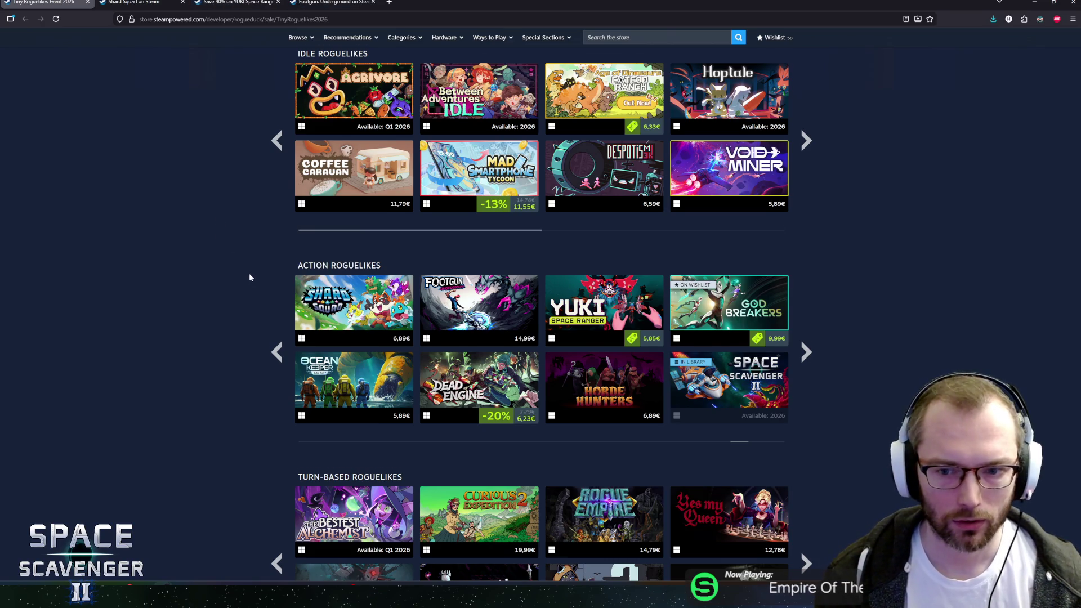
{"action": "scroll", "coordinate": [249, 275], "scroll_direction": "down", "scroll_amount": 1}
{"action": "scroll", "coordinate": [249, 274], "scroll_direction": "up", "scroll_amount": 1}
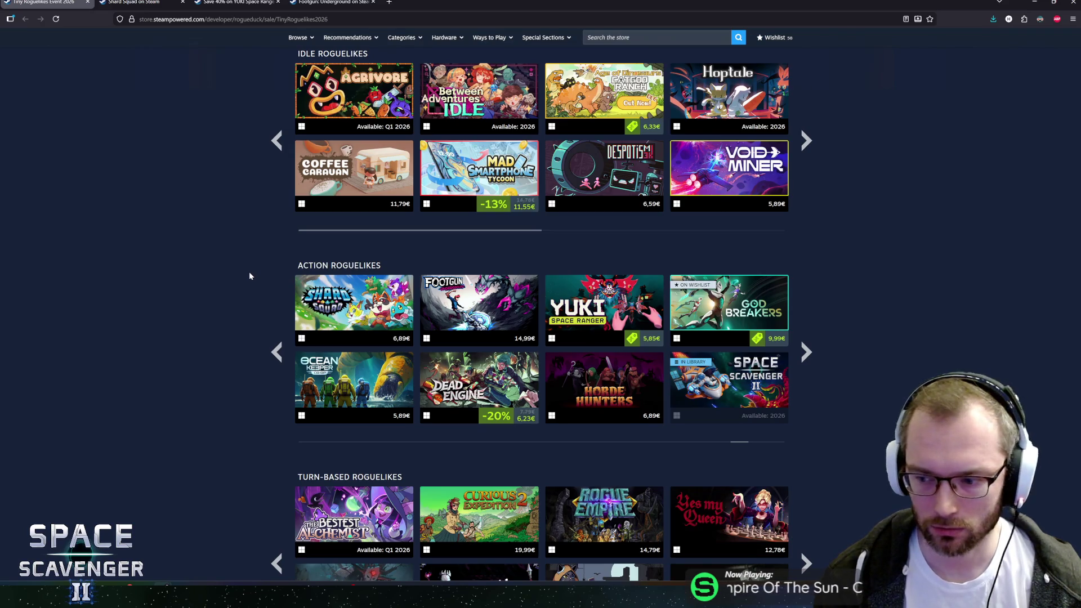
{"action": "left_click", "coordinate": [138, 3]}
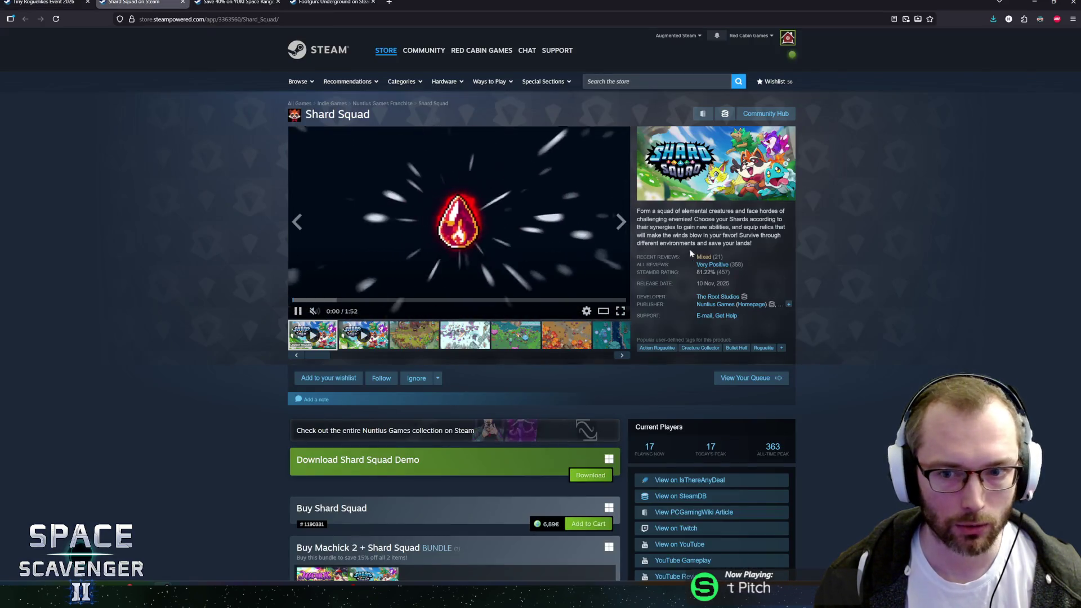
Check Shard Squad's player charts on SteamDB, then return to its store page.
{"action": "mouse_move", "coordinate": [708, 268]}
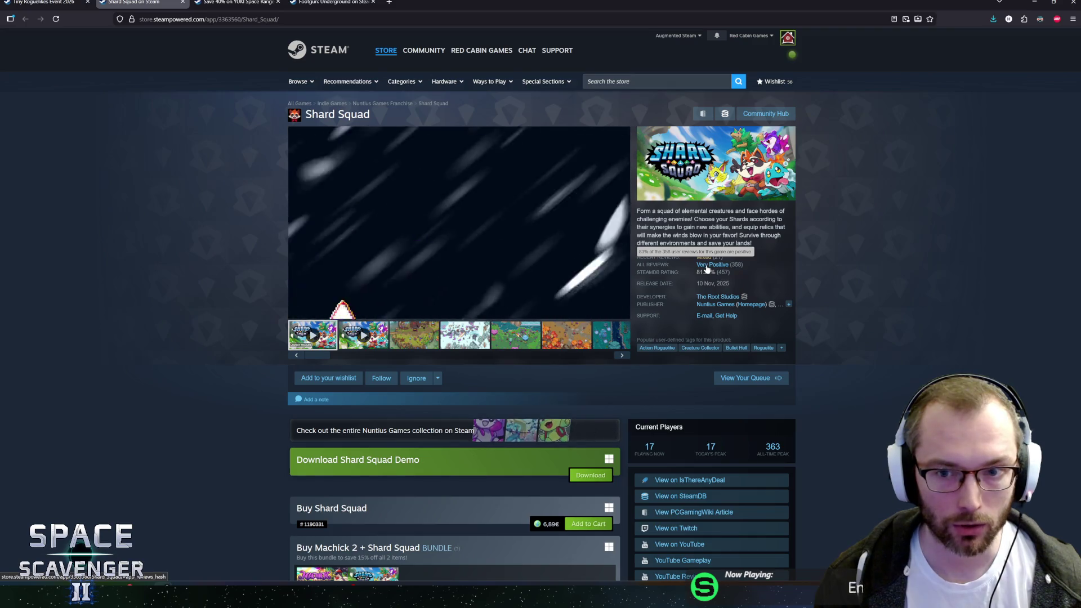
{"action": "left_click", "coordinate": [725, 114]}
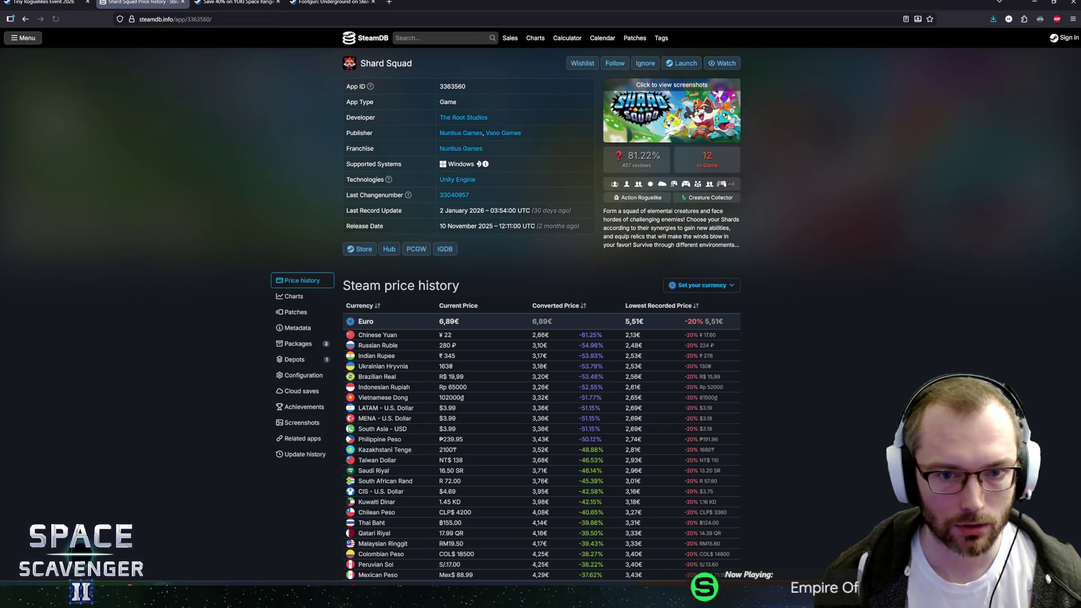
{"action": "left_click", "coordinate": [311, 297]}
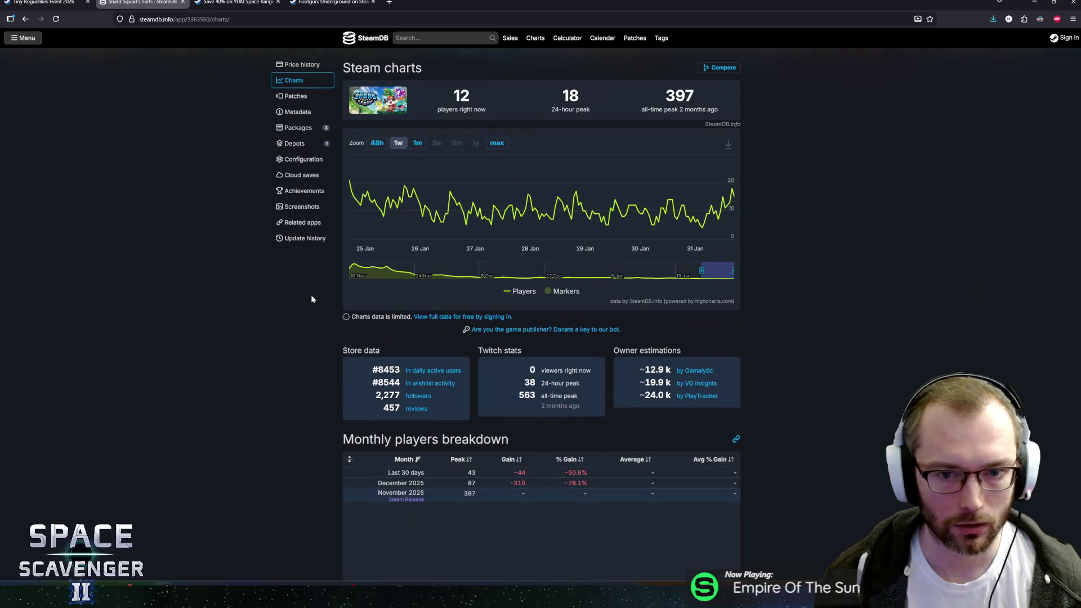
{"action": "scroll", "coordinate": [296, 302], "scroll_direction": "down", "scroll_amount": 10}
{"action": "mouse_move", "coordinate": [542, 350]}
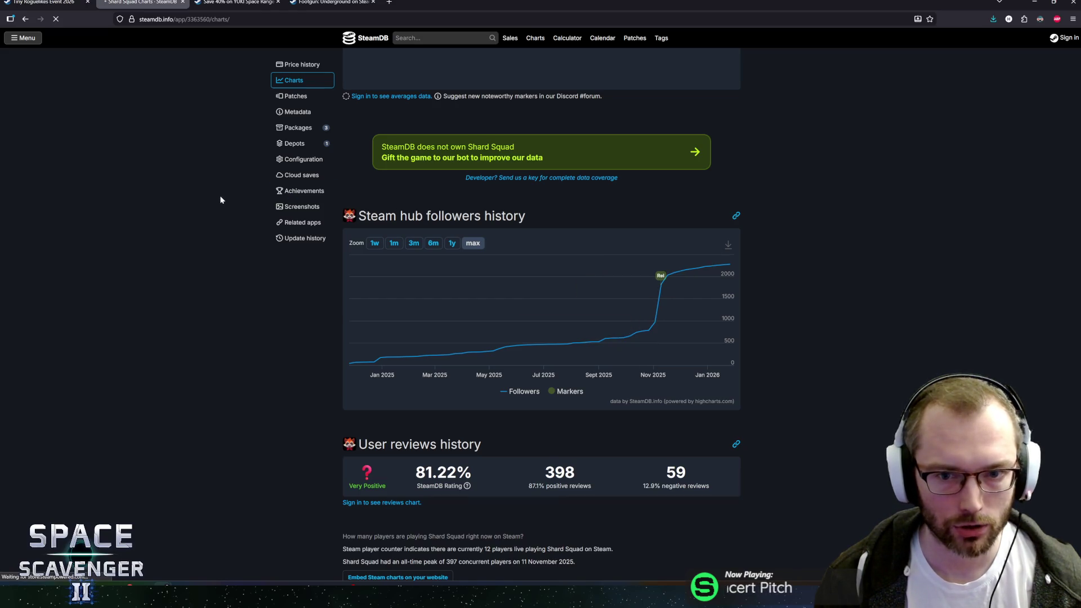
{"action": "key", "text": "alt+Left"}
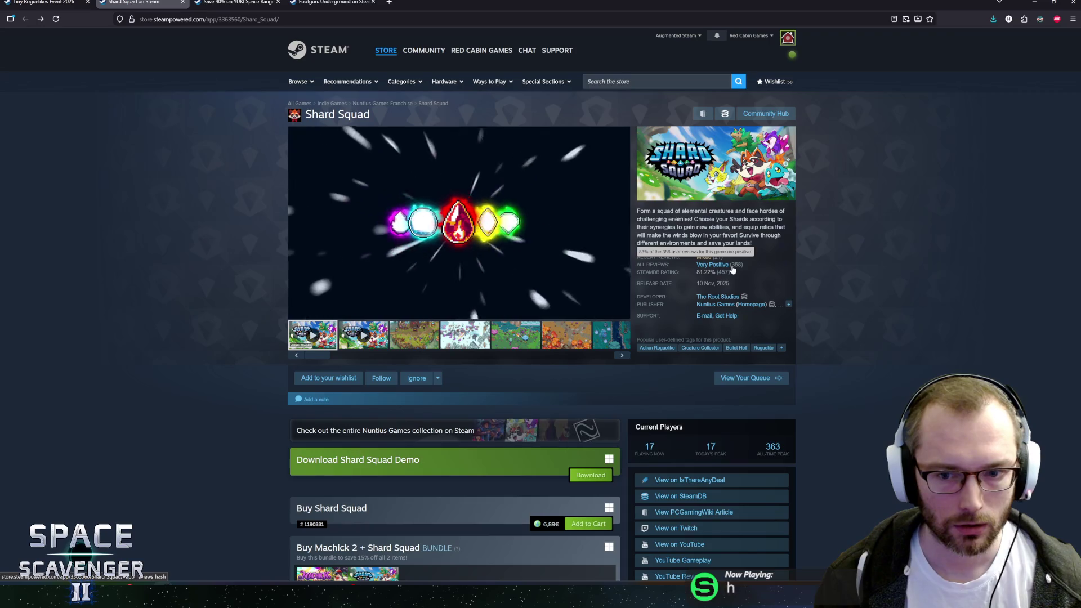
Highlight the 10 Nov, 2025 release date, then jump to Shard Squad's user reviews.
{"action": "left_click_drag", "start_coordinate": [696, 284], "coordinate": [726, 286]}
{"action": "left_click", "coordinate": [727, 286]}
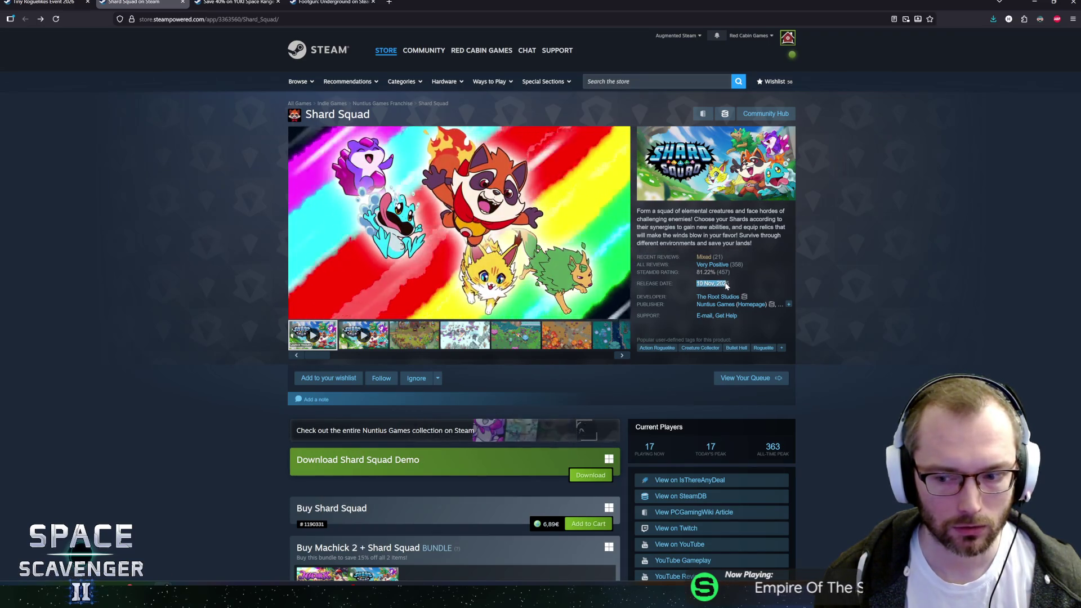
{"action": "mouse_move", "coordinate": [735, 264]}
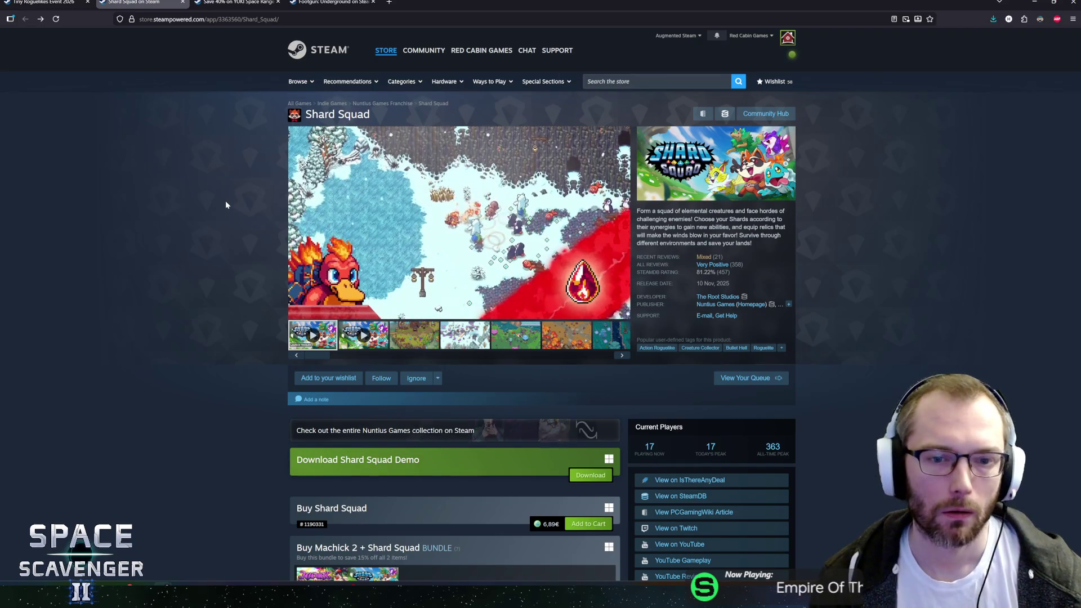
{"action": "left_click", "coordinate": [714, 264]}
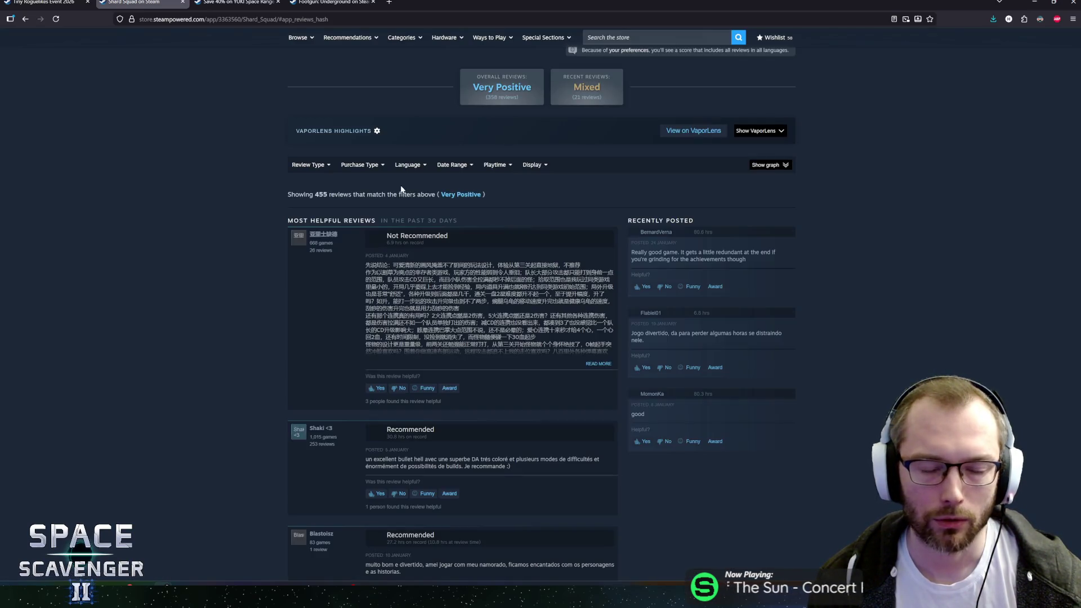
Expand a Chinese review while reading, then return to the top of the Shard Squad page.
{"action": "scroll", "coordinate": [272, 232], "scroll_direction": "down", "scroll_amount": 5}
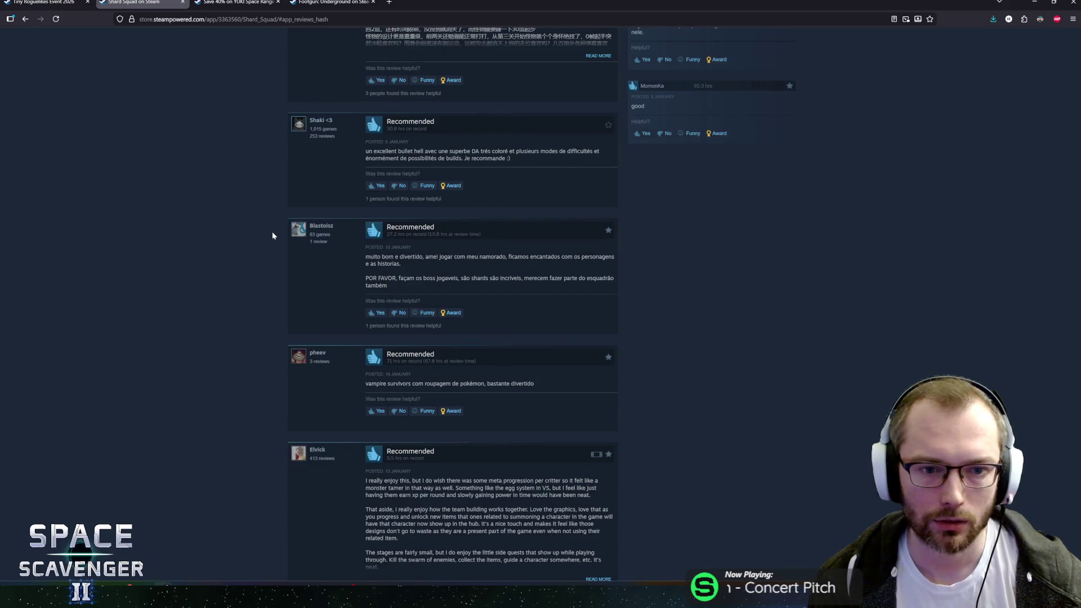
{"action": "scroll", "coordinate": [269, 232], "scroll_direction": "up", "scroll_amount": 4}
{"action": "left_click", "coordinate": [588, 276]}
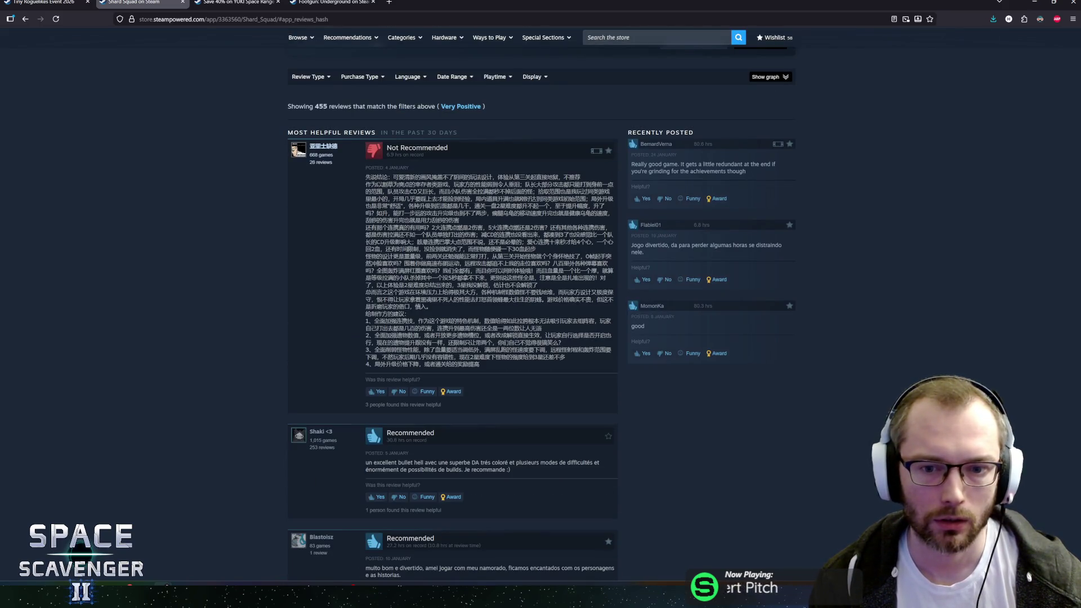
{"action": "scroll", "coordinate": [269, 254], "scroll_direction": "down", "scroll_amount": 10}
{"action": "scroll", "coordinate": [271, 254], "scroll_direction": "down", "scroll_amount": 5}
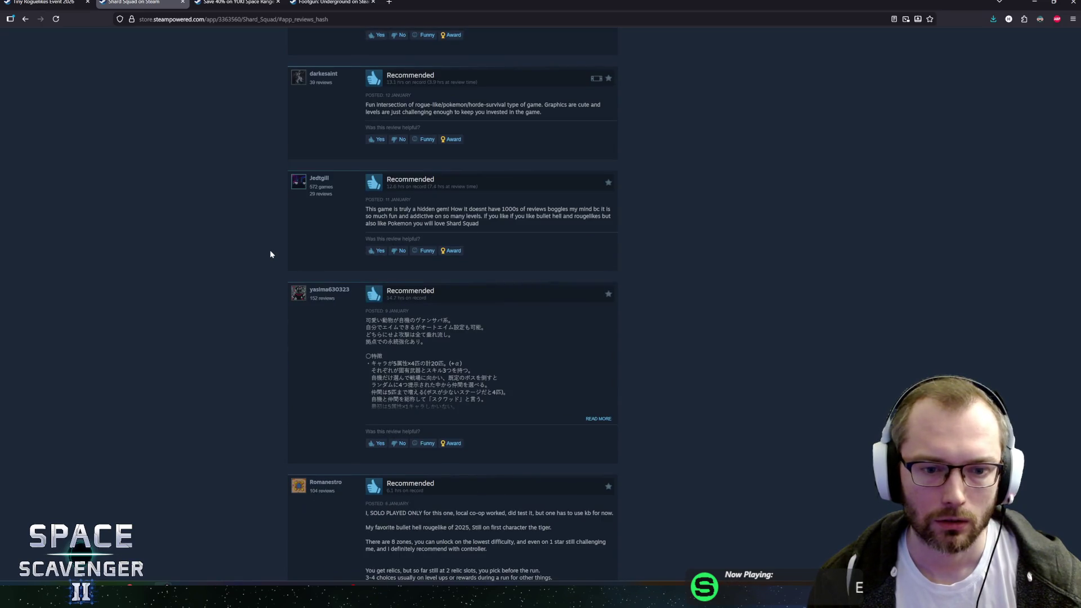
{"action": "right_click", "coordinate": [218, 277]}
{"action": "left_click", "coordinate": [201, 239]}
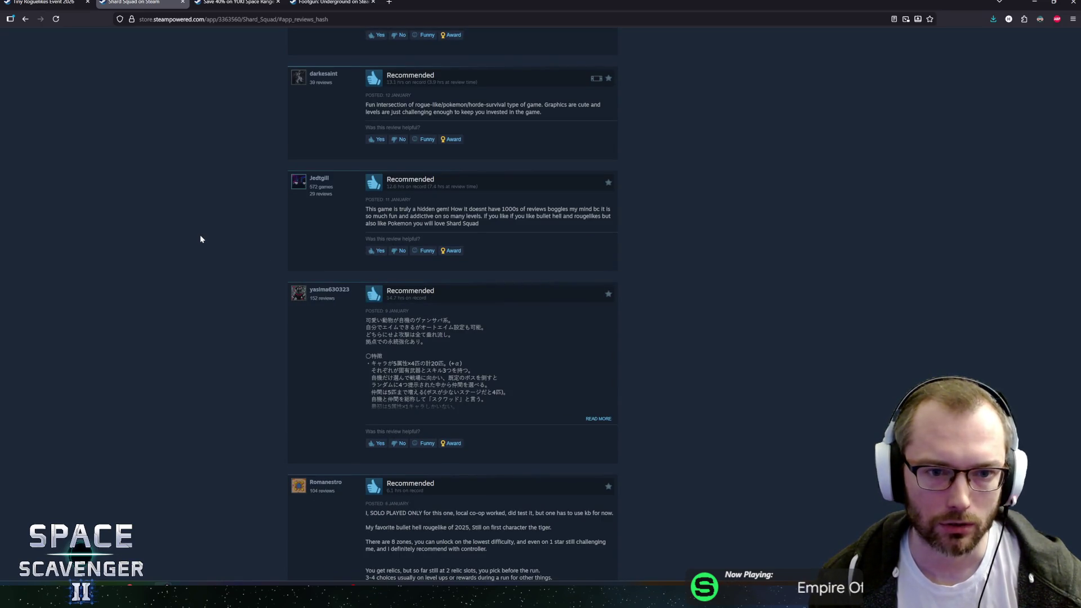
{"action": "key", "text": "Home"}
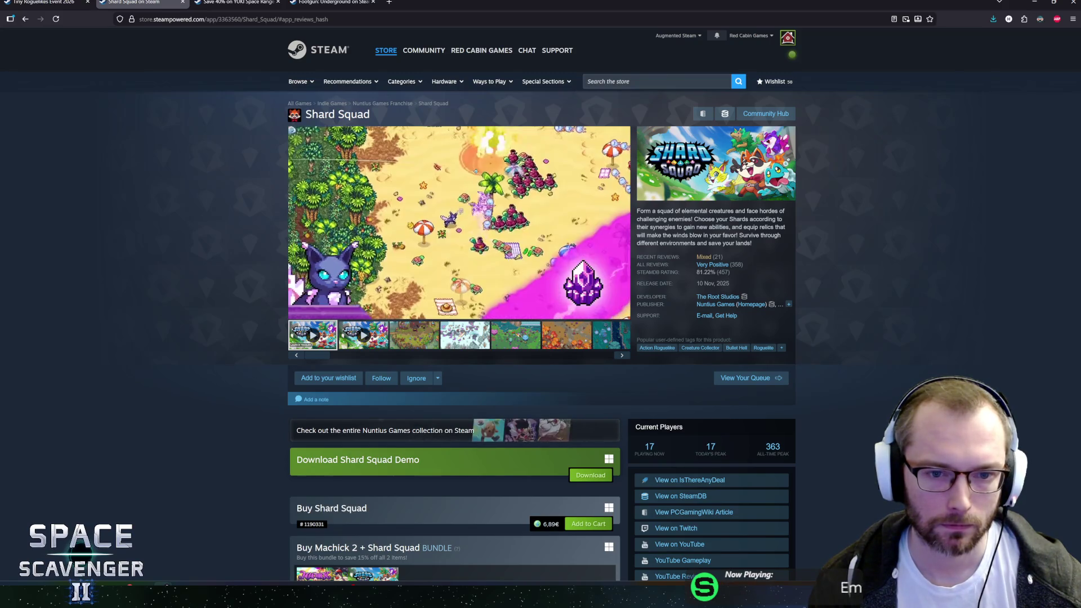
Watch the Shard Squad trailer in the enlarged lightbox view, then close it.
{"action": "mouse_move", "coordinate": [601, 257]}
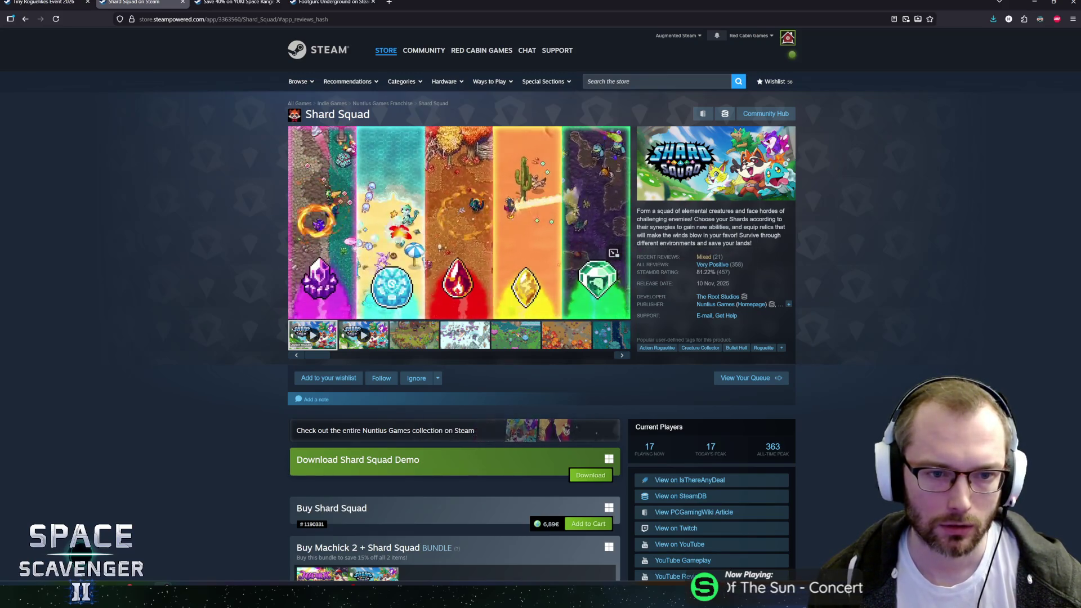
{"action": "left_click", "coordinate": [604, 314]}
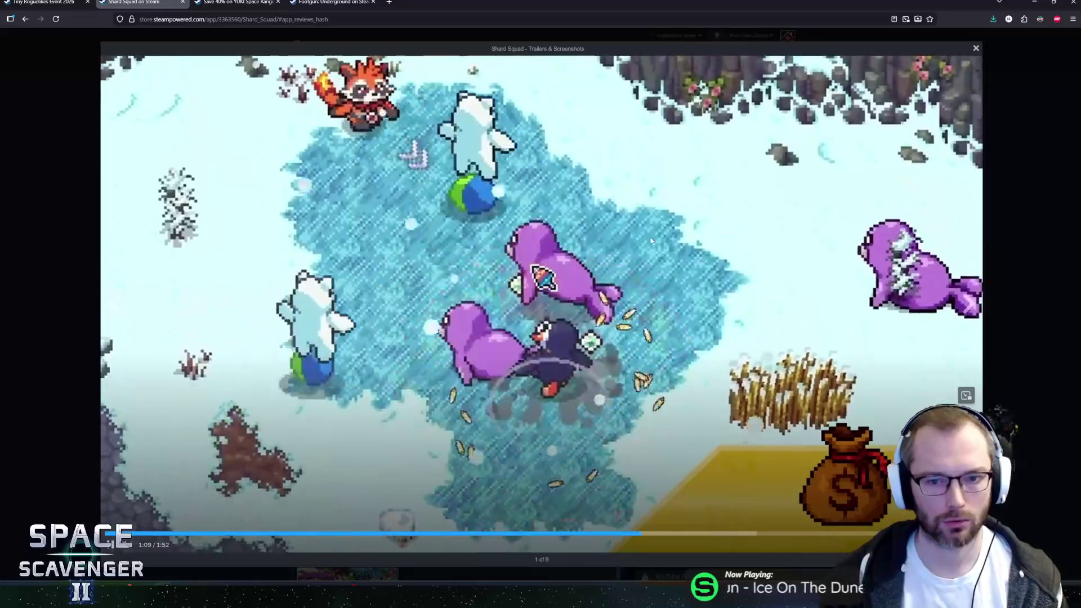
{"action": "key", "text": "Escape"}
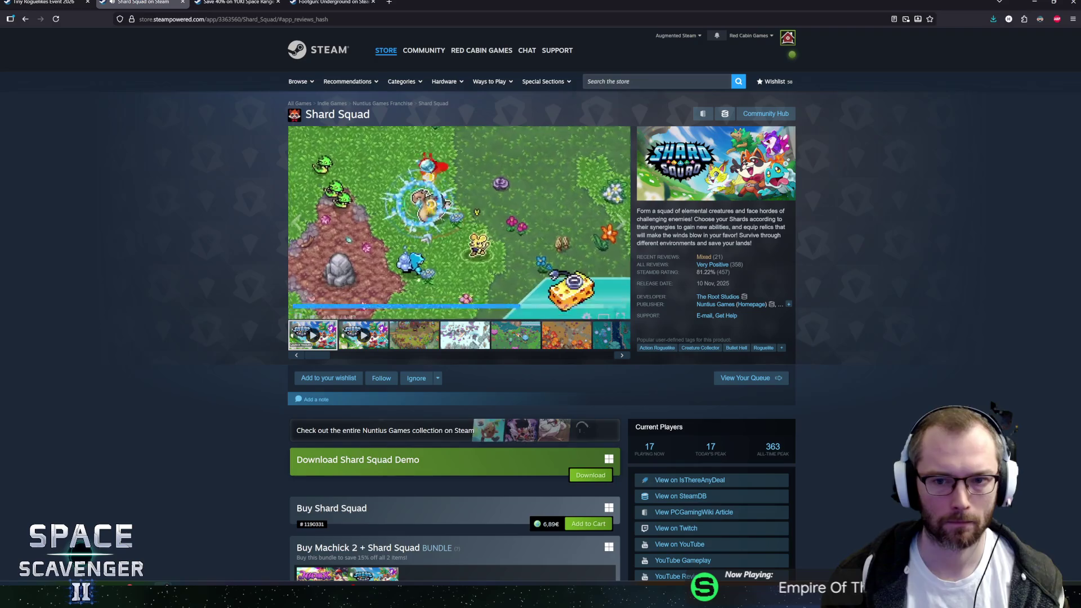
Select part of the game description, then jump to the customer reviews summary.
{"action": "left_click_drag", "start_coordinate": [652, 219], "coordinate": [773, 227]}
{"action": "mouse_move", "coordinate": [695, 219]}
{"action": "left_mouse_down"}
{"action": "mouse_move", "coordinate": [757, 227]}
{"action": "mouse_move", "coordinate": [684, 220]}
{"action": "left_mouse_up"}
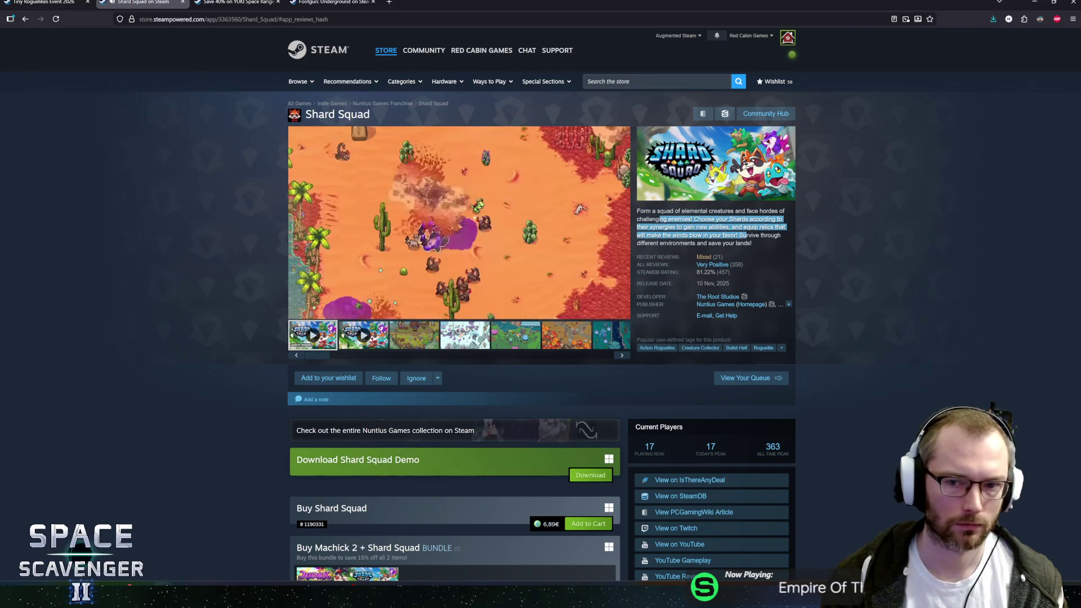
{"action": "left_click", "coordinate": [747, 235]}
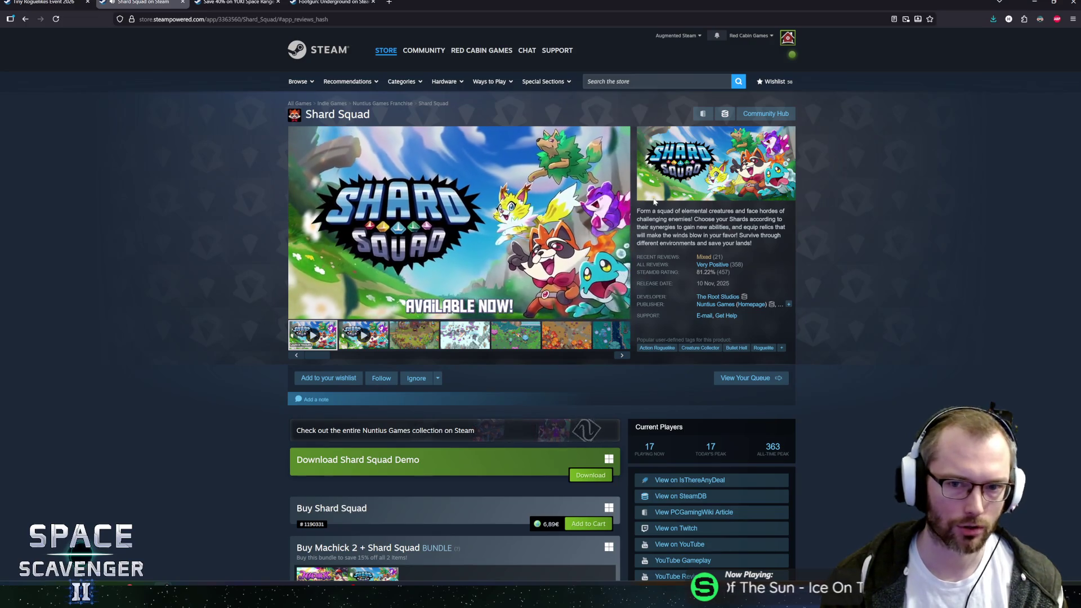
{"action": "left_click", "coordinate": [735, 271]}
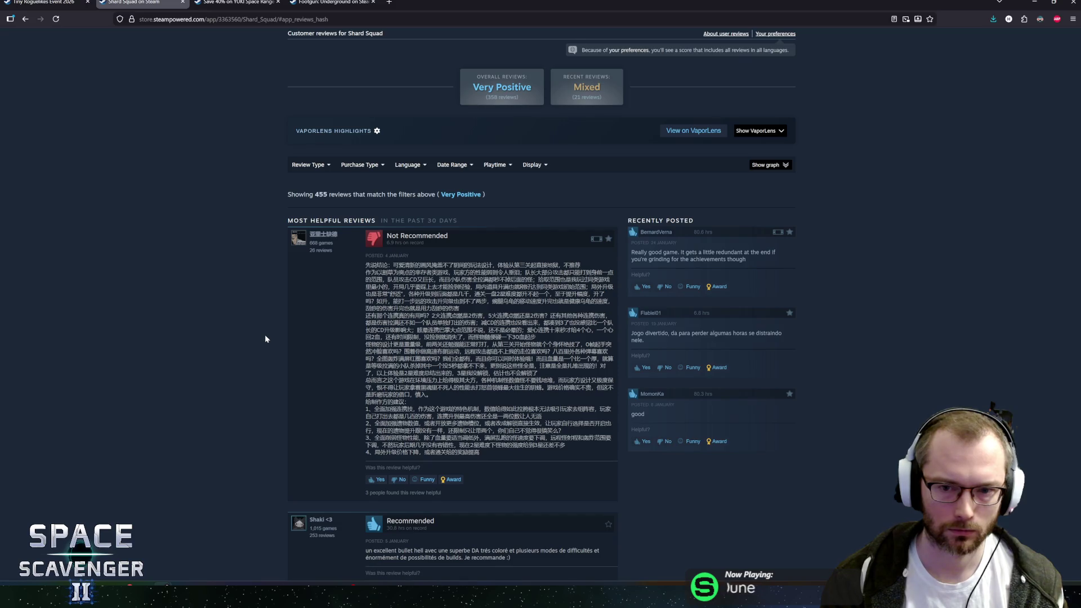
Scroll through Shard Squad's reviews, then close the community reviews tab to reveal YUKI Space Ranger.
{"action": "scroll", "coordinate": [264, 338], "scroll_direction": "down", "scroll_amount": 15}
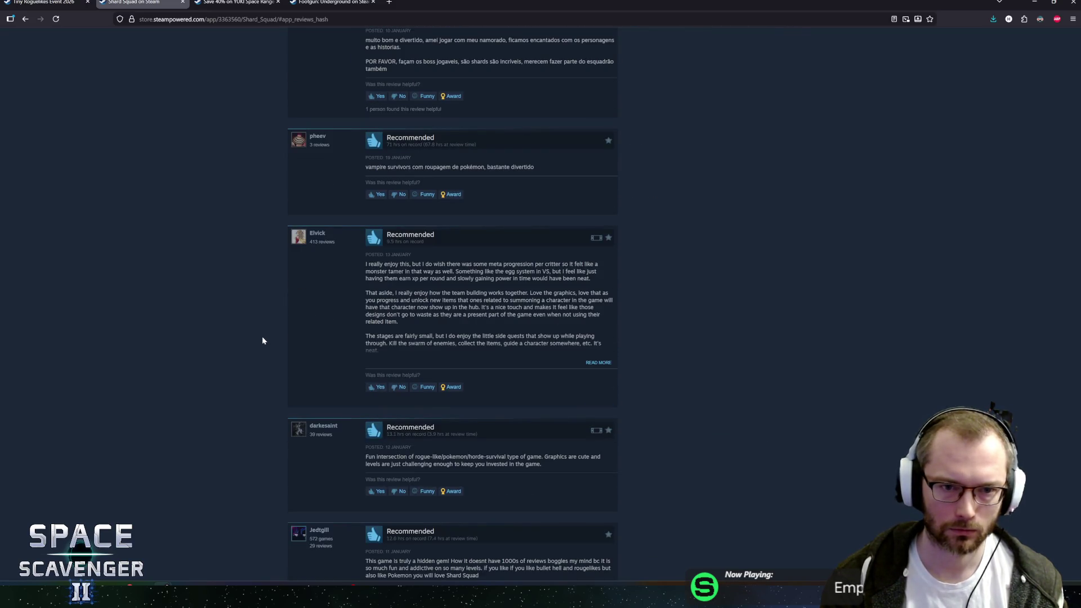
{"action": "scroll", "coordinate": [260, 343], "scroll_direction": "down", "scroll_amount": 15}
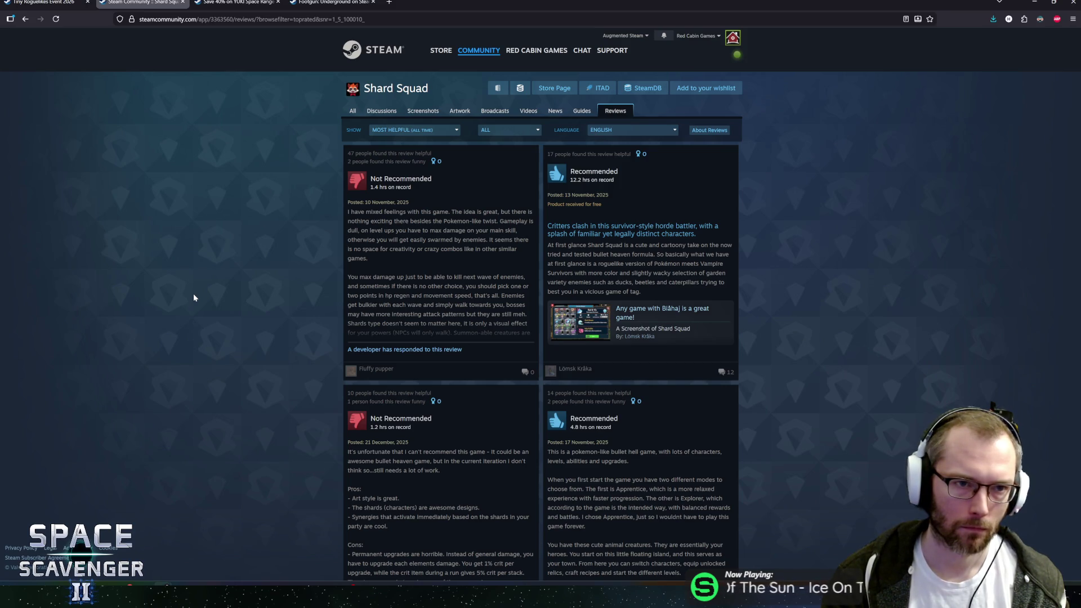
{"action": "left_click", "coordinate": [183, 1]}
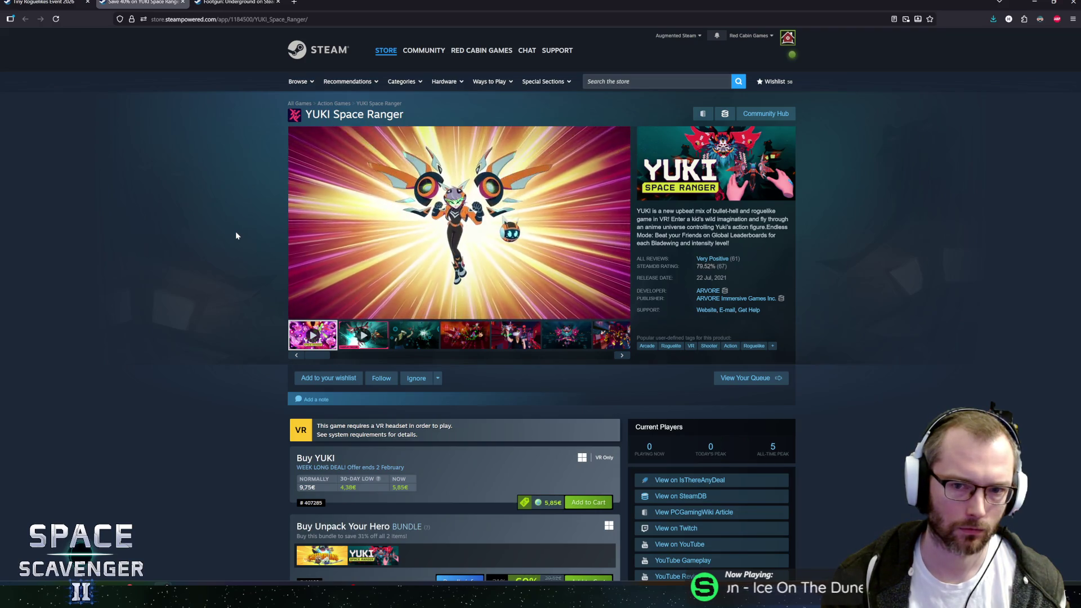
Close the YUKI Space Ranger tab and scroll the Tiny Roguelikes Event 2026 page back to the top.
{"action": "middle_click", "coordinate": [137, 8]}
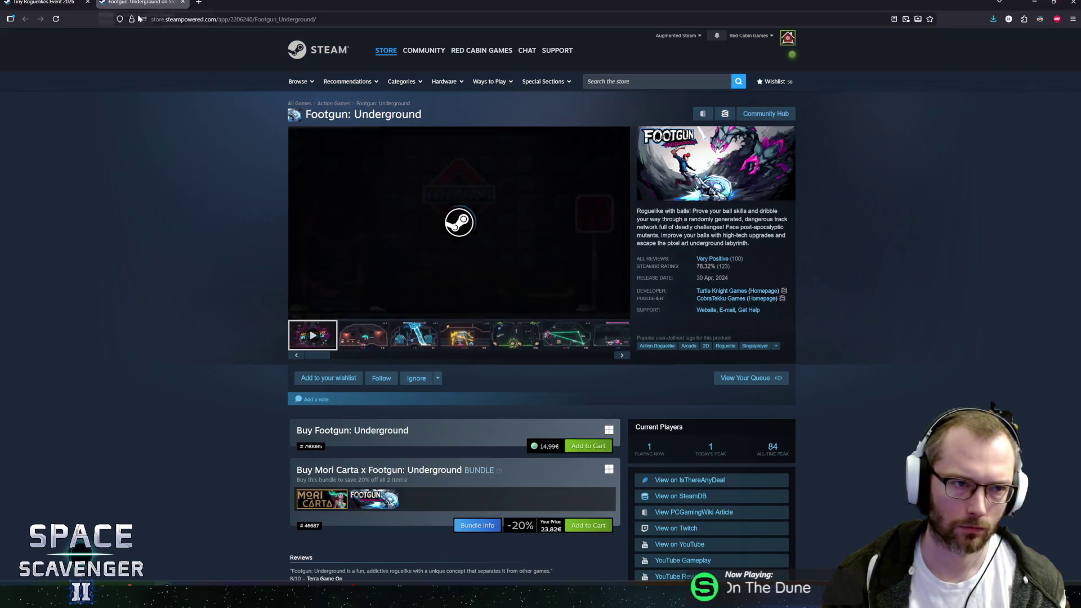
{"action": "left_click", "coordinate": [50, 2]}
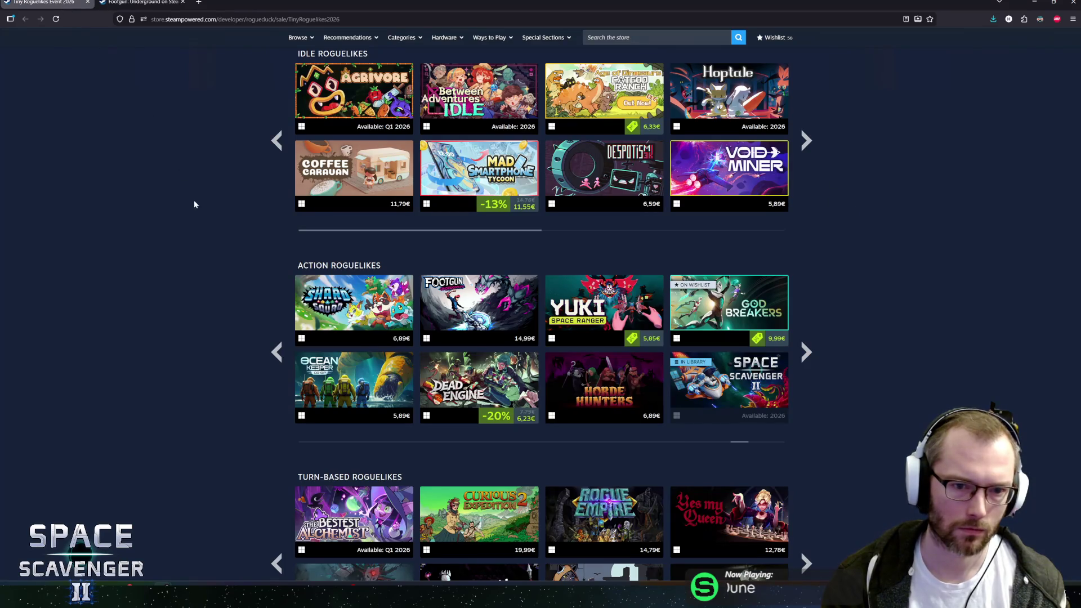
{"action": "scroll", "coordinate": [186, 277], "scroll_direction": "up", "scroll_amount": 3}
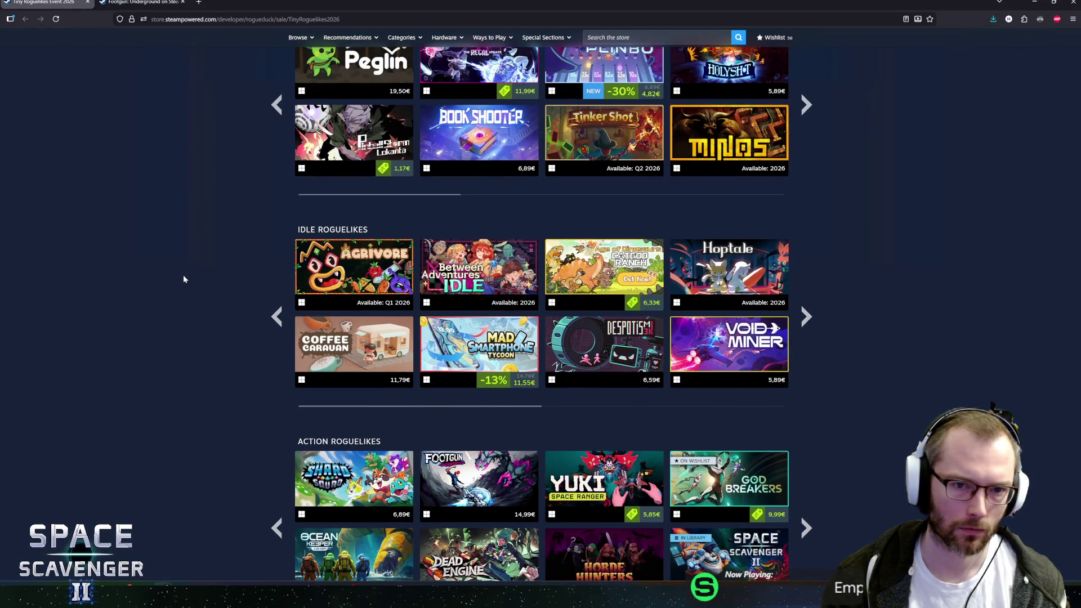
{"action": "scroll", "coordinate": [181, 276], "scroll_direction": "up", "scroll_amount": 12}
{"action": "scroll", "coordinate": [177, 282], "scroll_direction": "up", "scroll_amount": 8}
{"action": "scroll", "coordinate": [181, 289], "scroll_direction": "down", "scroll_amount": 12}
{"action": "scroll", "coordinate": [172, 286], "scroll_direction": "up", "scroll_amount": 2}
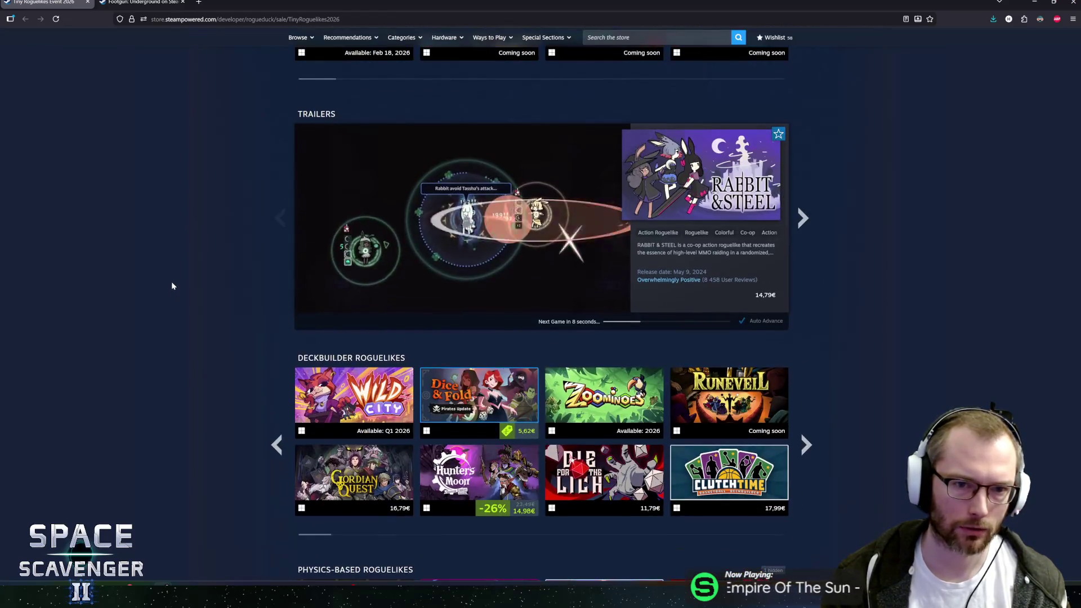
{"action": "middle_click", "coordinate": [197, 347]}
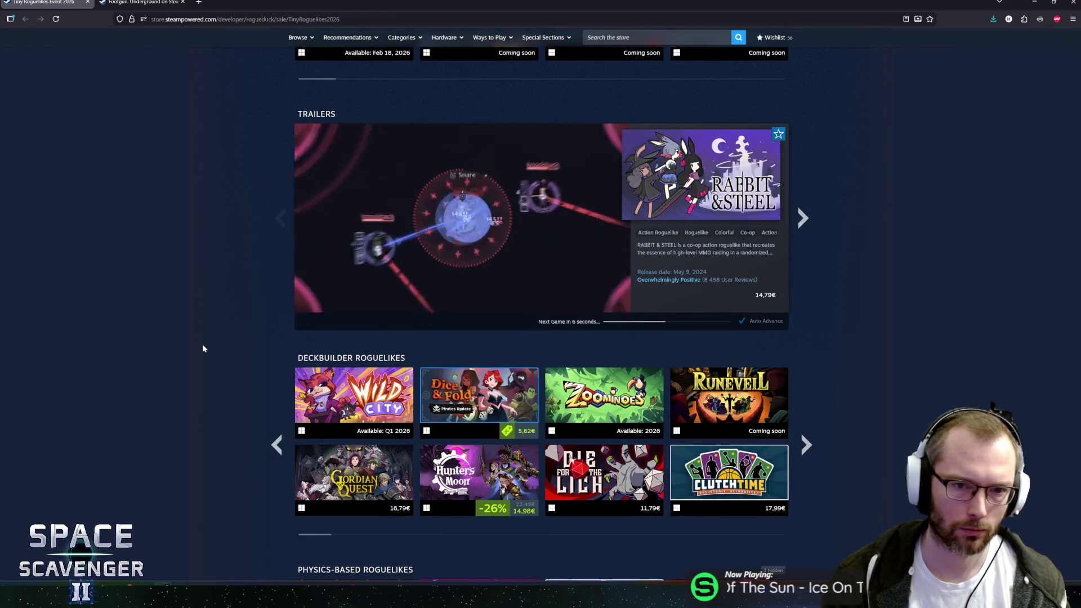
{"action": "left_click", "coordinate": [193, 196]}
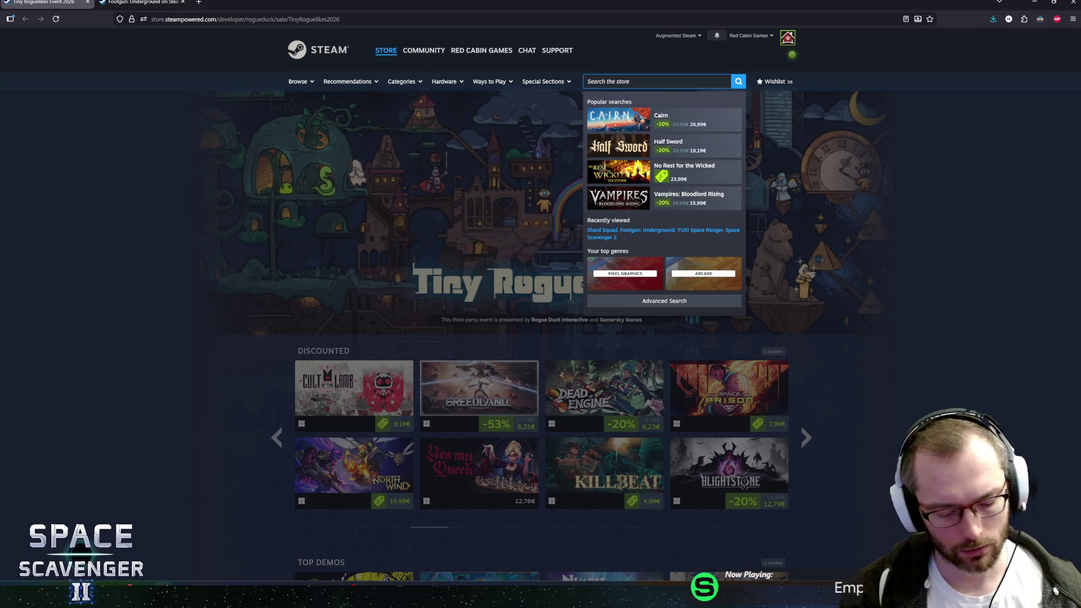
Find Crashlands 2, then open How Many Dudes? from Butterscotch Shenanigans' nine-game list.
{"action": "type", "text": "sh"}
{"action": "type", "text": "s"}
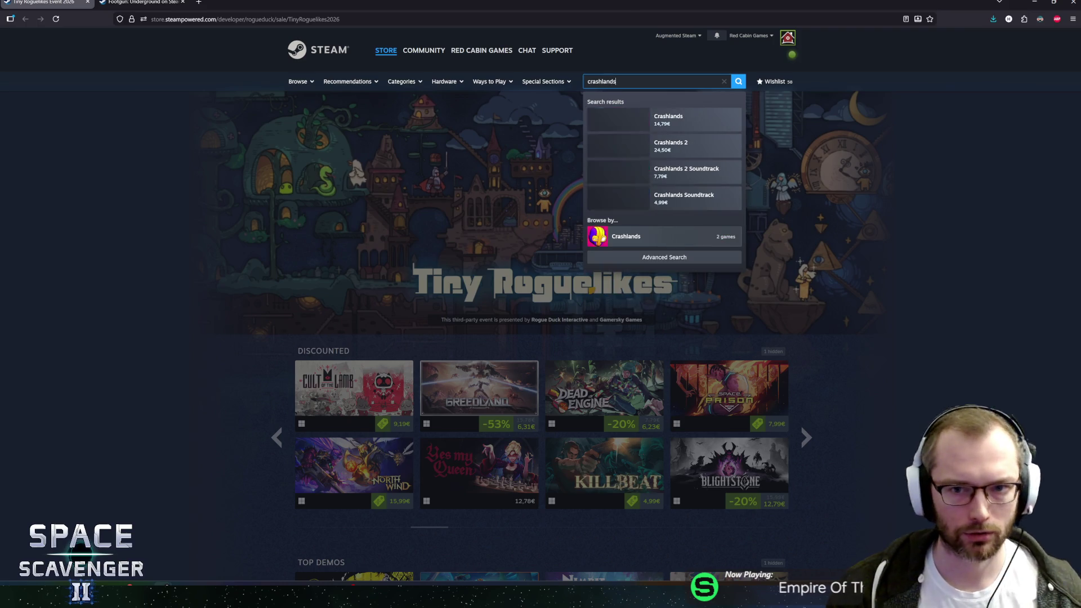
{"action": "left_click", "coordinate": [670, 144]}
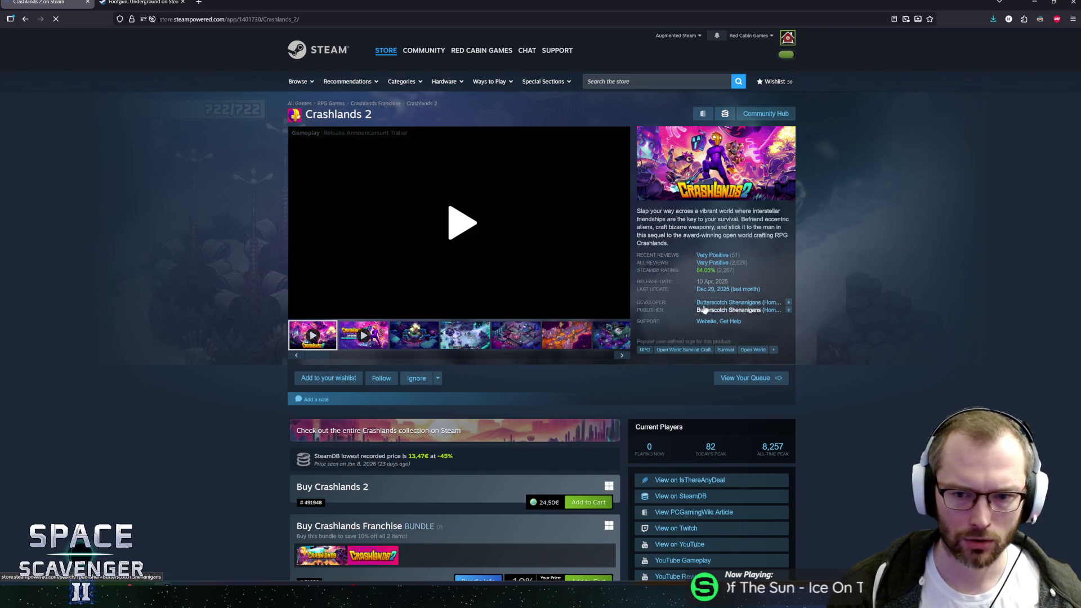
{"action": "left_click", "coordinate": [726, 303]}
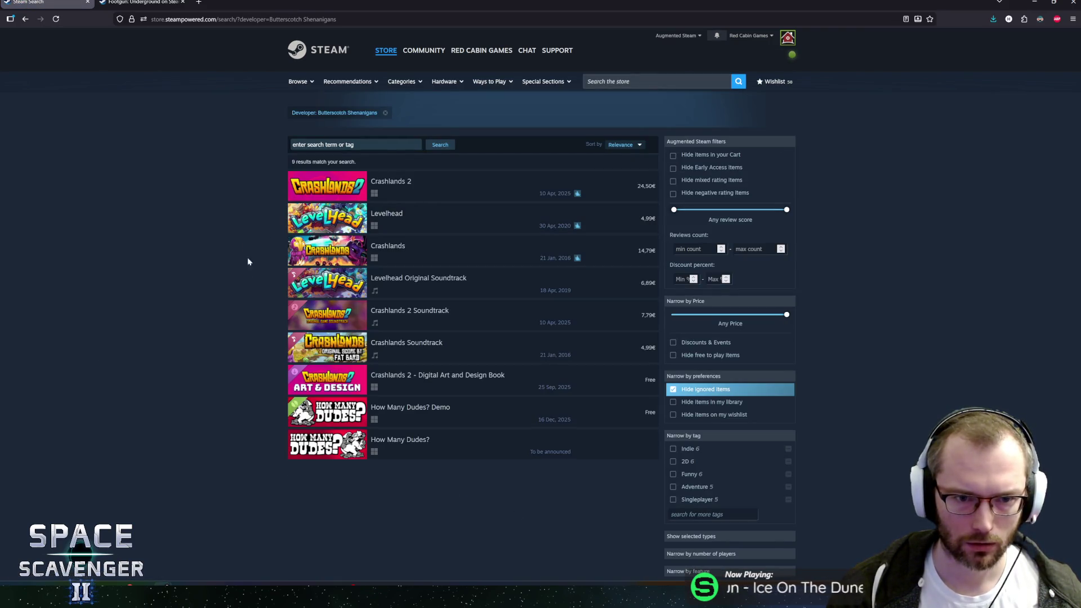
{"action": "mouse_move", "coordinate": [418, 397]}
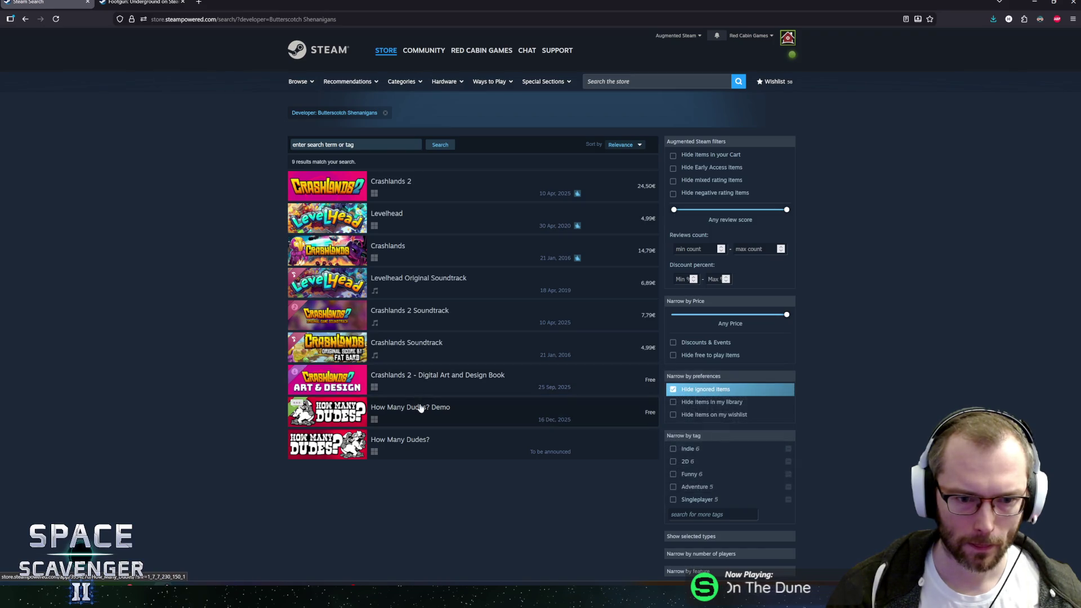
{"action": "left_click", "coordinate": [414, 440]}
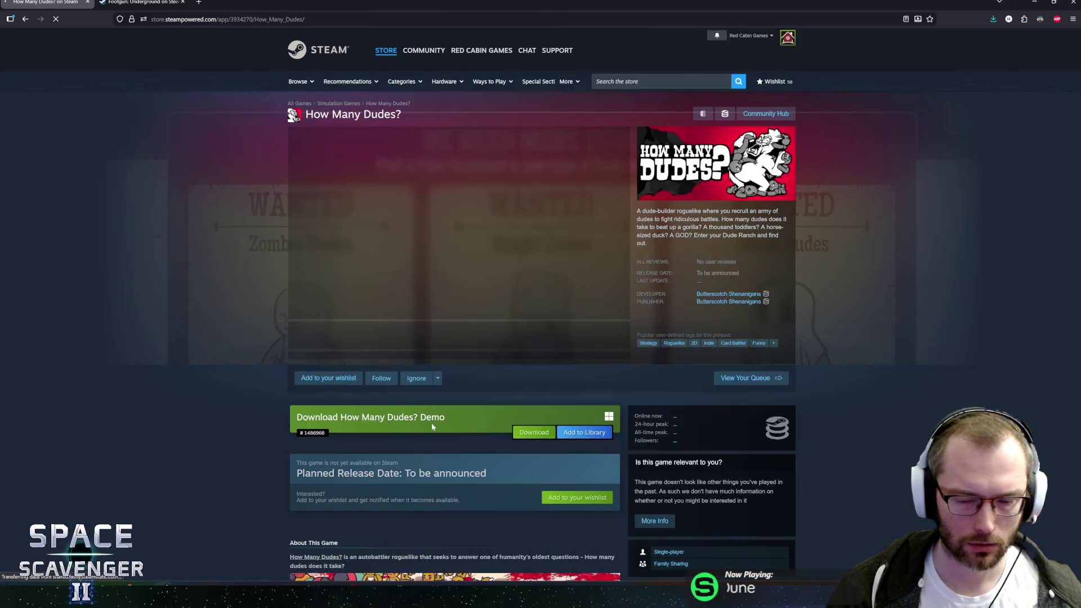
{"action": "left_click", "coordinate": [725, 113]}
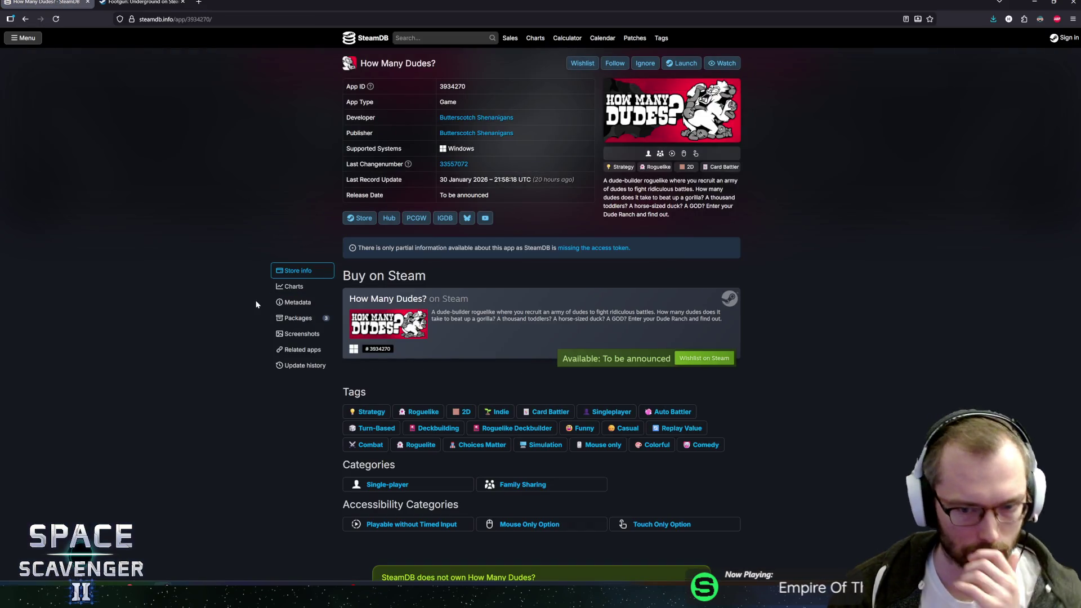
{"action": "left_click", "coordinate": [291, 285]}
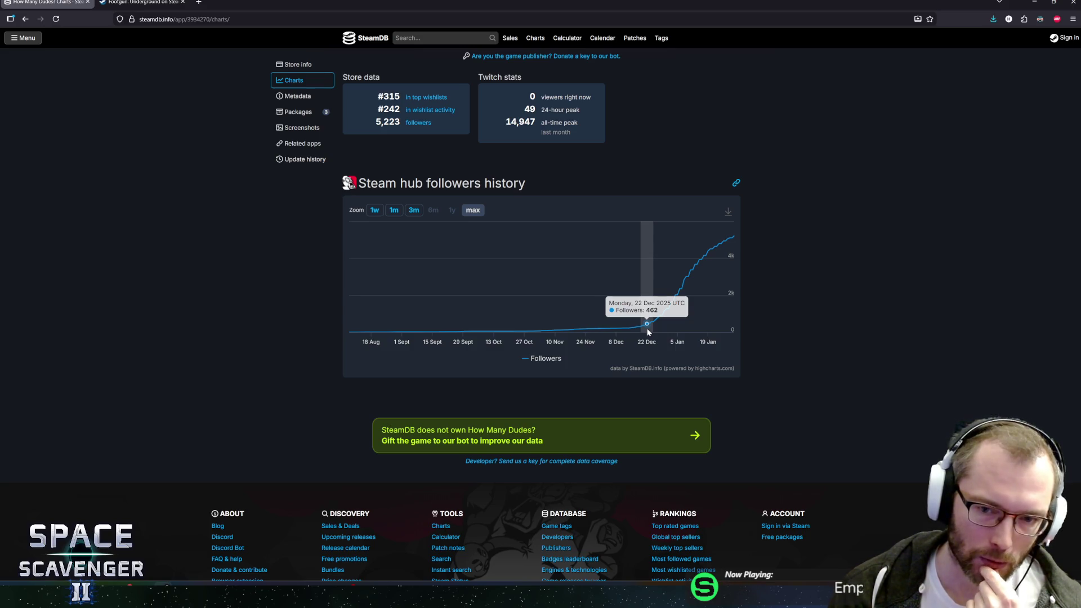
{"action": "scroll", "coordinate": [186, 253], "scroll_direction": "up", "scroll_amount": 4}
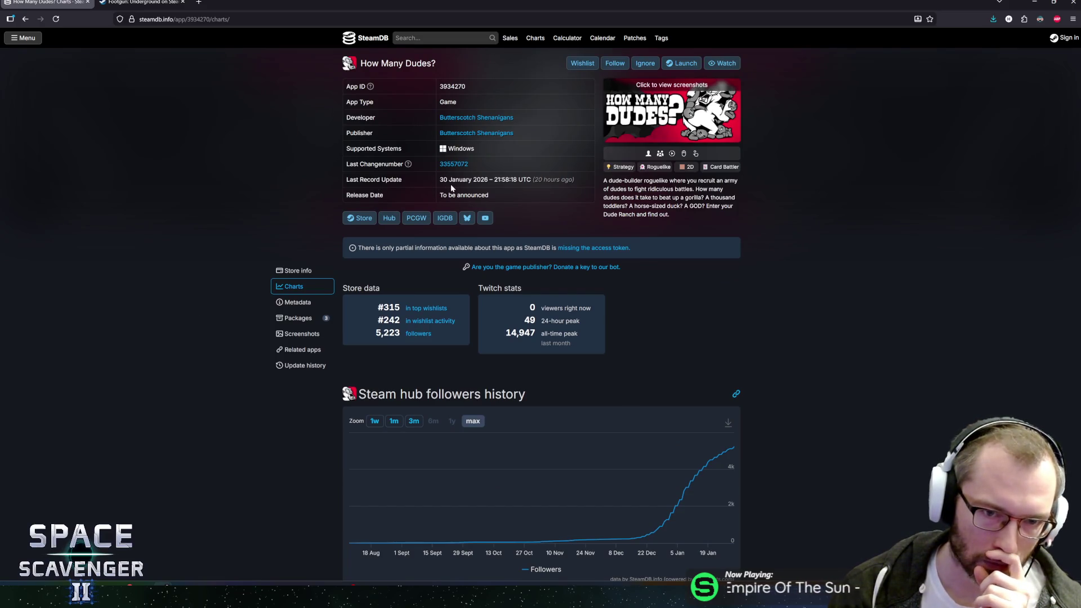
{"action": "key", "text": "alt+Left"}
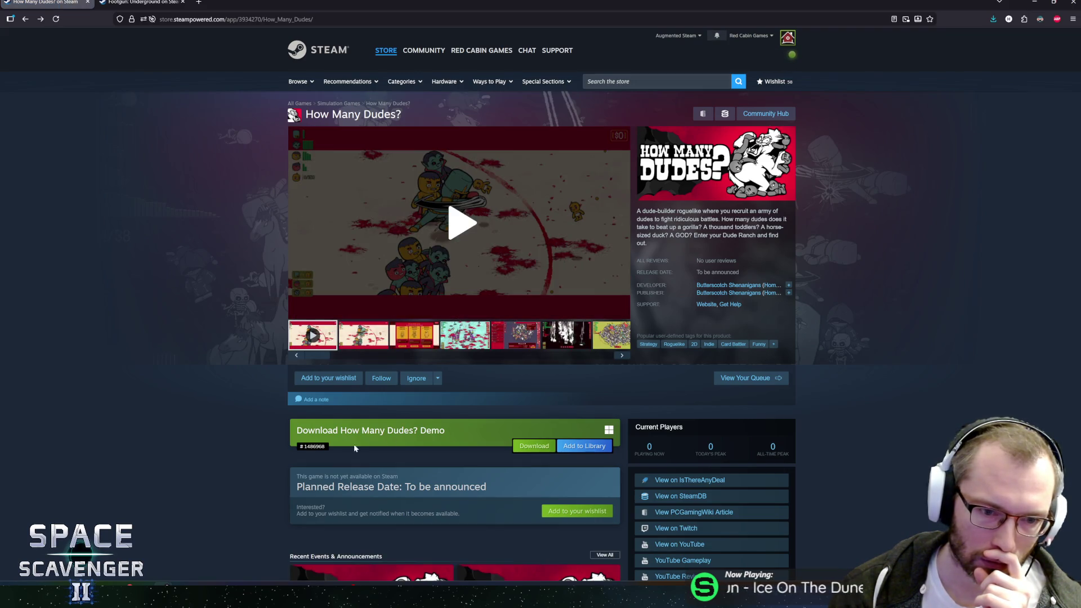
{"action": "scroll", "coordinate": [358, 500], "scroll_direction": "down", "scroll_amount": 2}
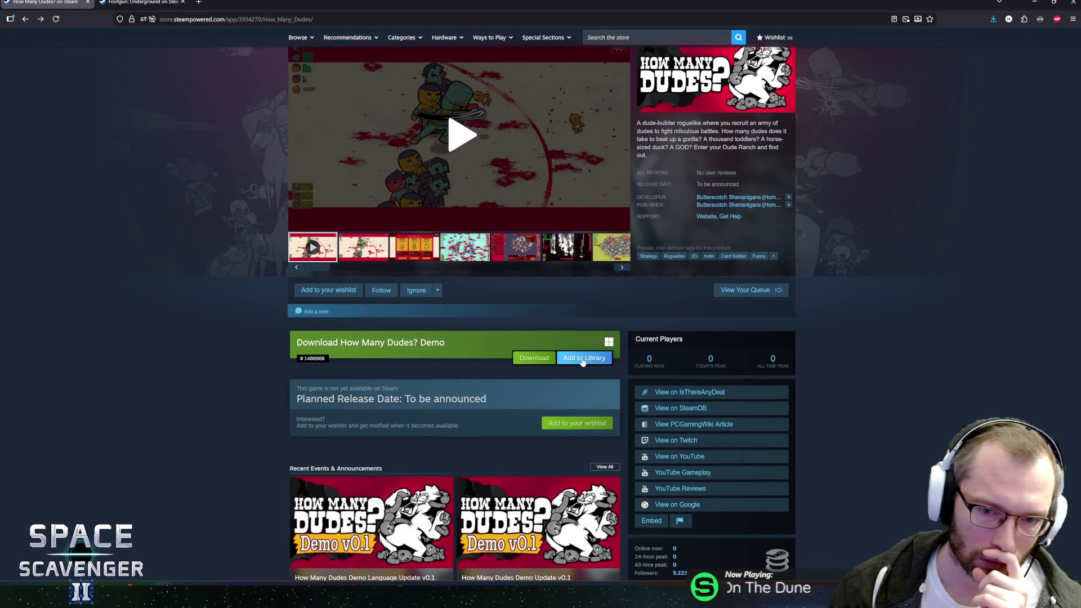
{"action": "scroll", "coordinate": [264, 349], "scroll_direction": "down", "scroll_amount": 4}
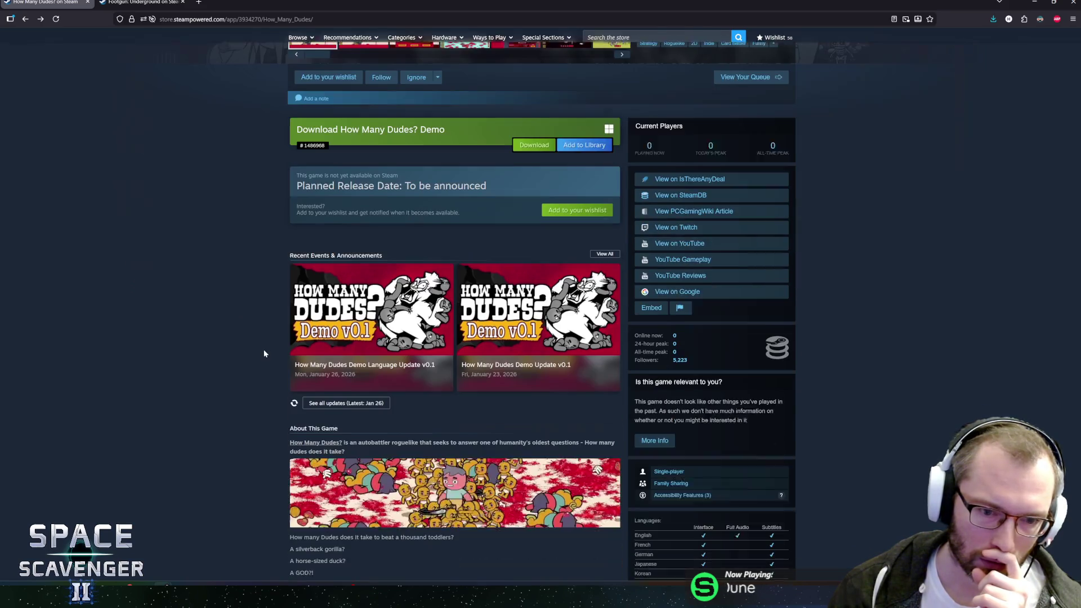
{"action": "scroll", "coordinate": [259, 349], "scroll_direction": "up", "scroll_amount": 4}
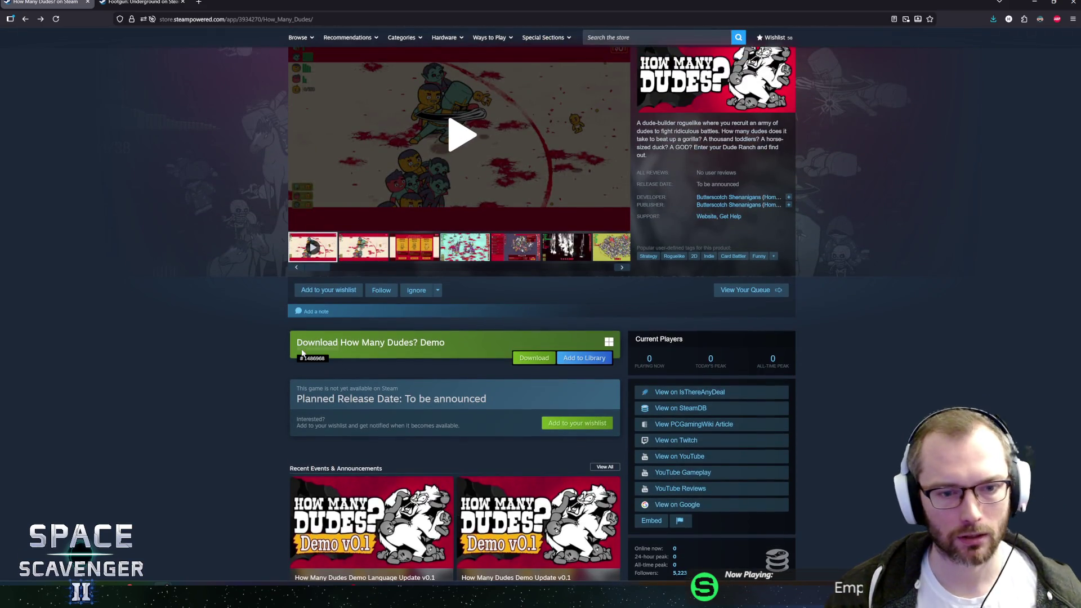
{"action": "scroll", "coordinate": [302, 330], "scroll_direction": "up", "scroll_amount": 2}
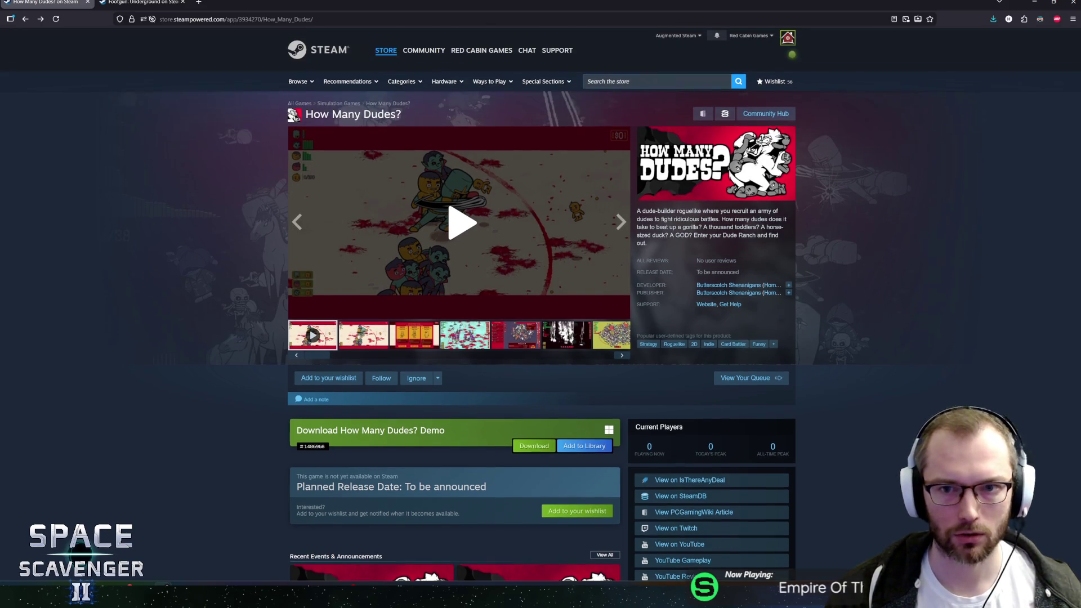
{"action": "left_click", "coordinate": [656, 81]}
{"action": "type", "text": "how many dud"}
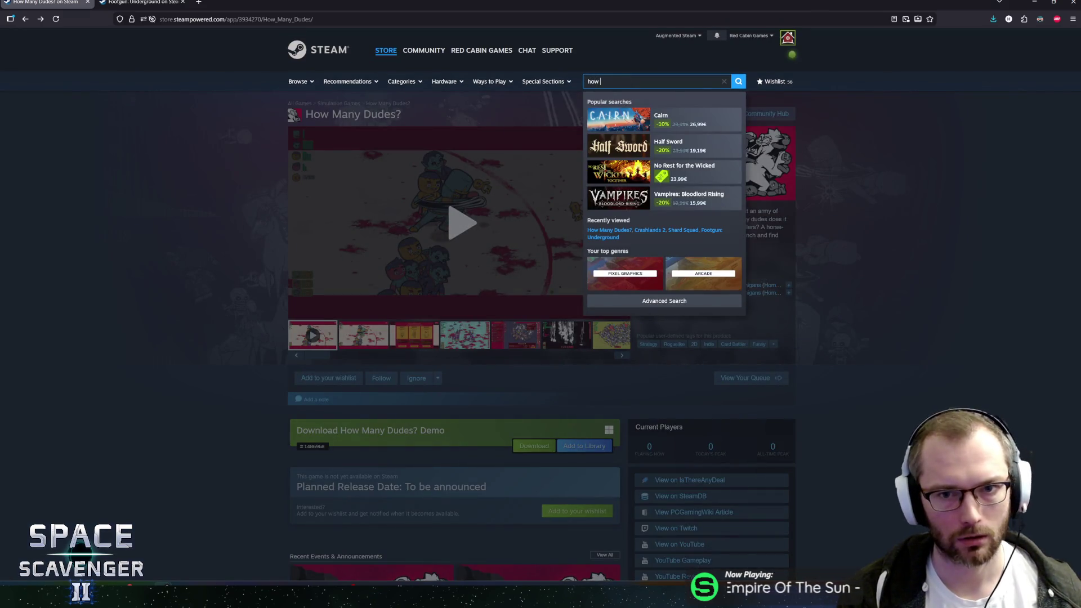
{"action": "type", "text": "es"}
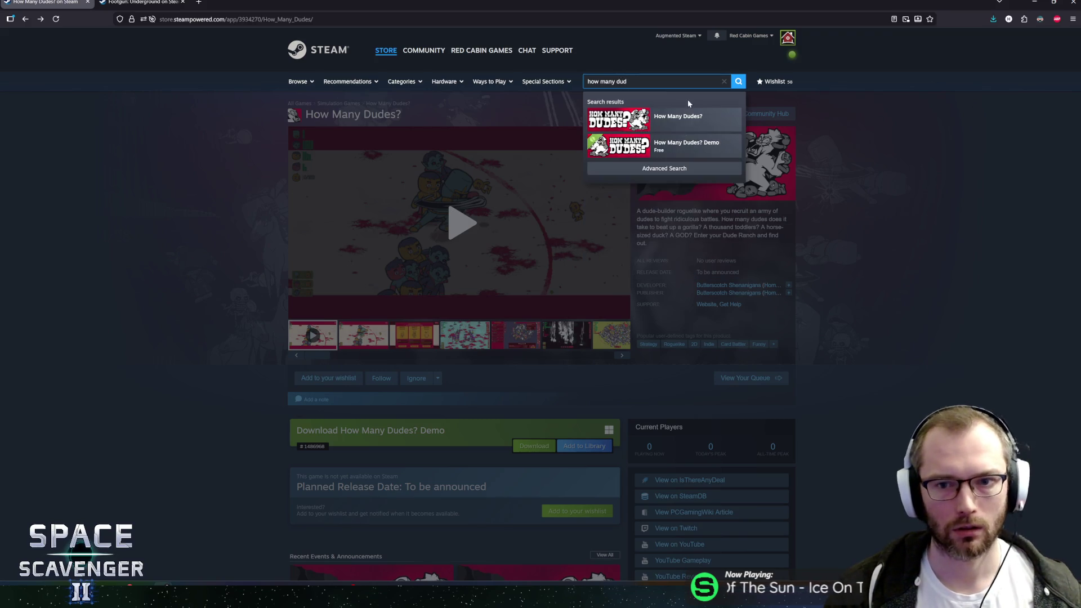
{"action": "left_click", "coordinate": [676, 151]}
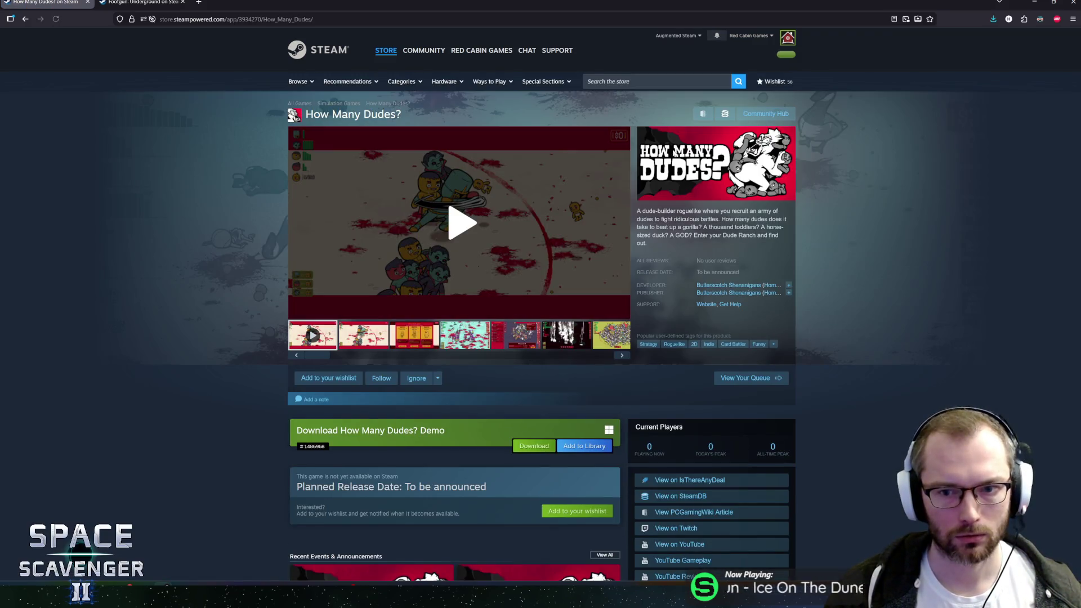
{"action": "scroll", "coordinate": [215, 358], "scroll_direction": "down", "scroll_amount": 4}
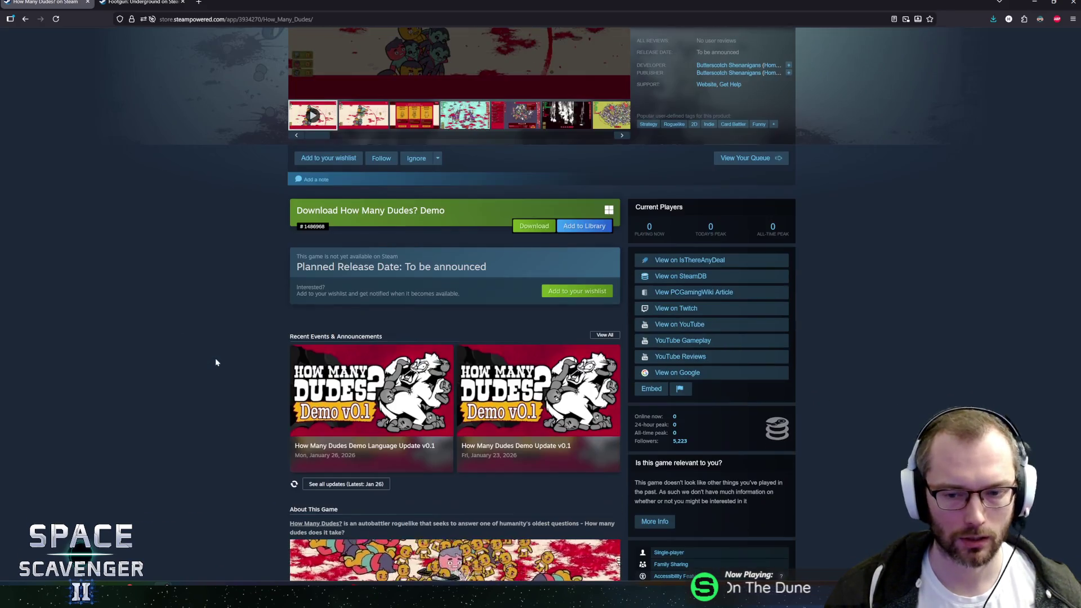
{"action": "scroll", "coordinate": [269, 313], "scroll_direction": "up", "scroll_amount": 4}
{"action": "scroll", "coordinate": [259, 318], "scroll_direction": "down", "scroll_amount": 5}
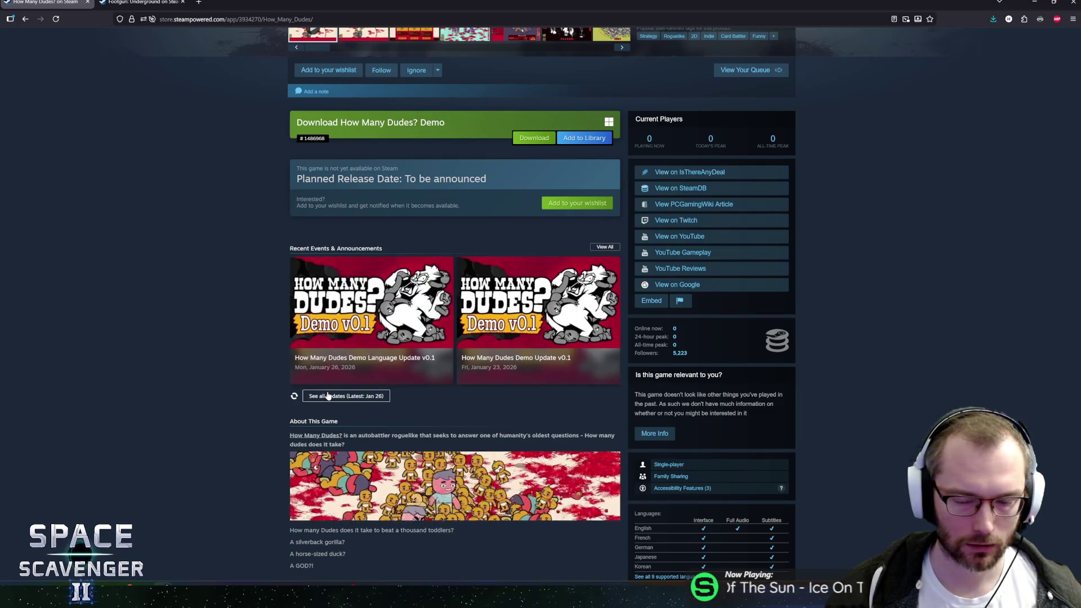
Browse How Many Dudes?'s News Hub posts, then open its SteamDB page from the store page.
{"action": "left_click", "coordinate": [615, 248]}
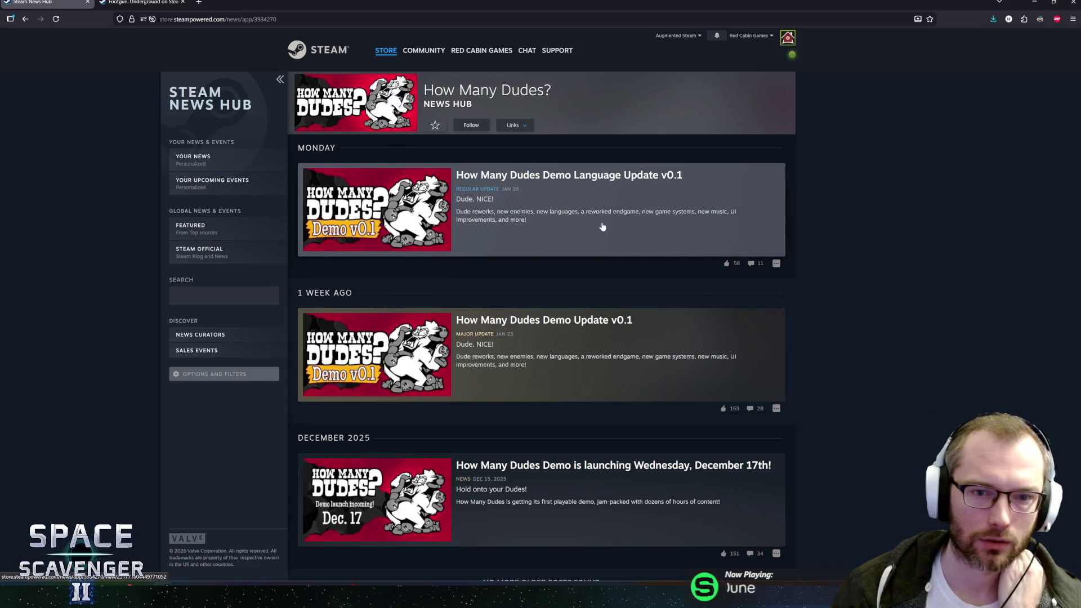
{"action": "scroll", "coordinate": [515, 249], "scroll_direction": "down", "scroll_amount": 1}
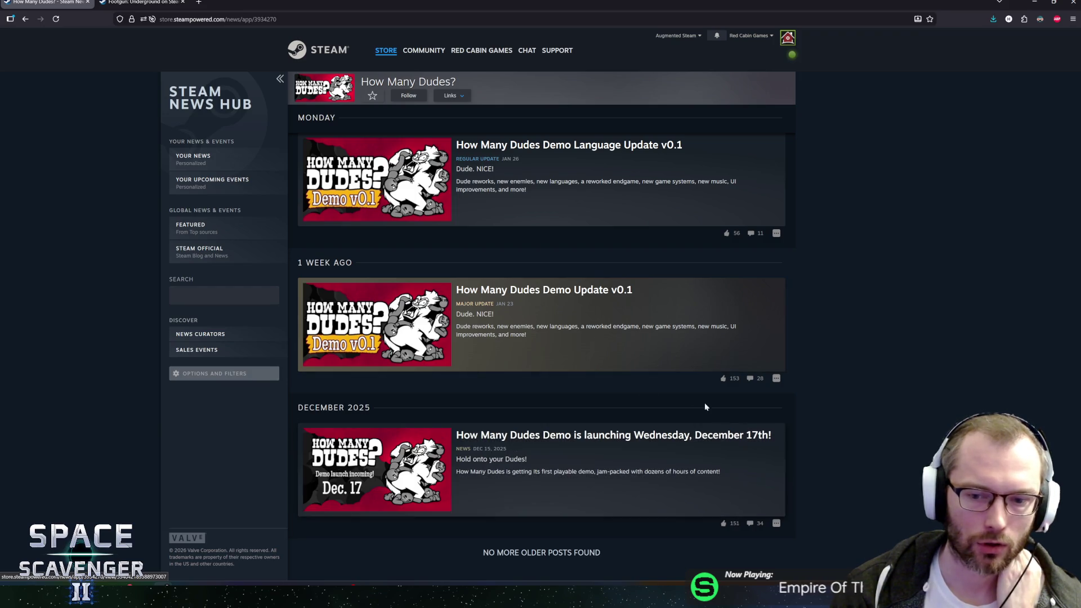
{"action": "left_click", "coordinate": [490, 145]}
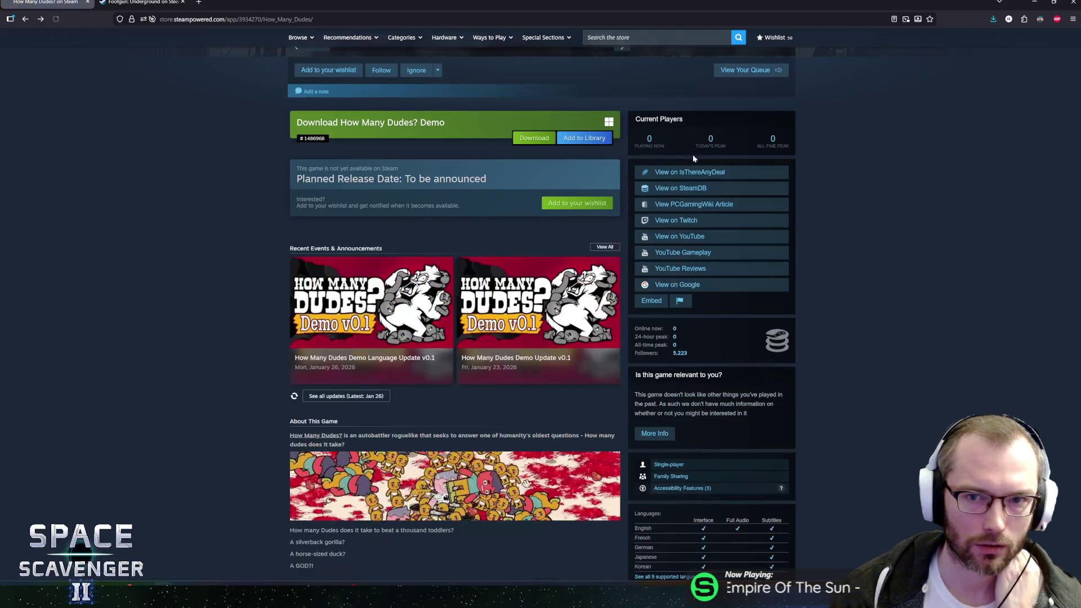
{"action": "scroll", "coordinate": [684, 156], "scroll_direction": "up", "scroll_amount": 5}
{"action": "left_click", "coordinate": [727, 115]}
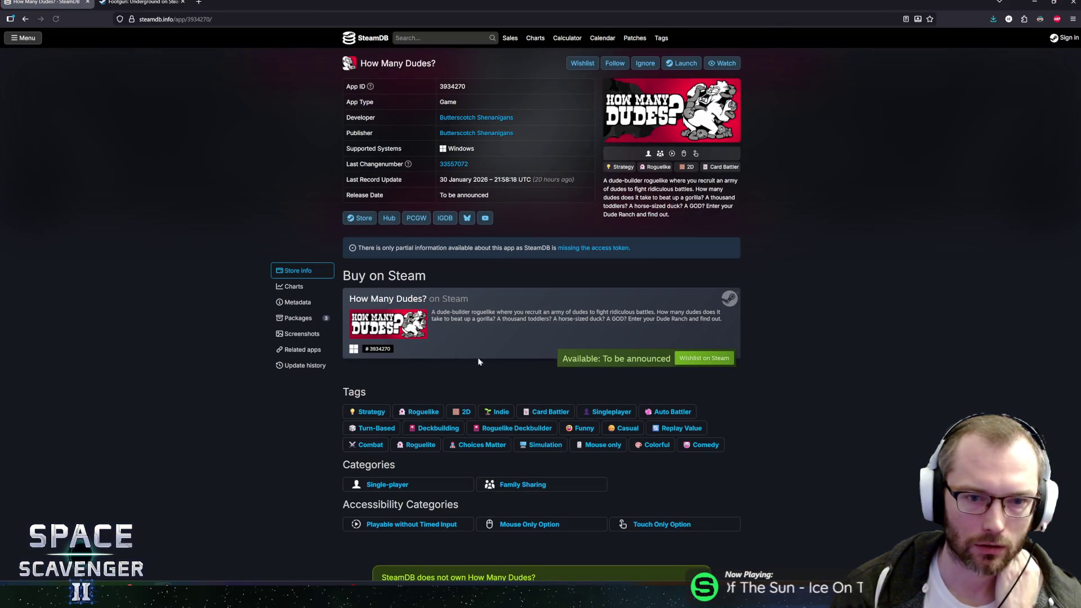
View How Many Dudes?'s SteamDB followers chart (5,223 followers), then close that tab.
{"action": "left_click", "coordinate": [293, 288]}
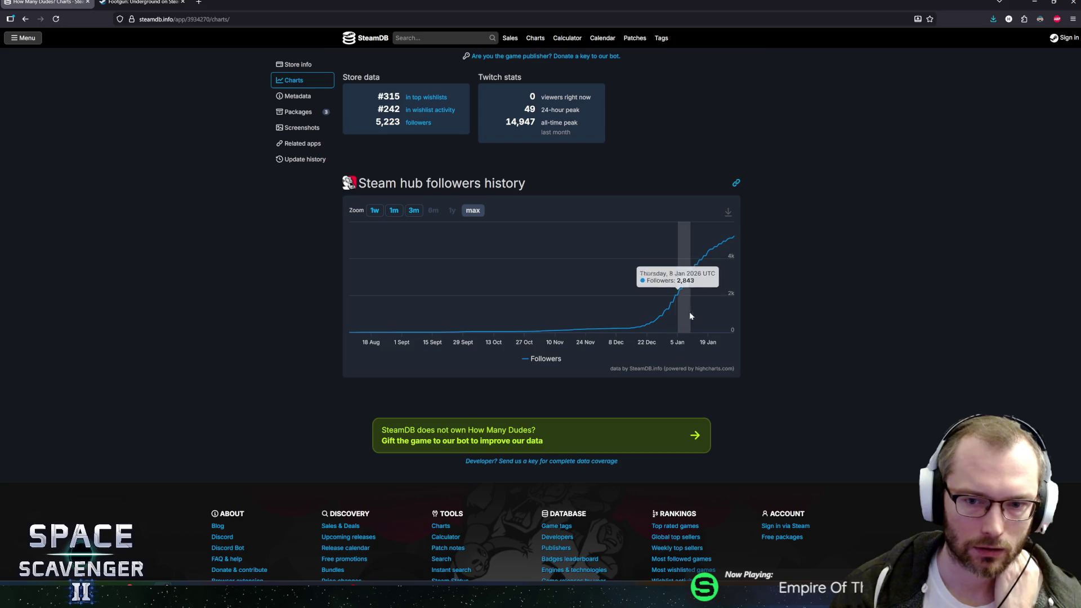
{"action": "middle_click", "coordinate": [52, 5]}
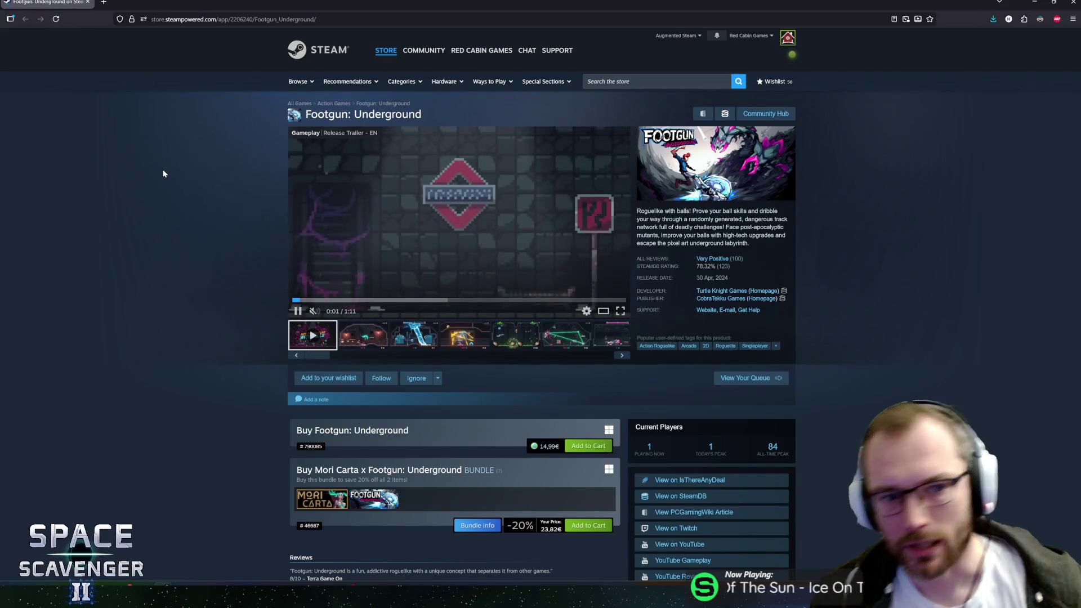
Switch back to the browser window showing the empty Steam Page document.
{"action": "key", "text": "alt+Tab"}
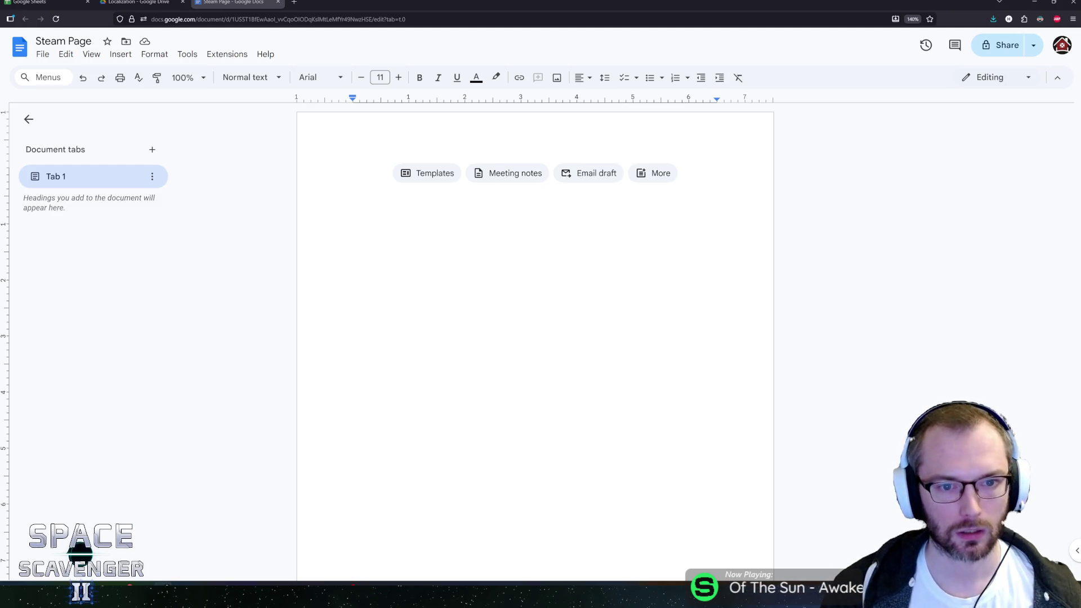
Paste the copied store description into the Steam Page document.
{"action": "key", "text": "ctrl+v"}
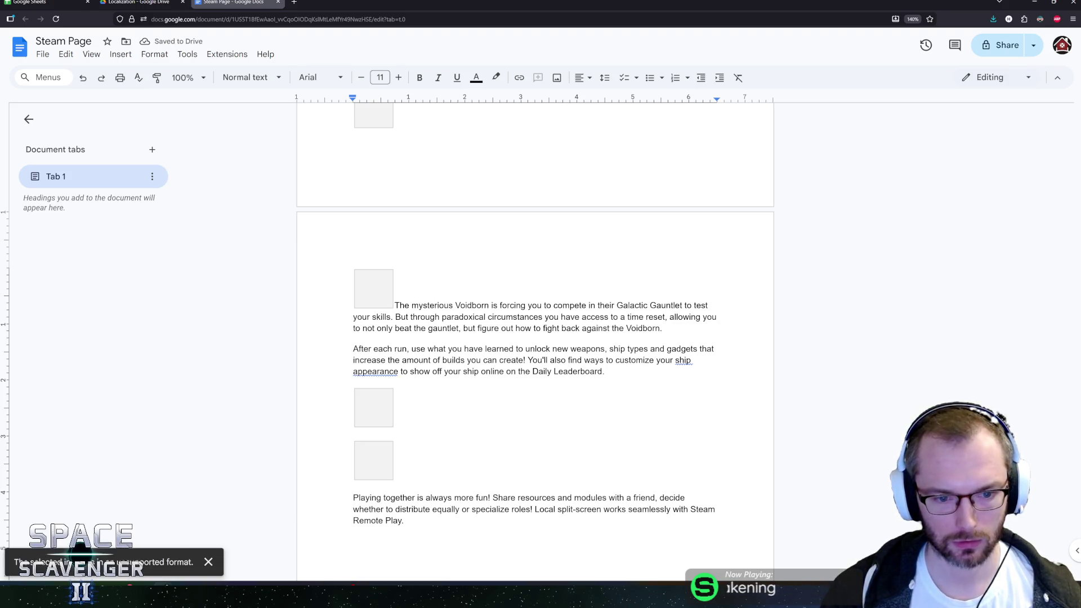
{"action": "scroll", "coordinate": [535, 338], "scroll_direction": "up", "scroll_amount": 10}
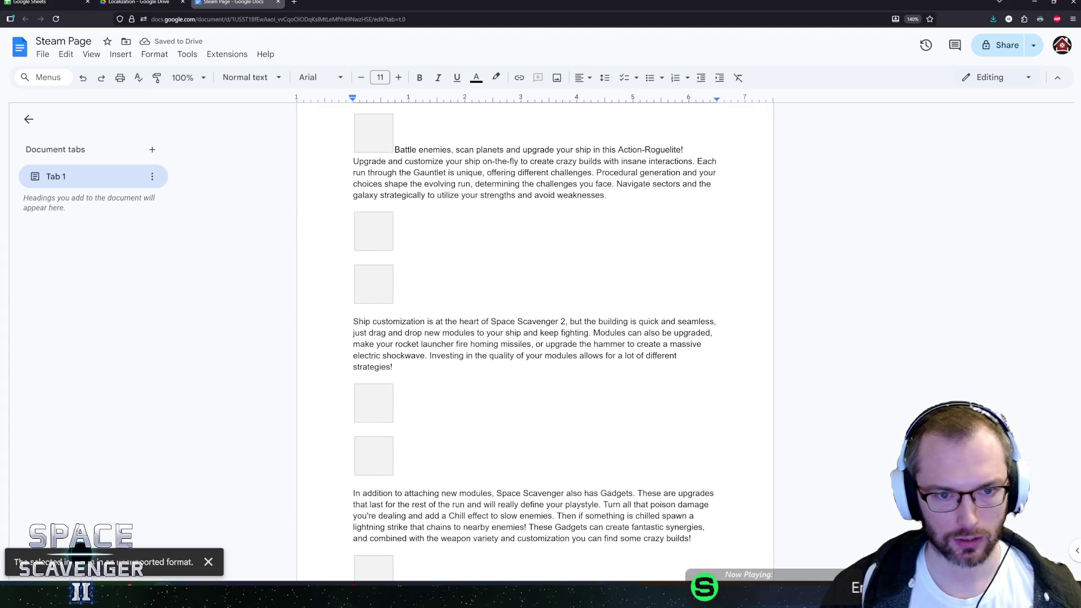
{"action": "scroll", "coordinate": [535, 337], "scroll_direction": "up", "scroll_amount": 1}
Add a 'Roguelite' line above the first paragraph of the description.
{"action": "left_click", "coordinate": [398, 205]}
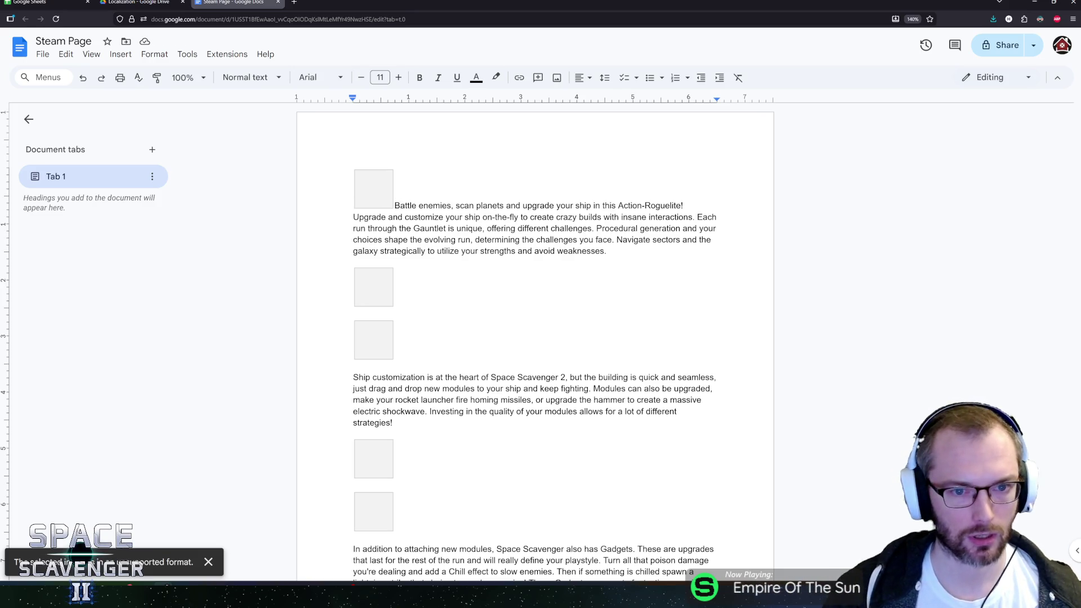
{"action": "key", "text": "Return"}
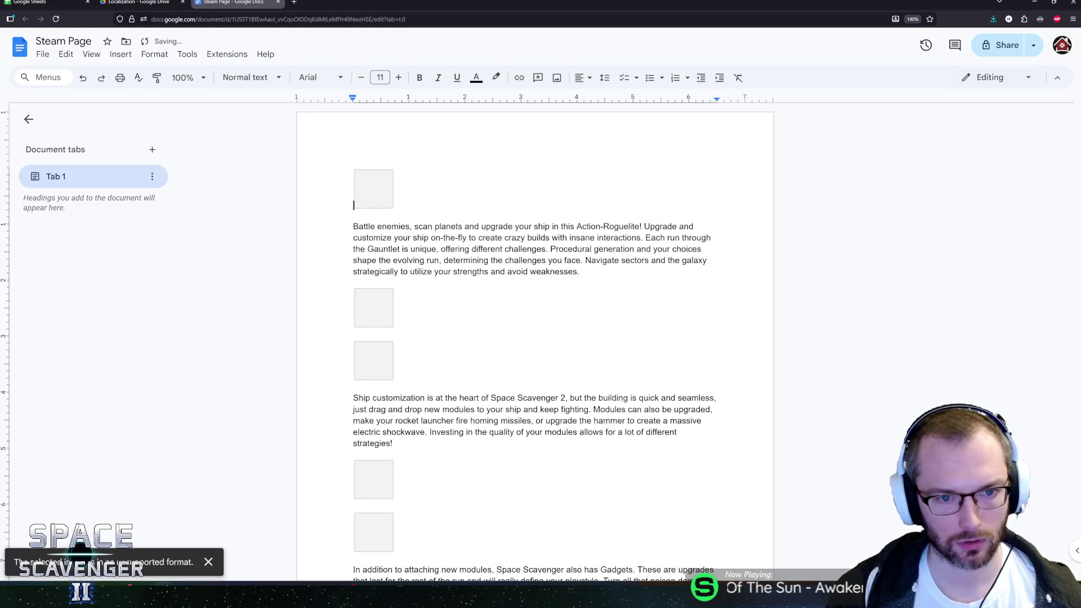
{"action": "type", "text": "Roguelite"}
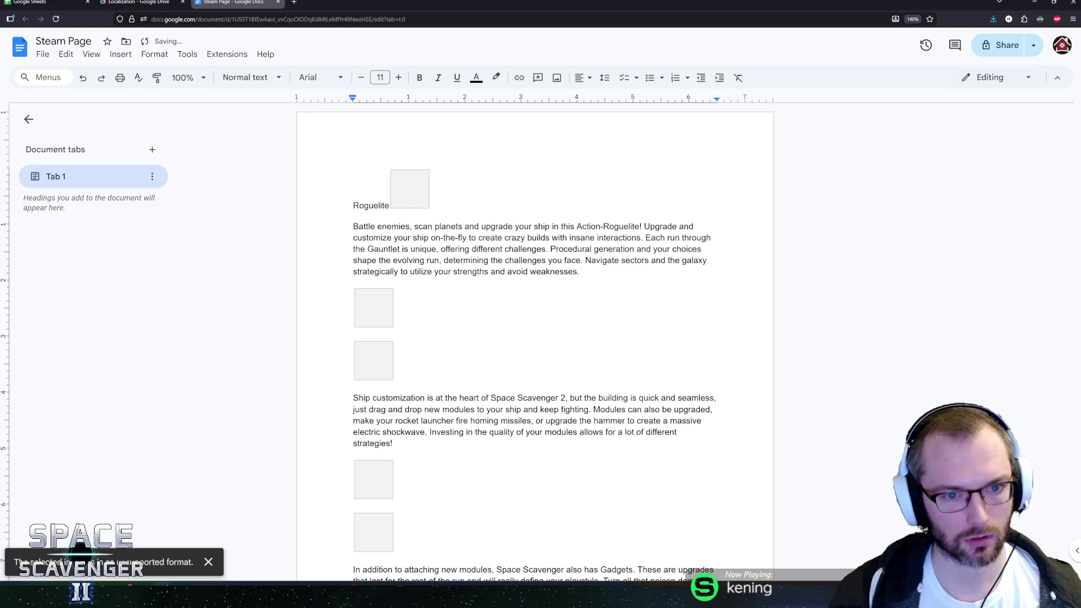
{"action": "key", "text": "ctrl+shift+Left"}
{"action": "type", "text": "@"}
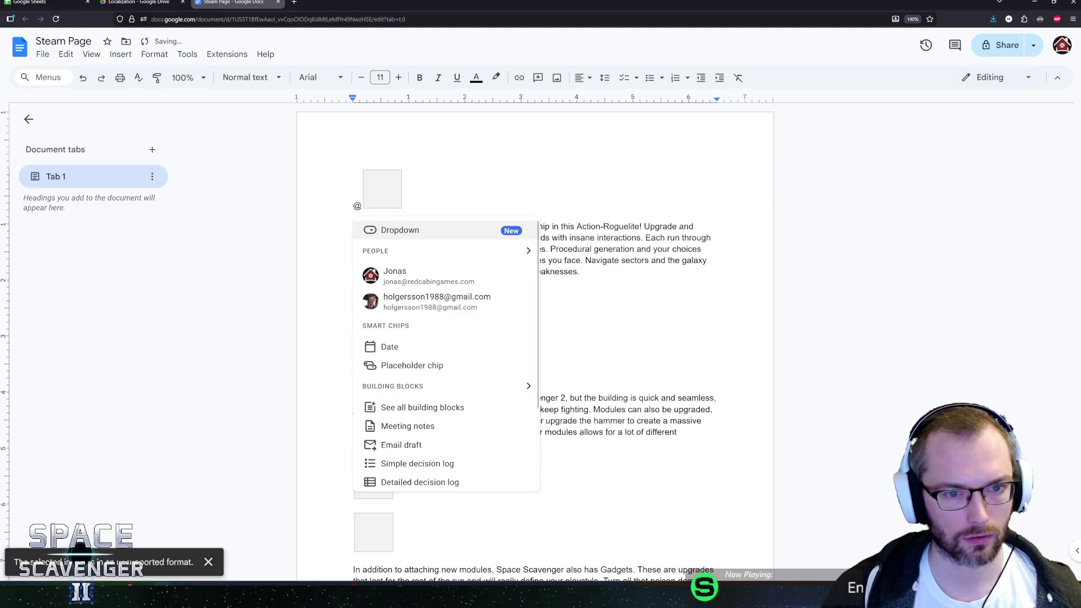
{"action": "key", "text": "ctrl+z"}
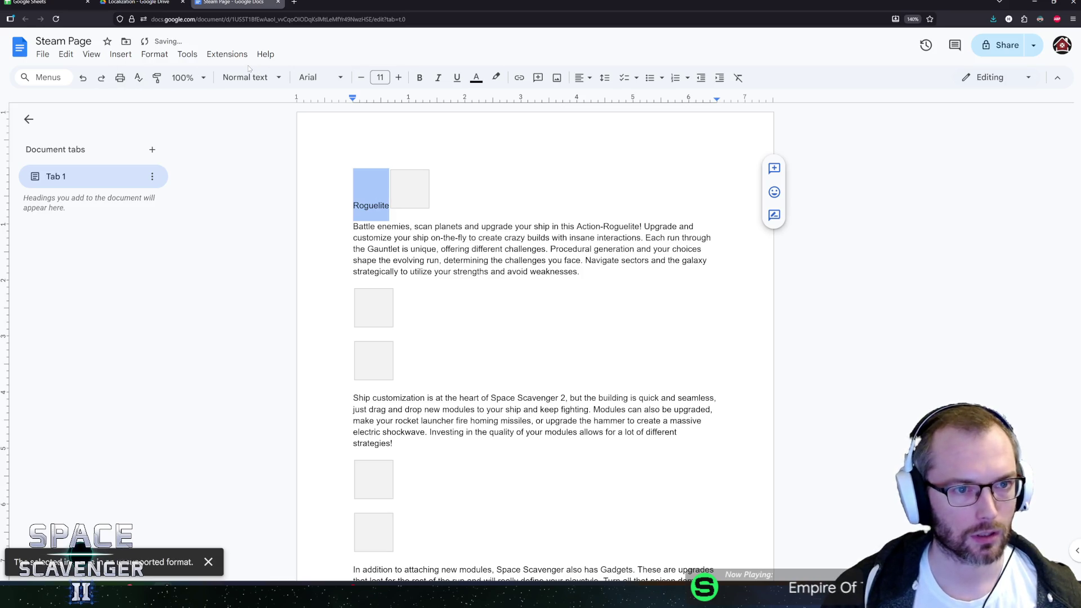
{"action": "left_click", "coordinate": [251, 77]}
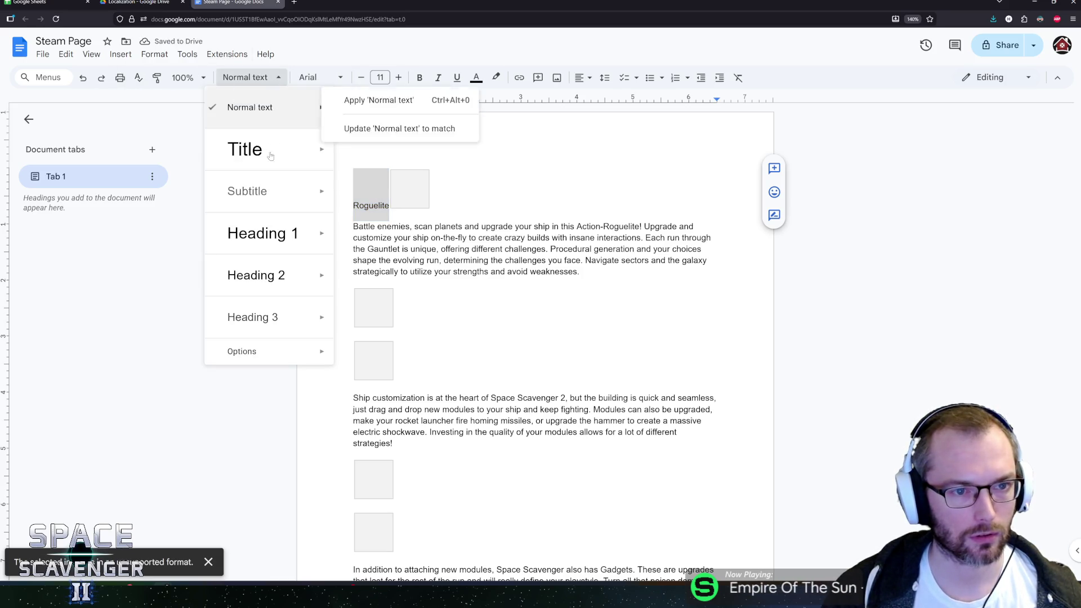
Make Roguelite a Heading 3 and delete the three image placeholders around its paragraph.
{"action": "mouse_move", "coordinate": [278, 254]}
{"action": "left_click", "coordinate": [265, 317]}
{"action": "left_click", "coordinate": [420, 202]}
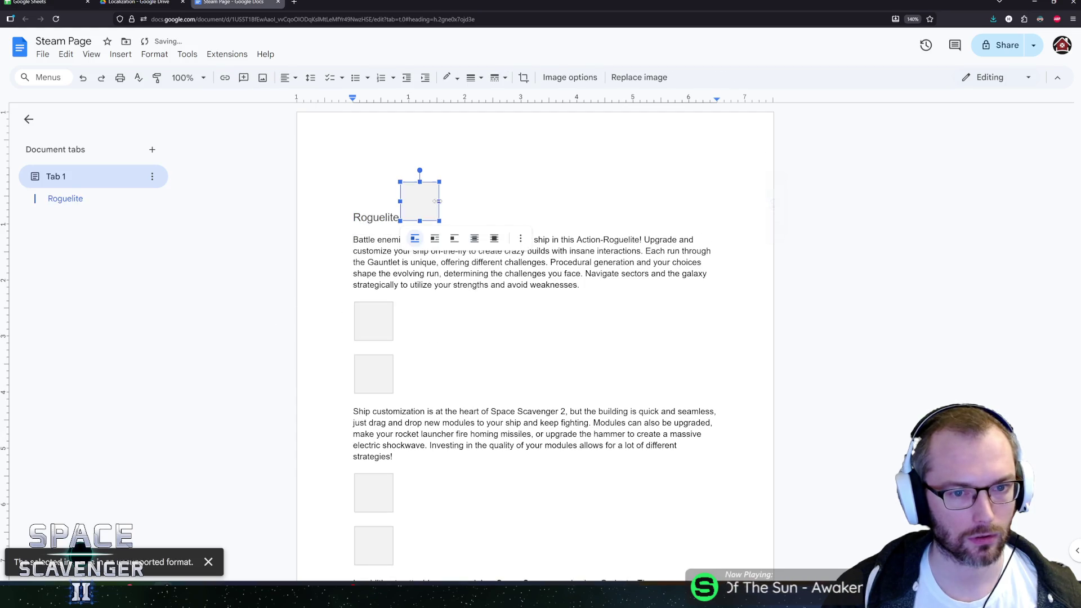
{"action": "key", "text": "Delete"}
{"action": "left_click", "coordinate": [369, 291]}
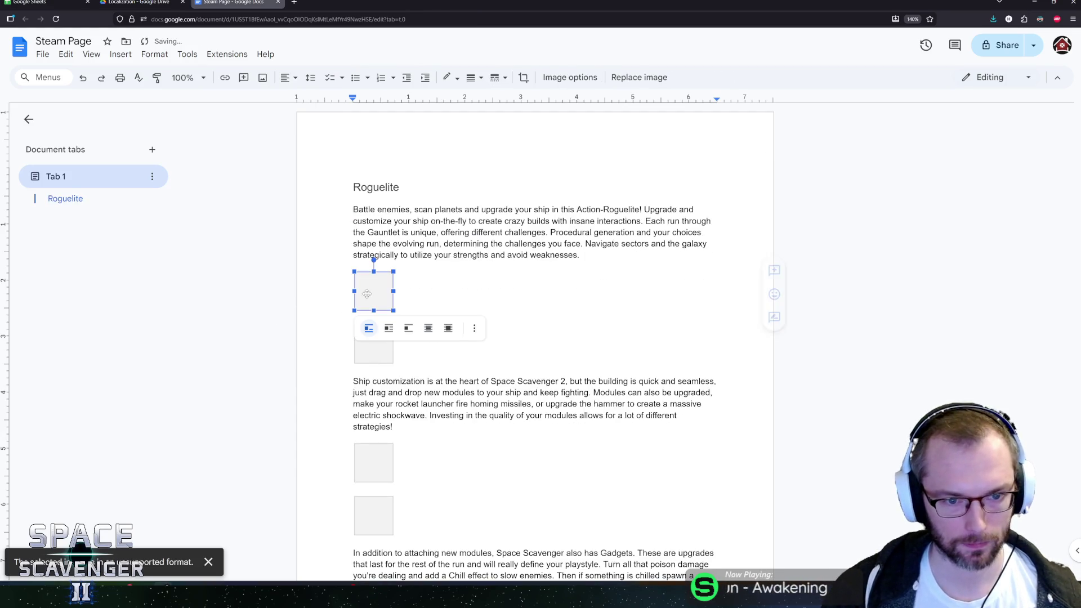
{"action": "key", "text": "Delete"}
{"action": "left_click", "coordinate": [378, 318]}
{"action": "key", "text": "Delete"}
Add 'Ship Customization' as a Heading 3 and delete the image placeholder below its paragraph.
{"action": "type", "text": "Ship Customizati"}
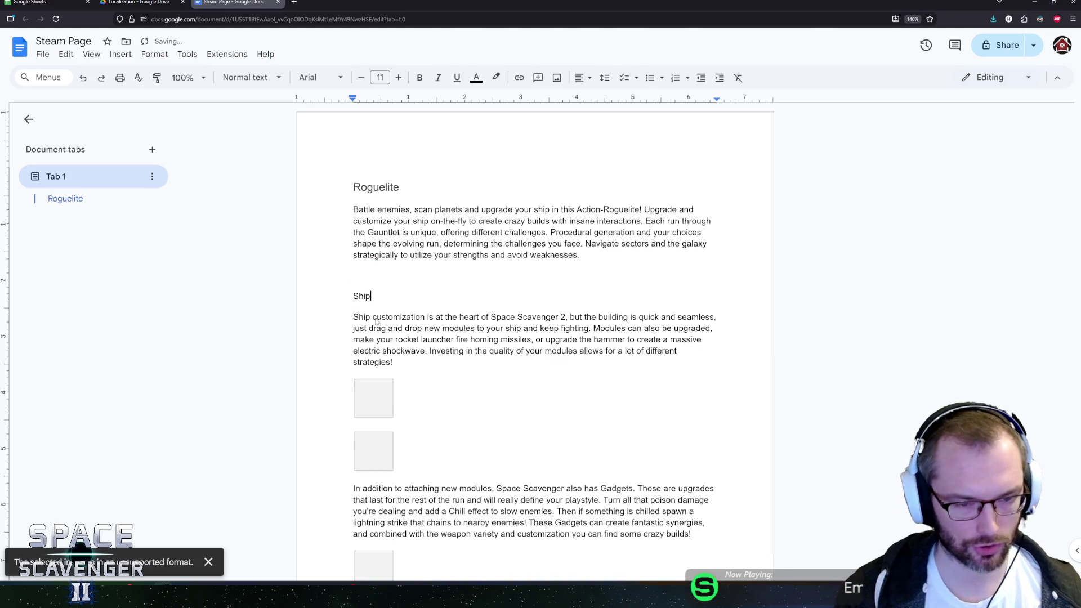
{"action": "type", "text": "on"}
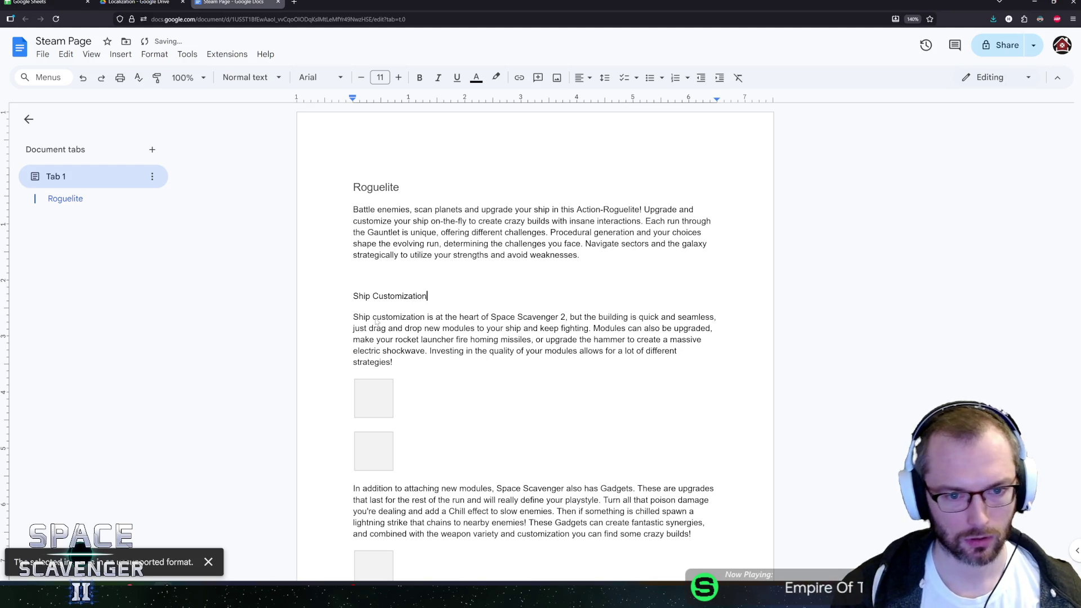
{"action": "key", "text": "shift+Home"}
{"action": "left_click", "coordinate": [253, 78]}
{"action": "mouse_move", "coordinate": [271, 326]}
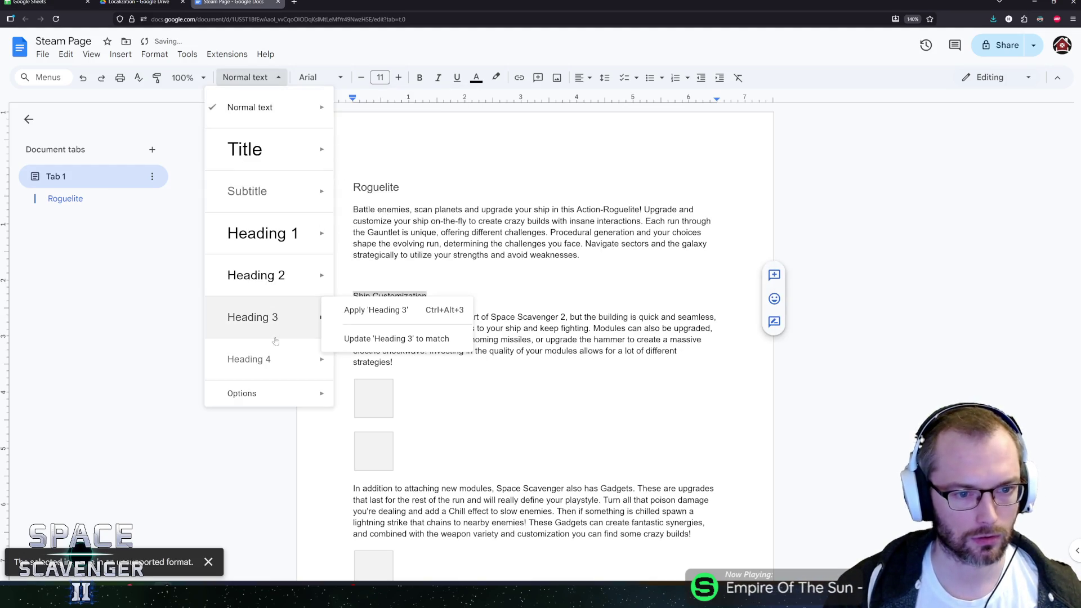
{"action": "left_click", "coordinate": [394, 322]}
{"action": "key", "text": "Up"}
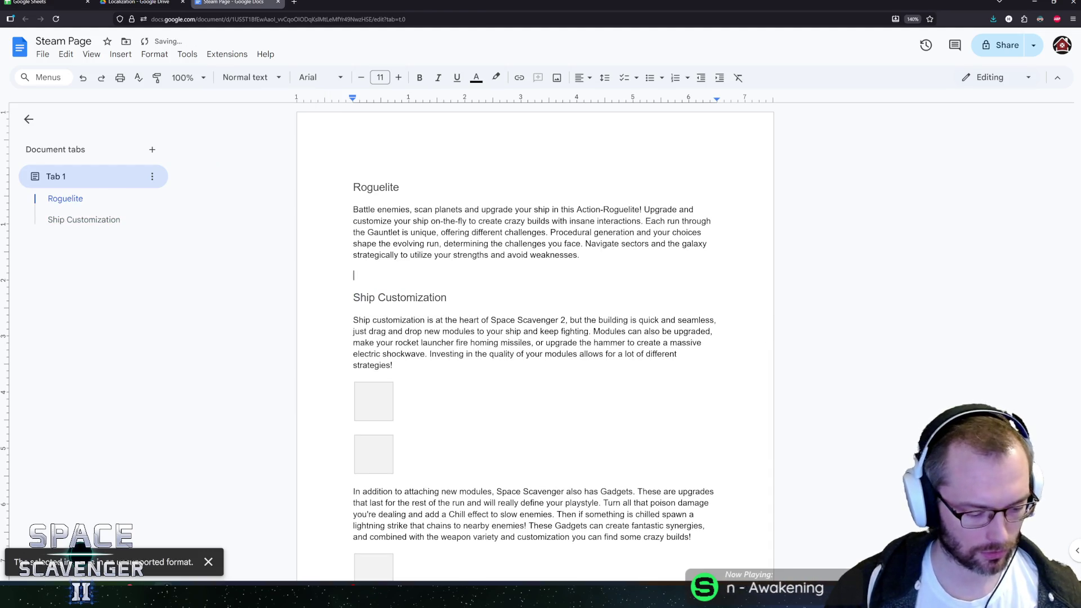
{"action": "left_click", "coordinate": [389, 412]}
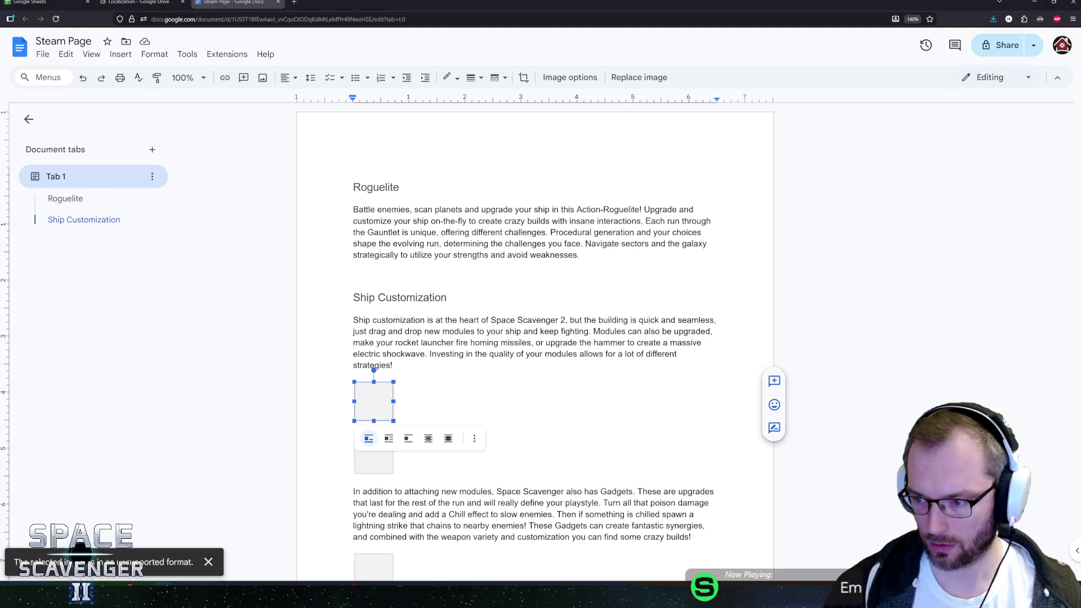
{"action": "key", "text": "Delete"}
Put IMAGE above Ship Customization, change an IMAGE placeholder to 'VIDEO HERE', and delete an image.
{"action": "key", "text": "Up"}
{"action": "key", "text": "Up"}
{"action": "key", "text": "Up"}
{"action": "type", "text": "IMAGE"}
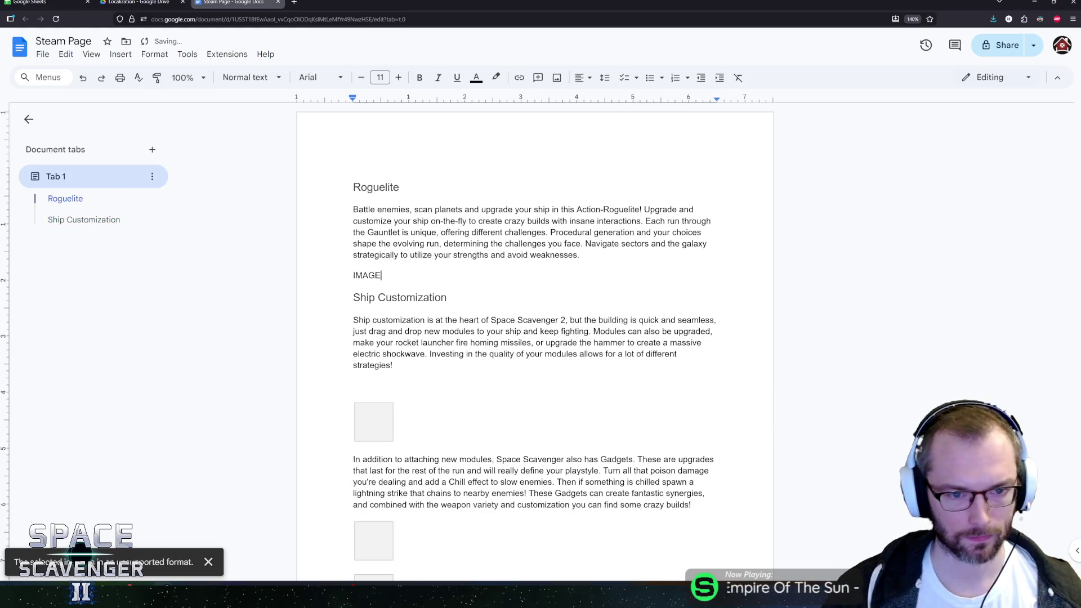
{"action": "left_click", "coordinate": [355, 391]}
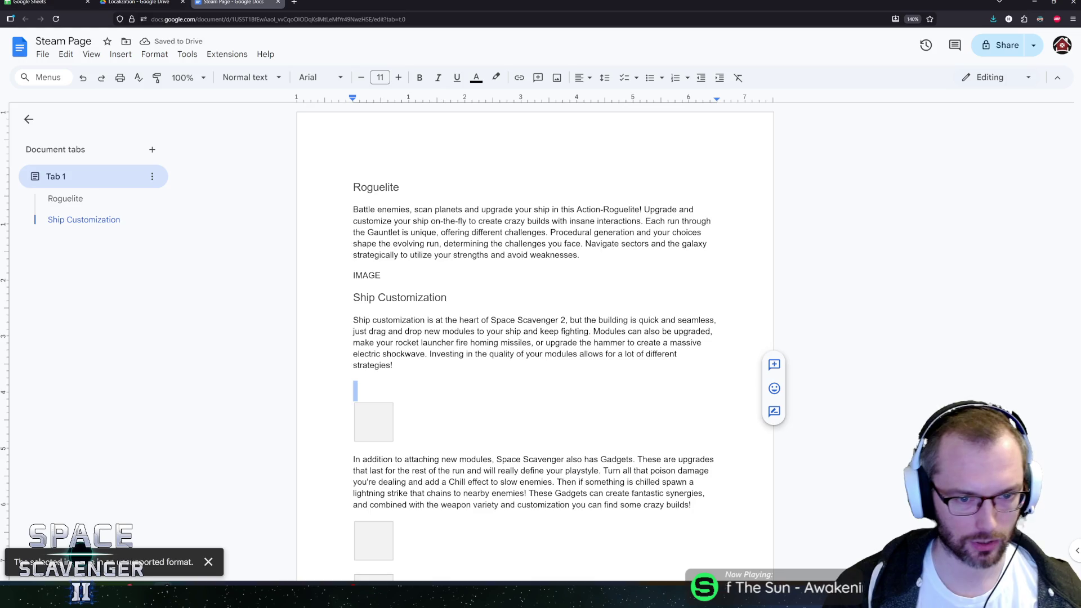
{"action": "double_click", "coordinate": [367, 276]}
{"action": "type", "text": "VIDEO HERE"}
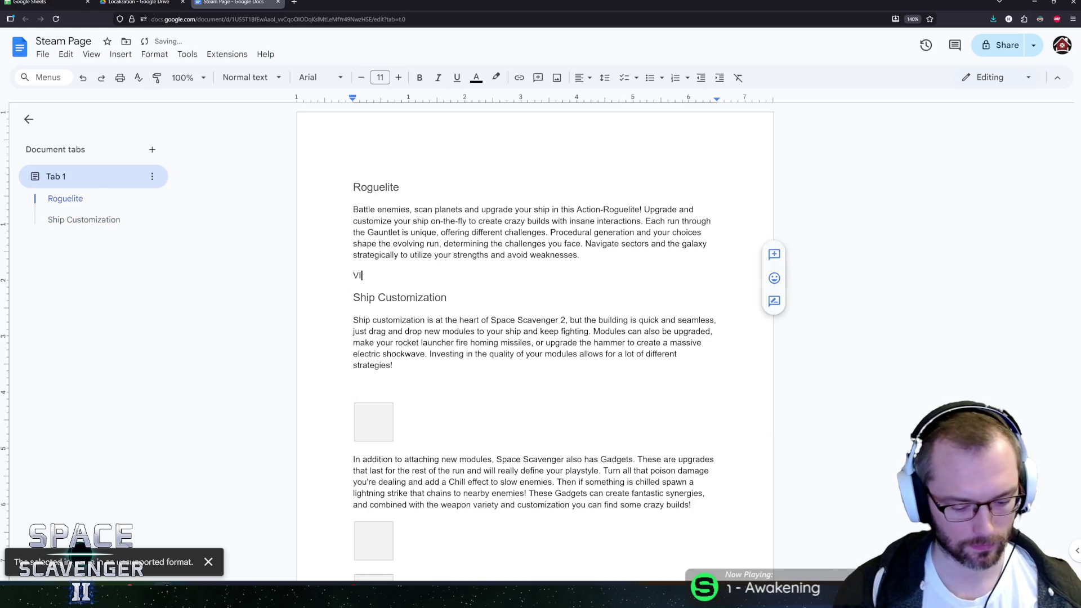
{"action": "left_click", "coordinate": [355, 386]}
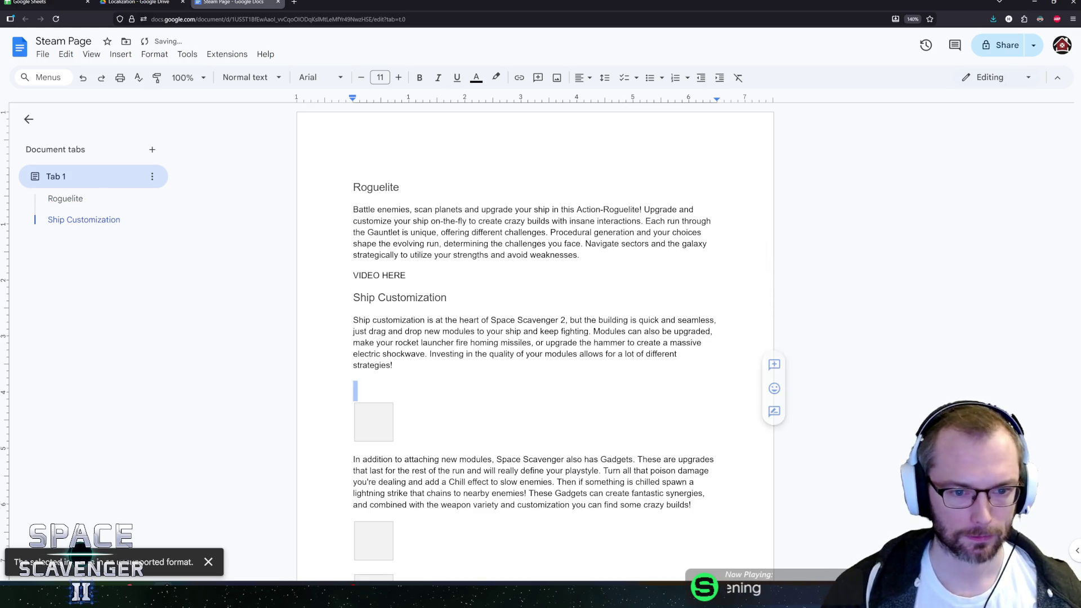
{"action": "type", "text": "VIDEO HERE"}
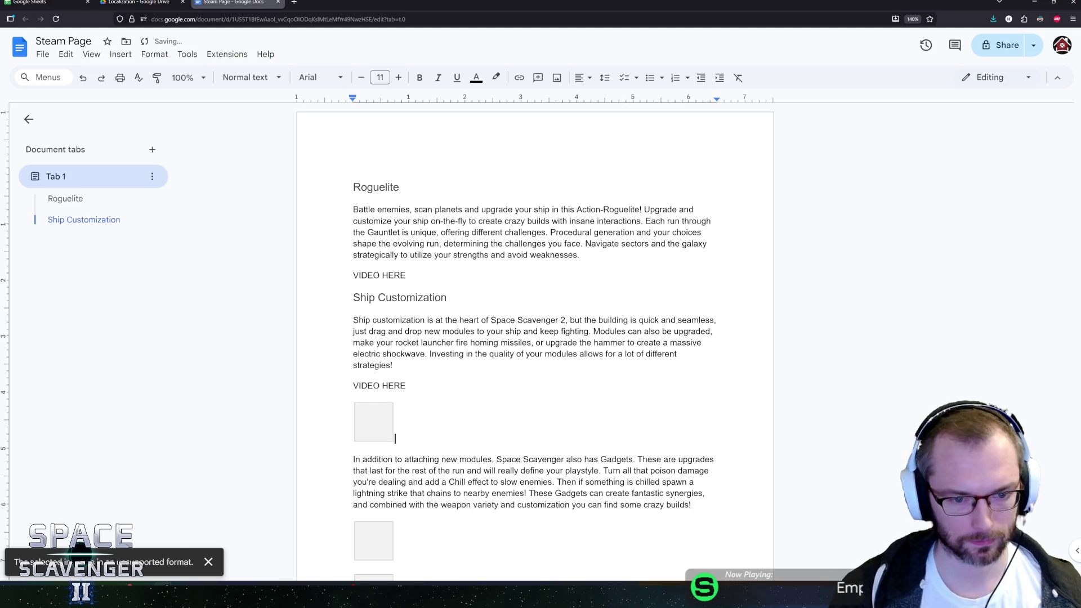
{"action": "key", "text": "BackSpace"}
Type the 'Gadgets' section title, fixing the stray characters.
{"action": "type", "text": "Gadgets"}
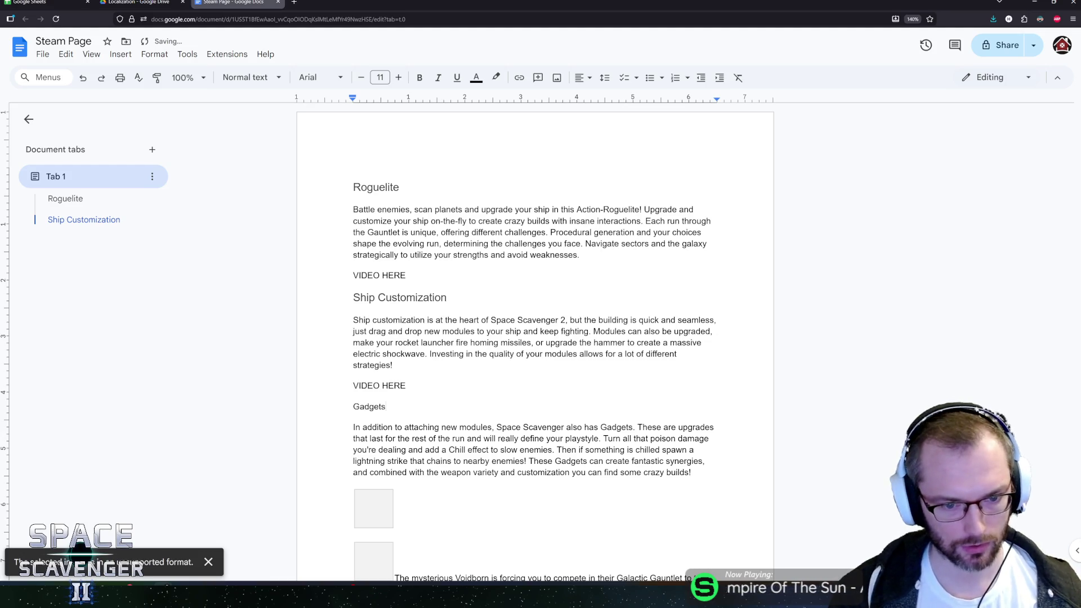
{"action": "key", "text": "shift+Home"}
{"action": "type", "text": "£"}
{"action": "key", "text": "BackSpace"}
{"action": "type", "text": "Gad"}
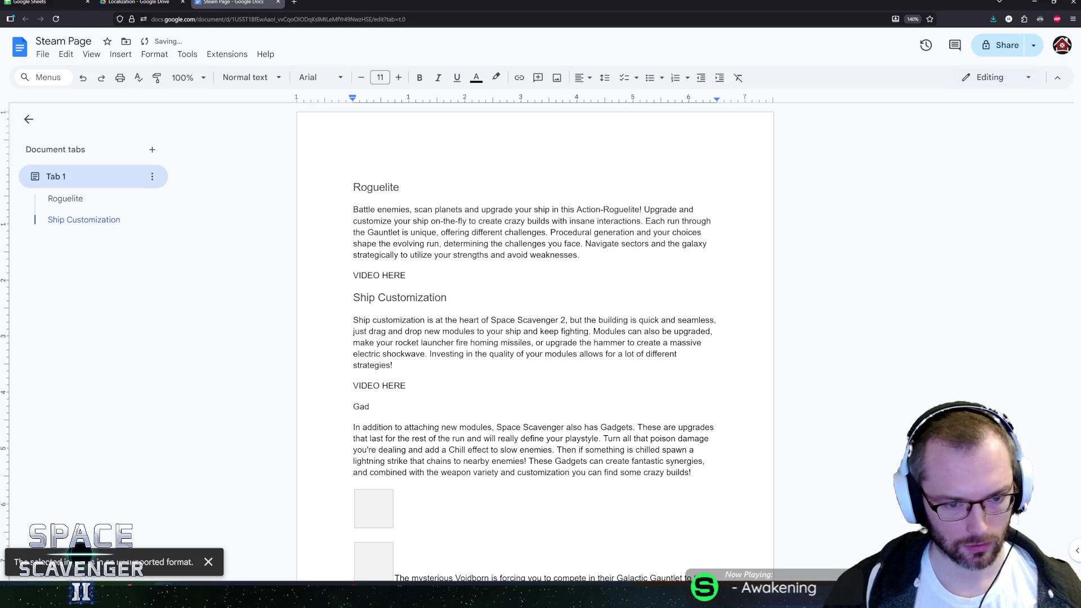
{"action": "key", "text": "BackSpace"}
{"action": "key", "text": "BackSpace"}
{"action": "key", "text": "BackSpace"}
{"action": "type", "text": "G"}
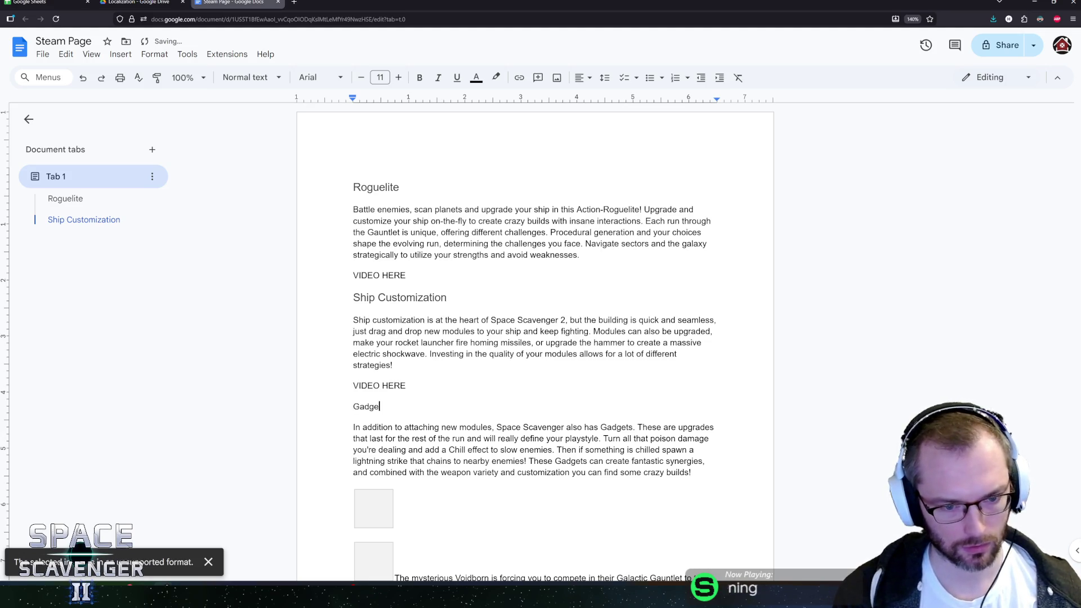
Make Gadgets a Heading 3 with Ctrl+Alt+3.
{"action": "key", "text": "shift+Home"}
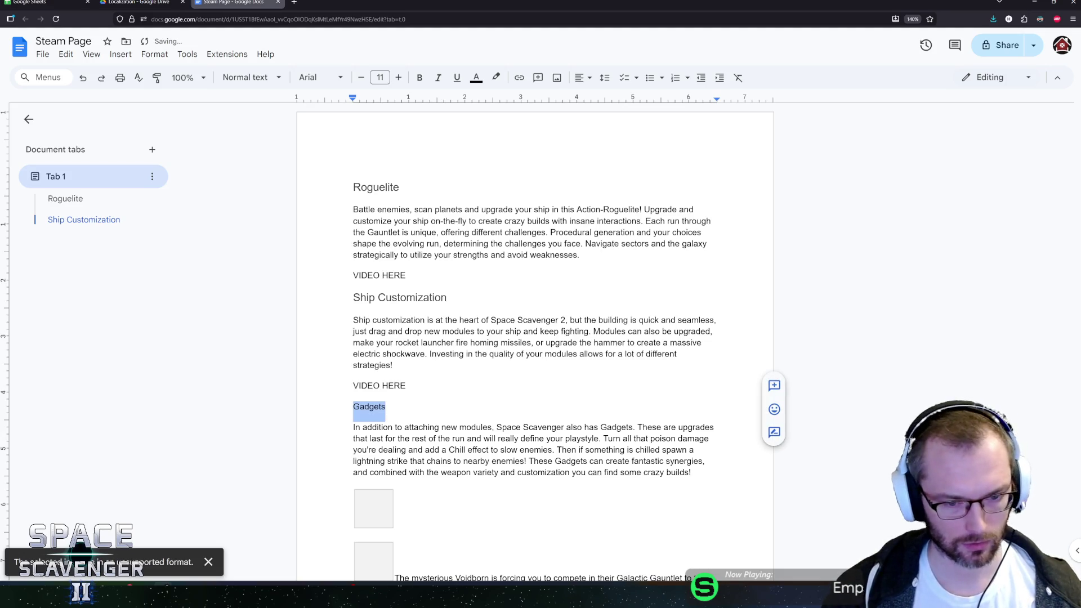
{"action": "left_click", "coordinate": [250, 77]}
{"action": "mouse_move", "coordinate": [311, 319]}
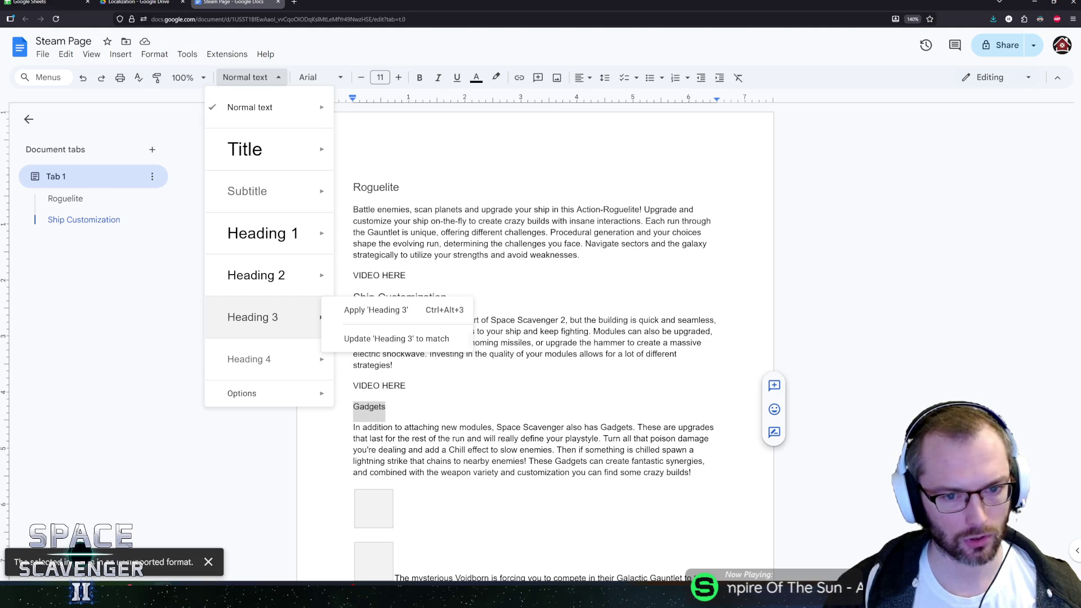
{"action": "key", "text": "Escape"}
{"action": "key", "text": "Right"}
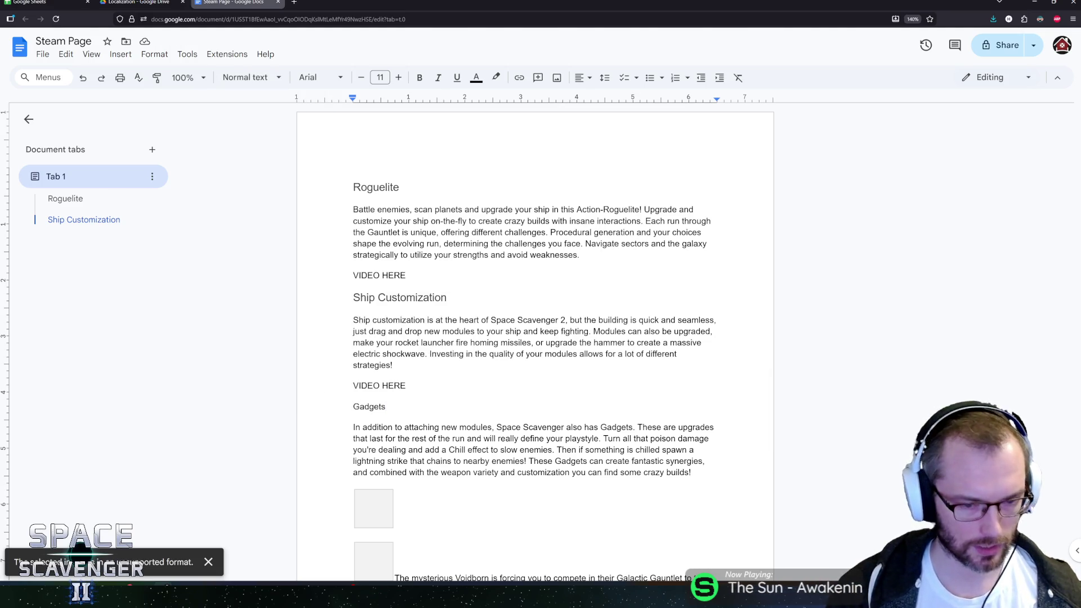
{"action": "key", "text": "shift+Home"}
{"action": "type", "text": "£"}
{"action": "key", "text": "ctrl+z"}
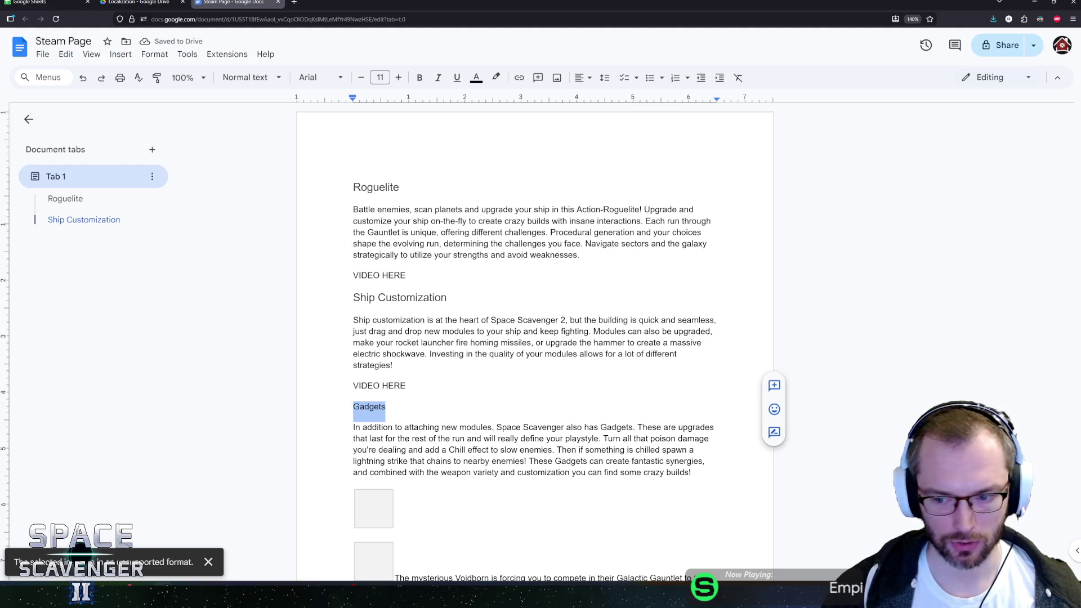
{"action": "key", "text": "ctrl+alt+3"}
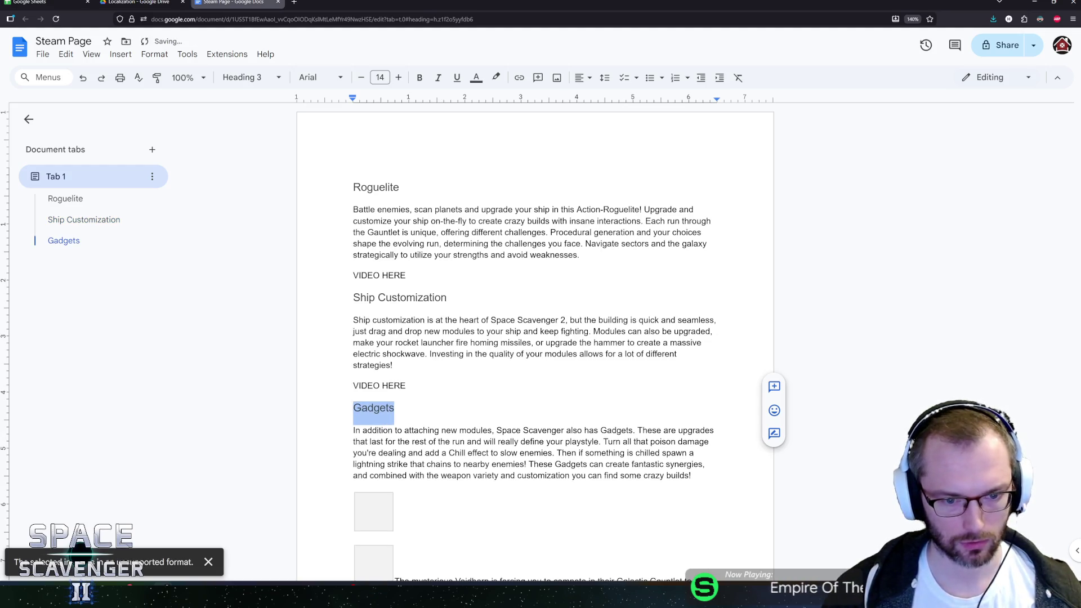
Replace the first placeholder image under Gadgets with a VIDEO line.
{"action": "scroll", "coordinate": [535, 338], "scroll_direction": "down", "scroll_amount": 4}
{"action": "left_click", "coordinate": [396, 304]}
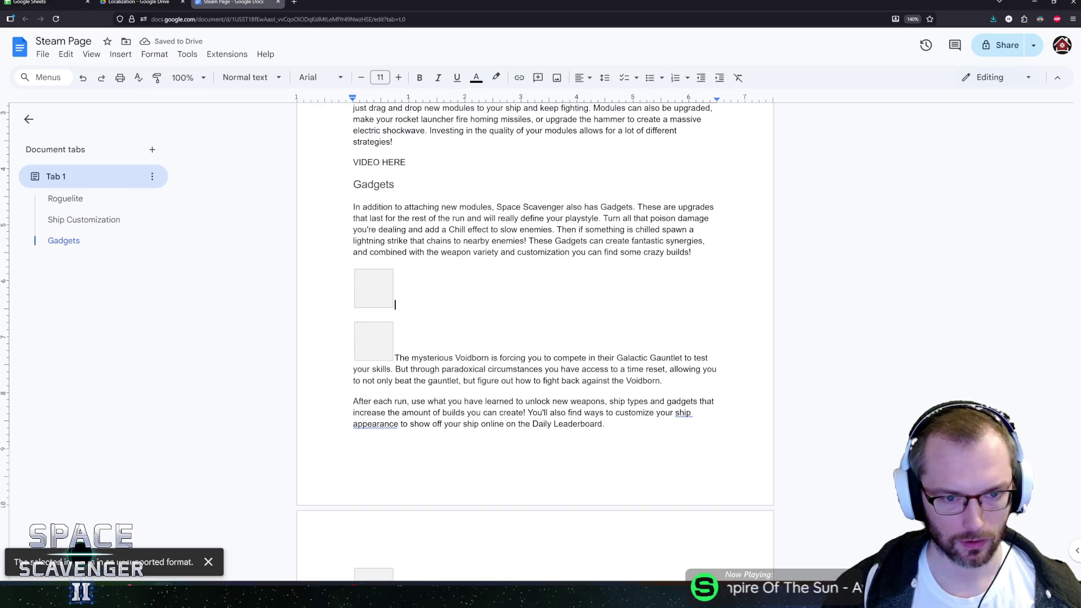
{"action": "left_click", "coordinate": [381, 280]}
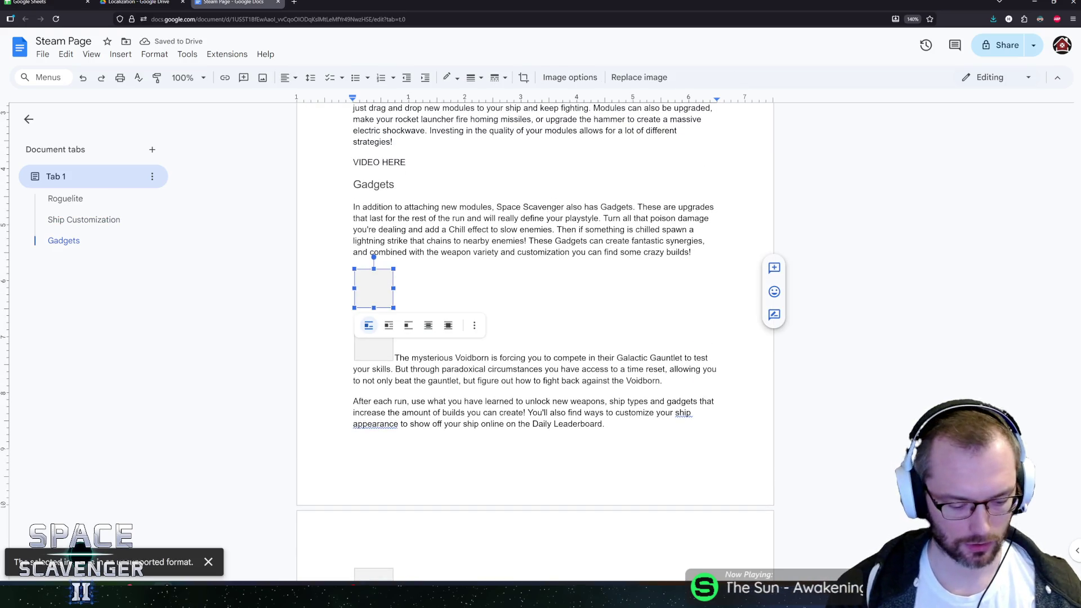
{"action": "type", "text": "VIDEO"}
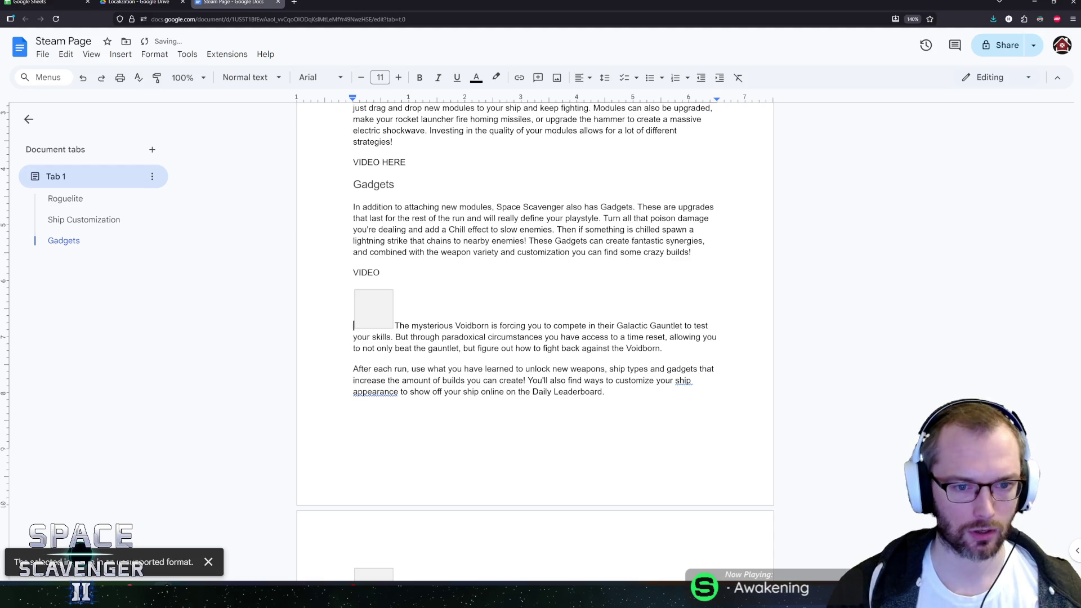
{"action": "key", "text": "BackSpace"}
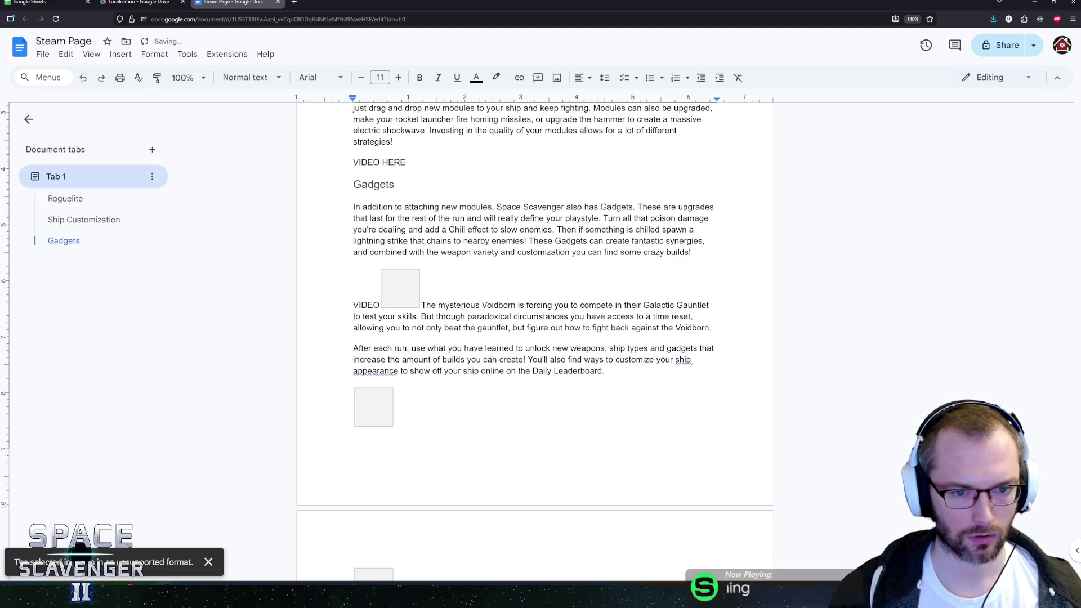
{"action": "key", "text": "Return"}
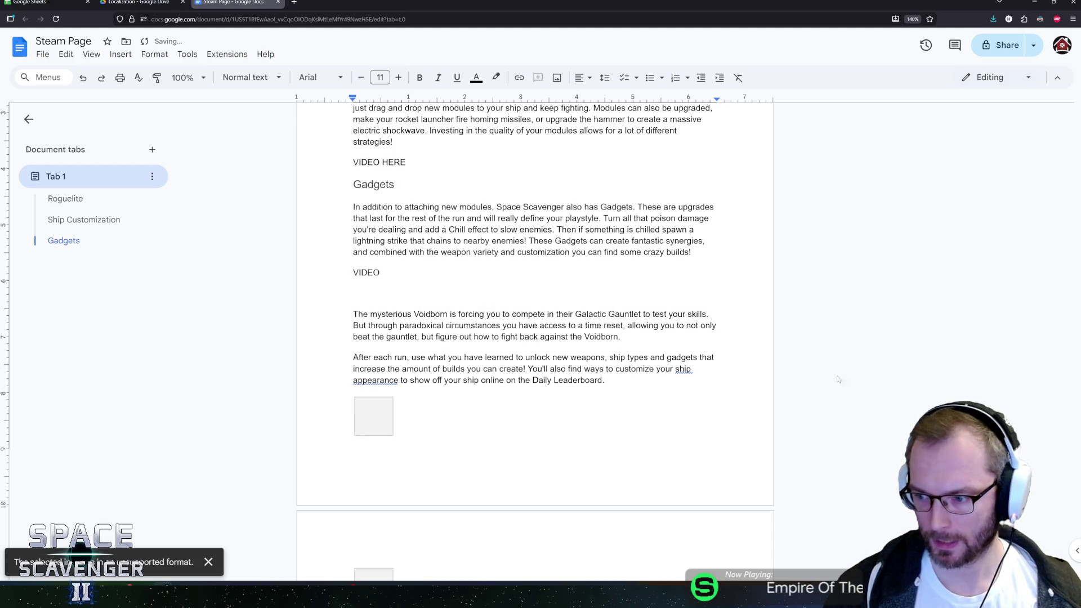
Add 'Meta Progression' as a Heading 3 and delete the leftover image placeholder.
{"action": "type", "text": "Meta P"}
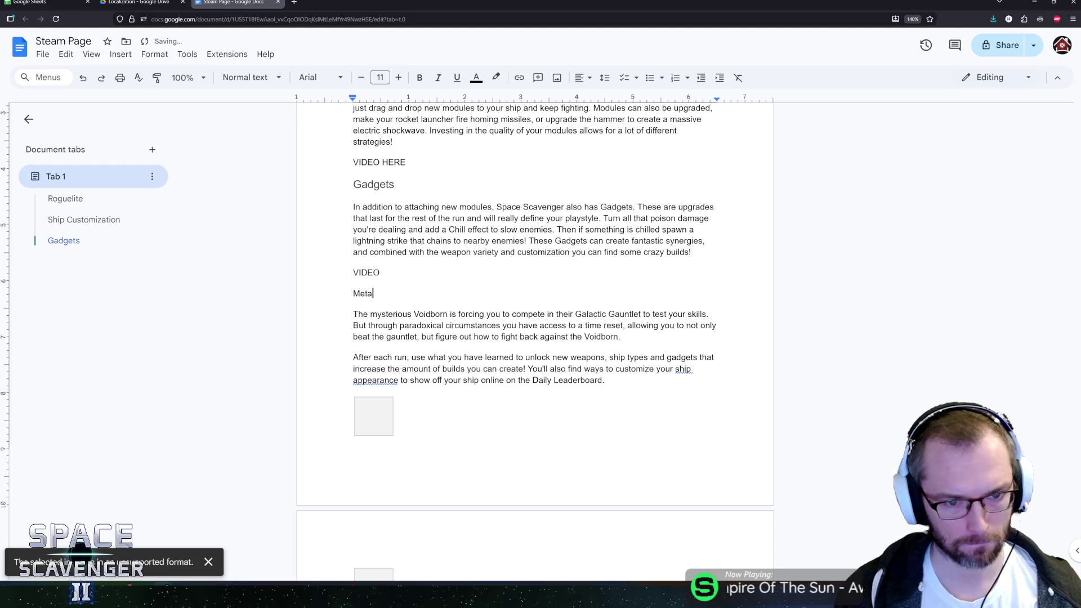
{"action": "type", "text": "rogre"}
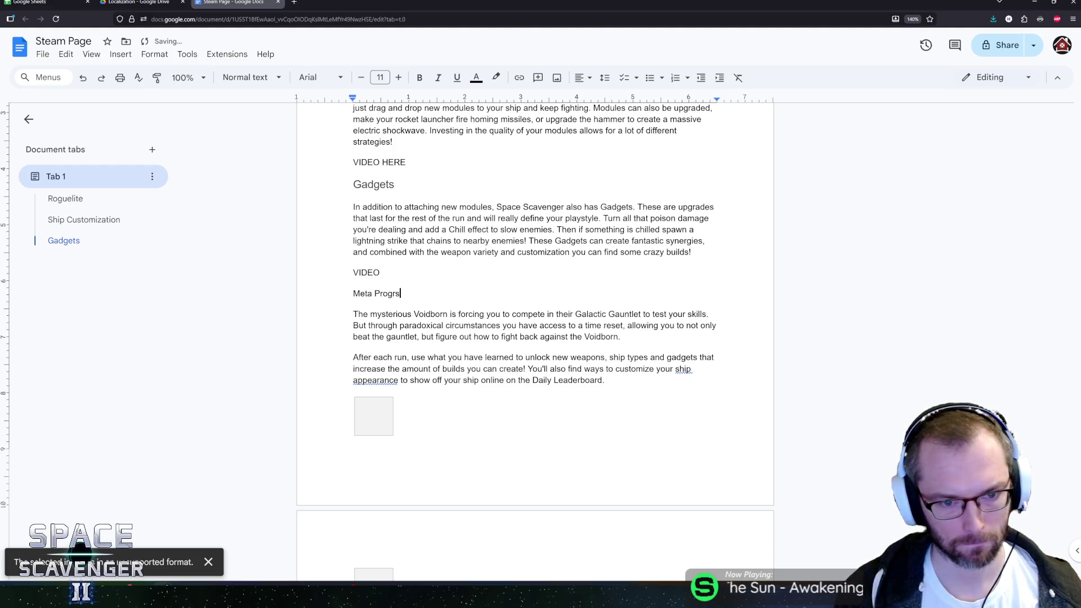
{"action": "key", "text": "shift+Home"}
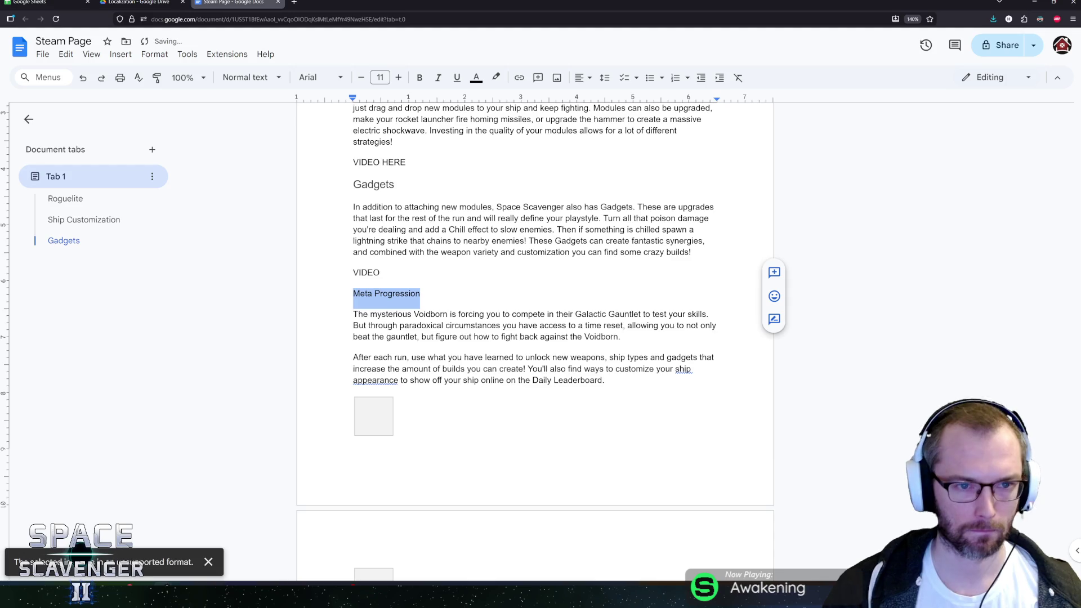
{"action": "left_click", "coordinate": [250, 77]}
{"action": "left_click", "coordinate": [265, 317]}
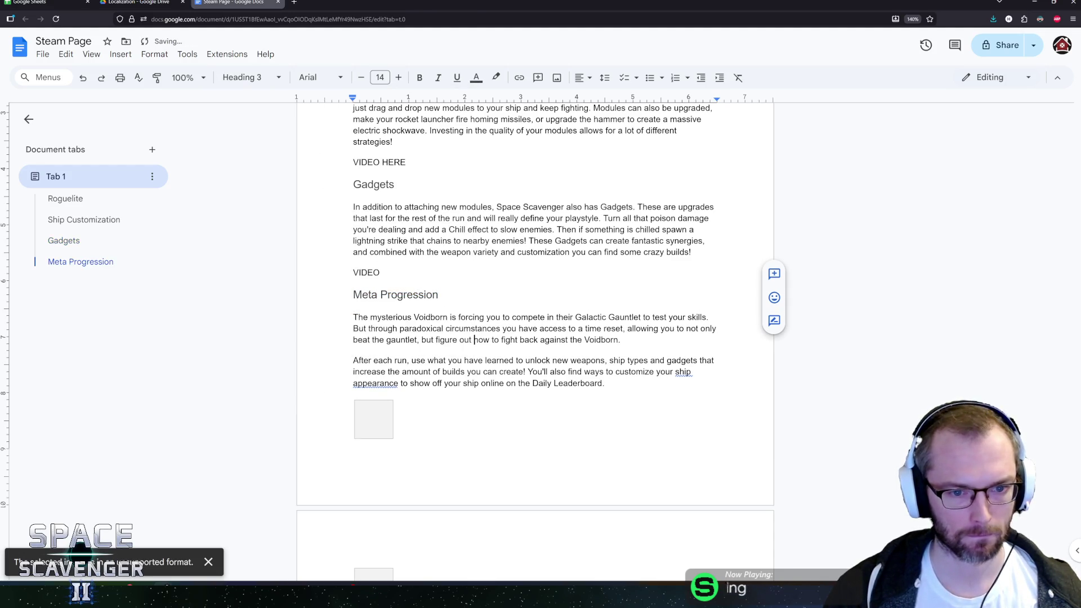
{"action": "left_click", "coordinate": [374, 419]}
{"action": "scroll", "coordinate": [369, 309], "scroll_direction": "down", "scroll_amount": 5}
{"action": "key", "text": "Delete"}
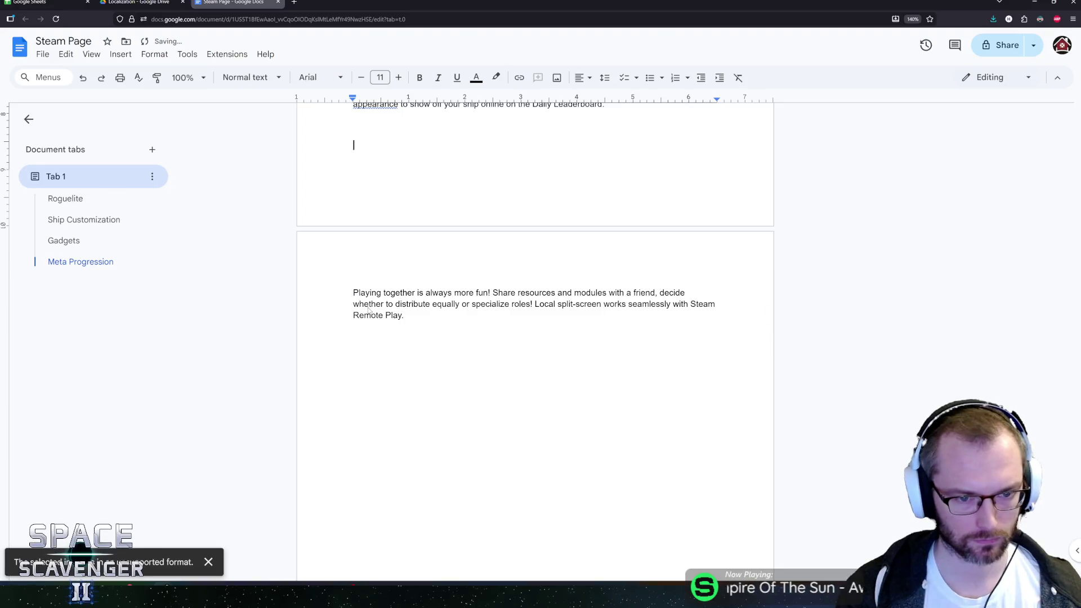
Add a 'Local Co-op' line styled as Heading 3.
{"action": "type", "text": "Local Co-op"}
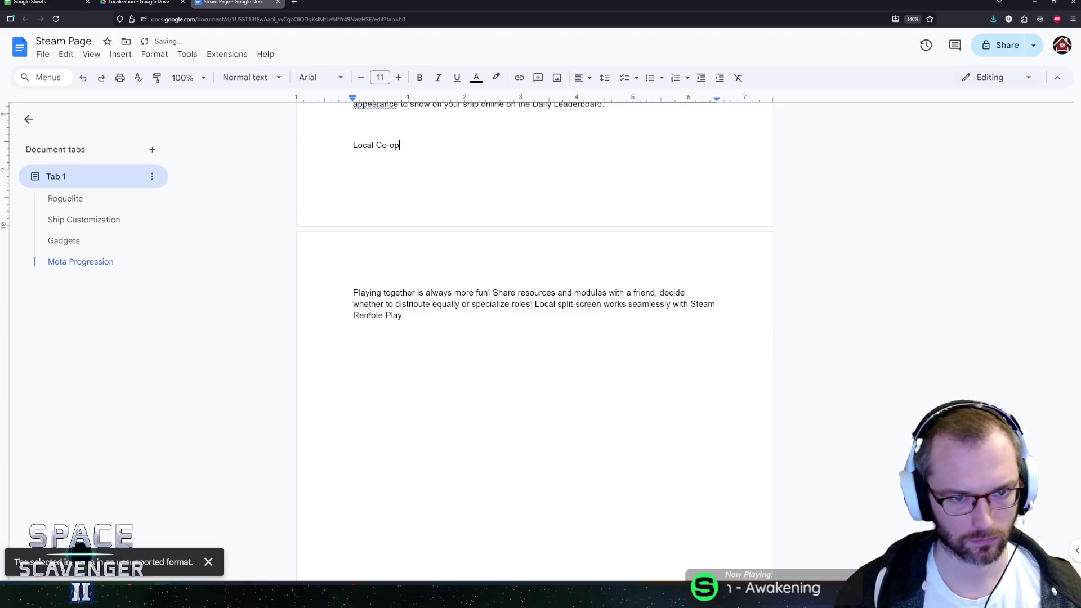
{"action": "key", "text": "shift+Home"}
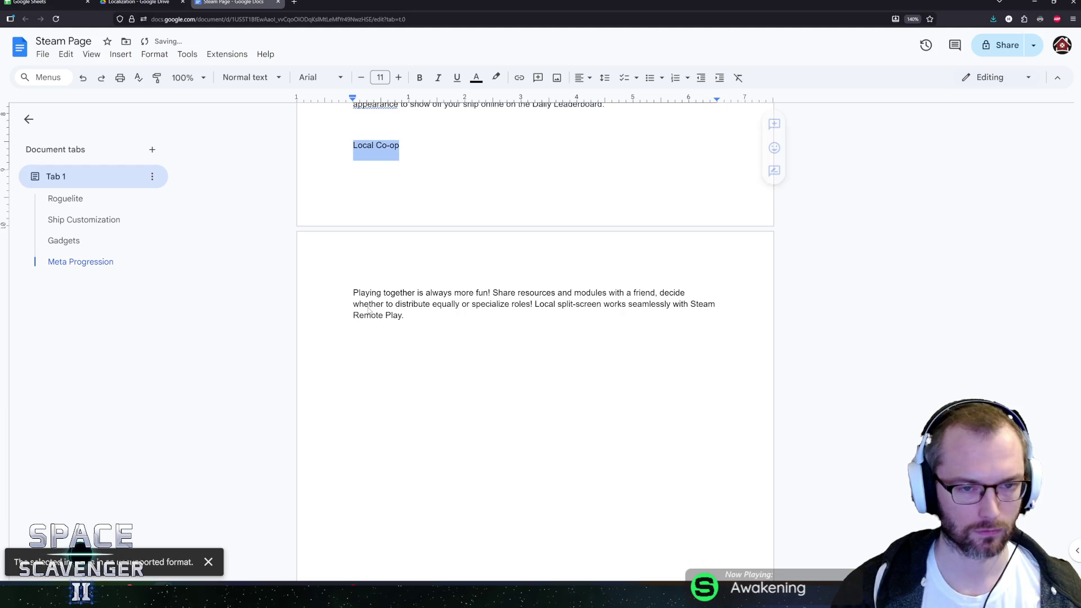
{"action": "left_click", "coordinate": [325, 79]}
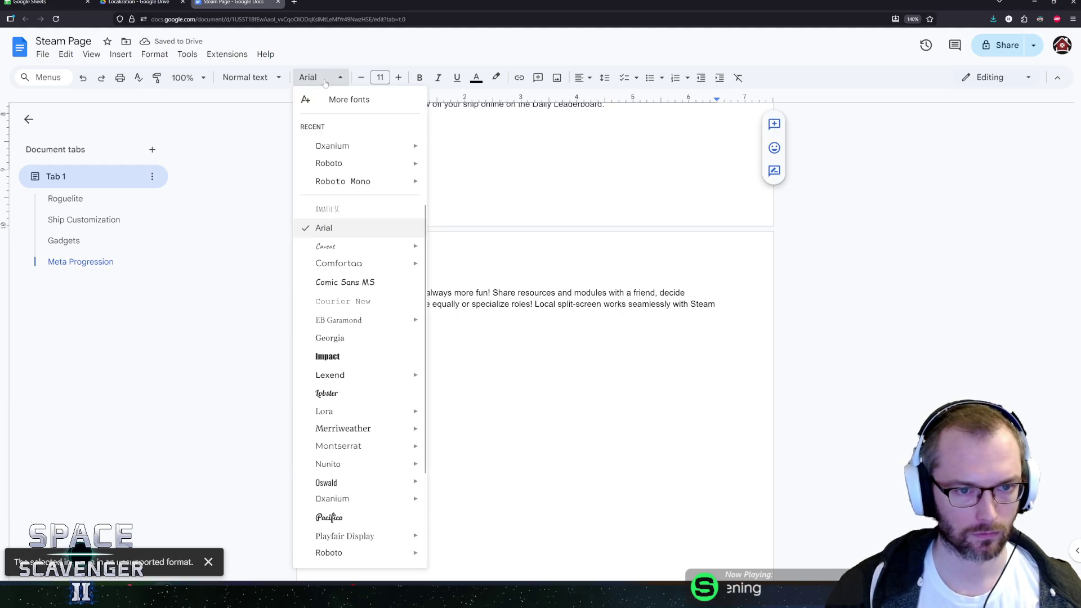
{"action": "left_click", "coordinate": [250, 77]}
{"action": "left_click", "coordinate": [254, 316]}
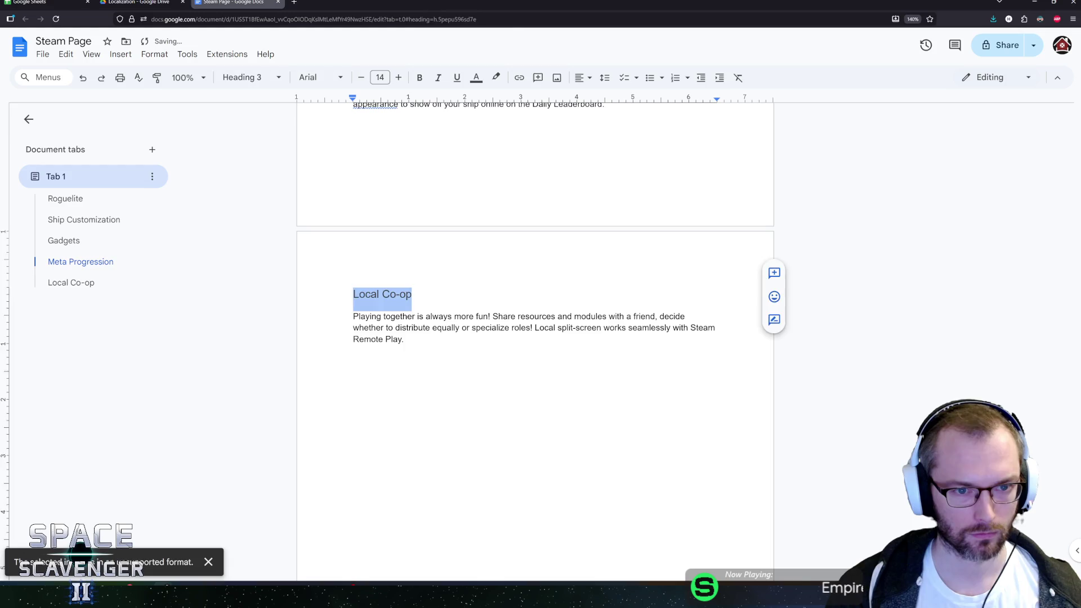
Add VIDEO HERE under Meta Progression, wrap the Ship Customization one as <VIDEO HERE>, and copy it.
{"action": "left_click", "coordinate": [354, 125]}
{"action": "type", "text": "VIDEO HER"}
{"action": "key", "text": "Down"}
{"action": "left_click", "coordinate": [84, 219]}
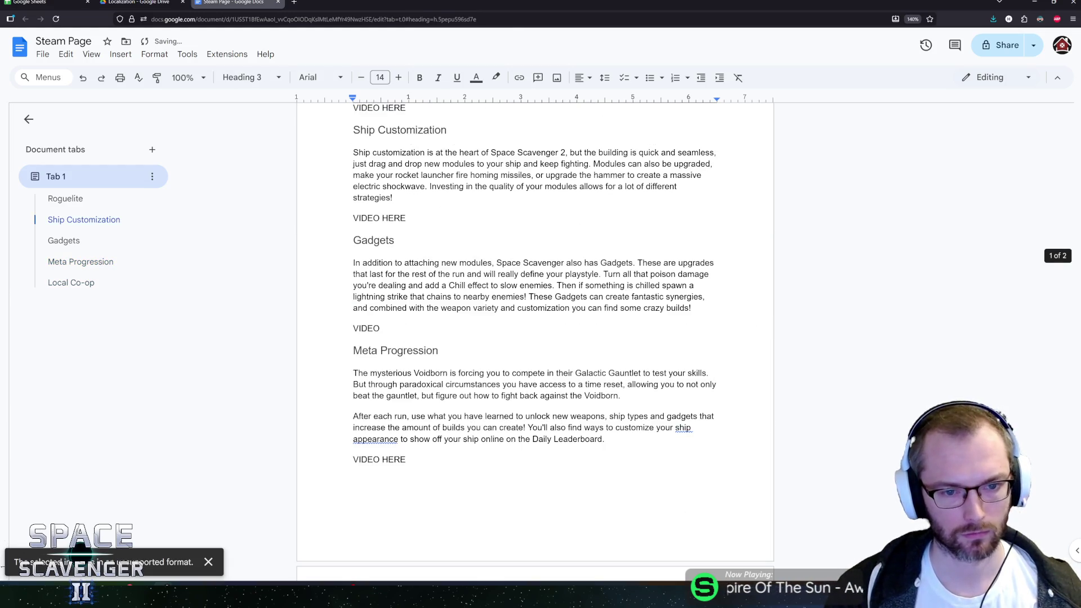
{"action": "left_click", "coordinate": [394, 218]}
{"action": "type", "text": "<"}
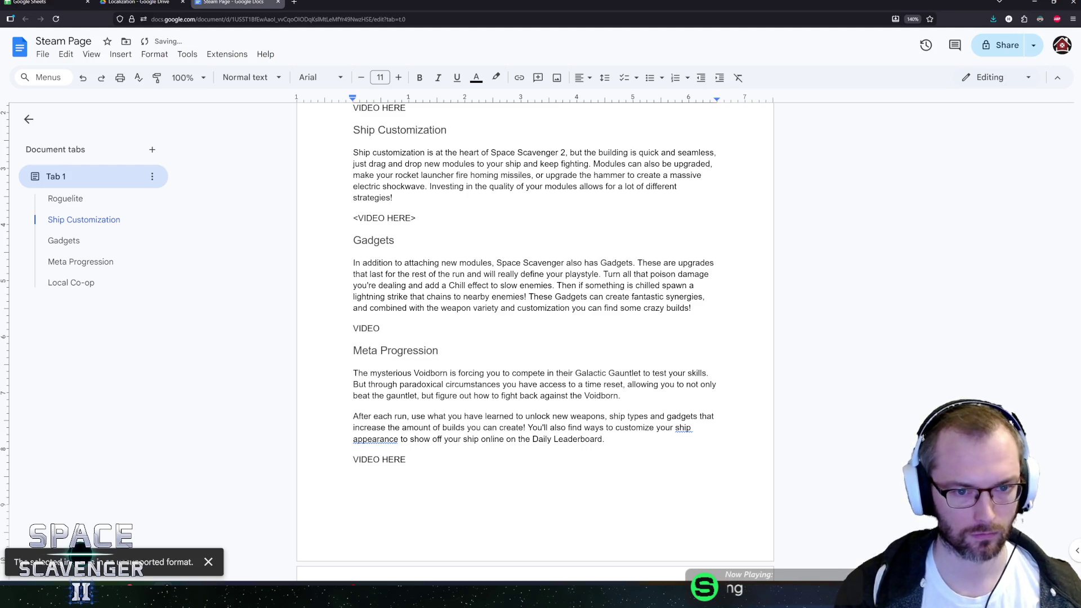
{"action": "key", "text": "shift+Home"}
{"action": "key", "text": "ctrl+c"}
Paste <VIDEO HERE> over the Gadgets VIDEO line and the last VIDEO HERE line.
{"action": "double_click", "coordinate": [366, 328]}
{"action": "key", "text": "ctrl+v"}
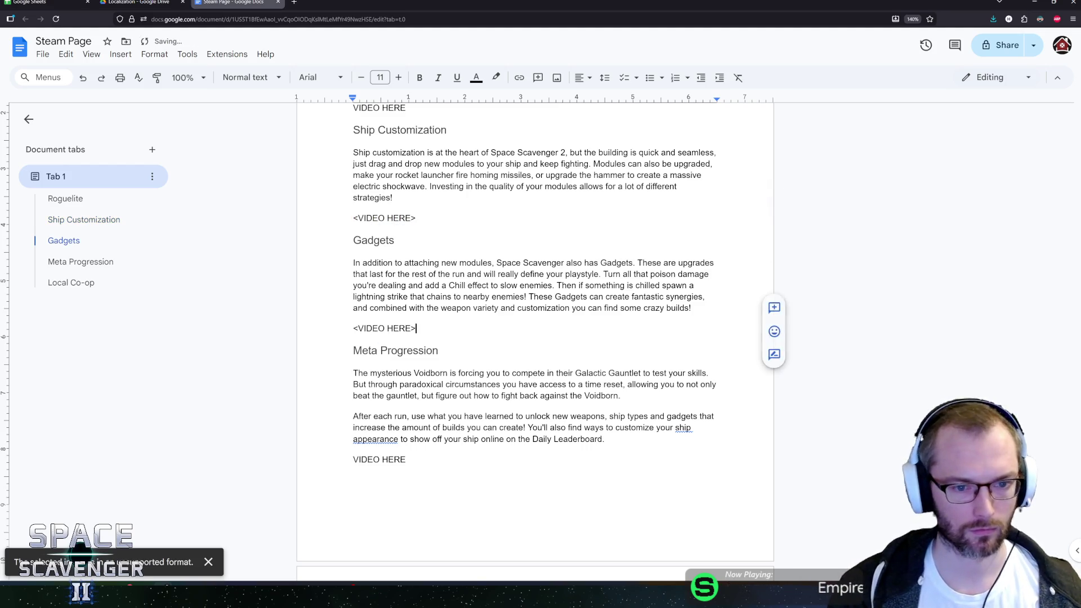
{"action": "left_click", "coordinate": [408, 460]}
{"action": "scroll", "coordinate": [535, 338], "scroll_direction": "up", "scroll_amount": 3}
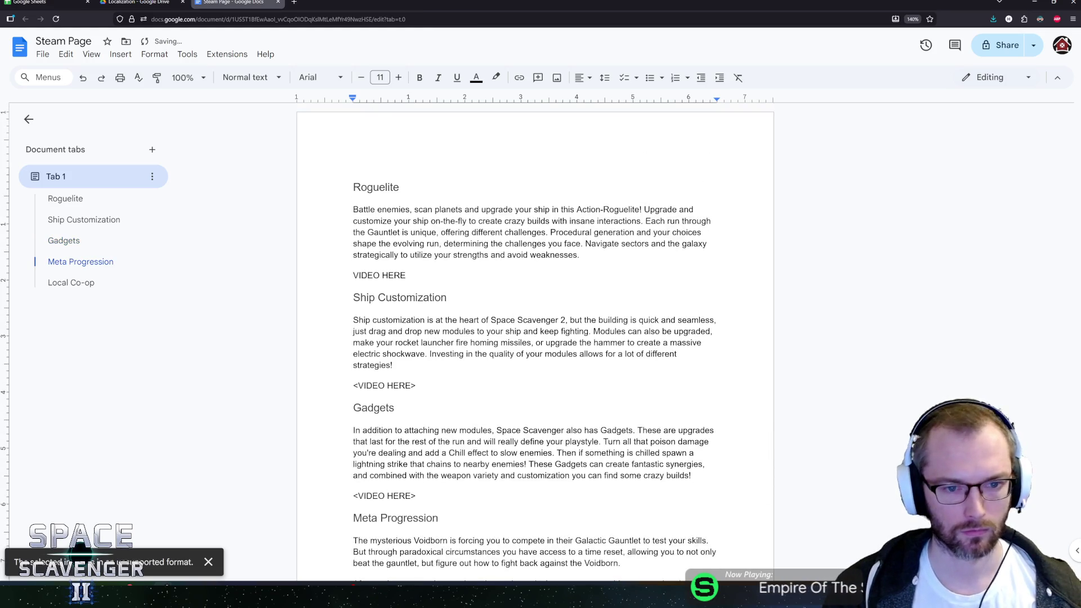
{"action": "key", "text": "shift+Home"}
{"action": "key", "text": "ctrl+v"}
{"action": "scroll", "coordinate": [535, 338], "scroll_direction": "down", "scroll_amount": 10}
{"action": "scroll", "coordinate": [535, 338], "scroll_direction": "up", "scroll_amount": 5}
{"action": "scroll", "coordinate": [535, 338], "scroll_direction": "down", "scroll_amount": 1}
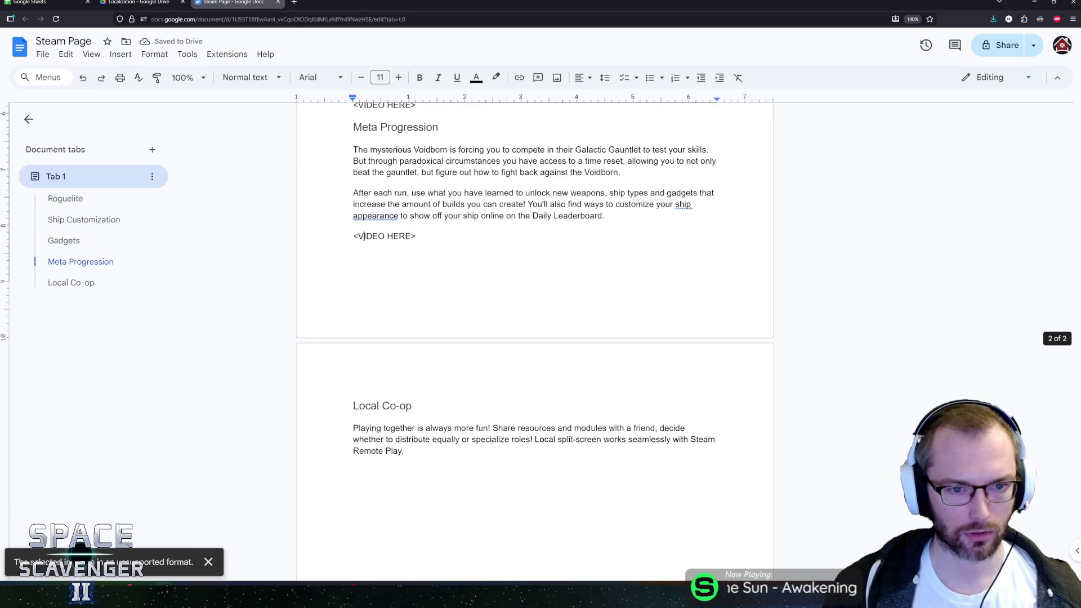
{"action": "scroll", "coordinate": [675, 208], "scroll_direction": "up", "scroll_amount": 7}
{"action": "key", "text": "ctrl+a"}
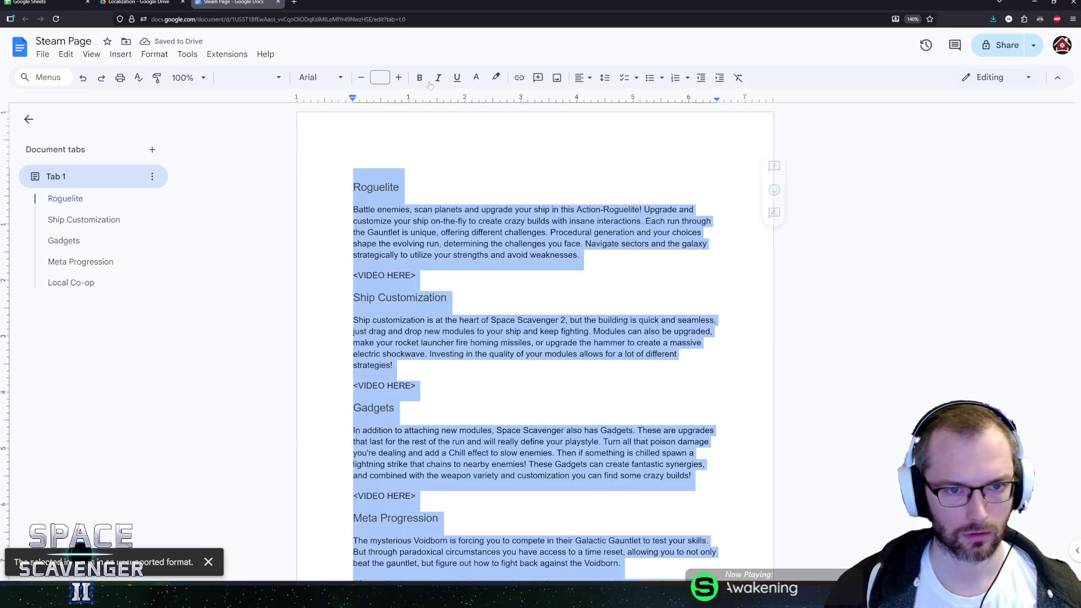
Shrink all text one point, leaving body text at 10 pt and headings at 13 pt.
{"action": "key", "text": "ctrl+v"}
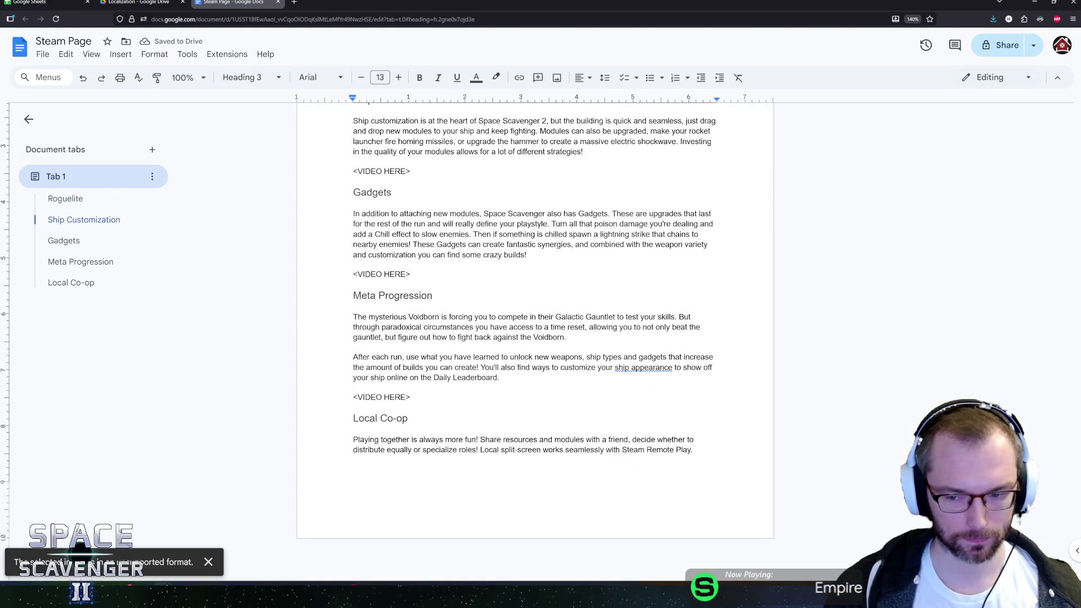
{"action": "left_click", "coordinate": [65, 198]}
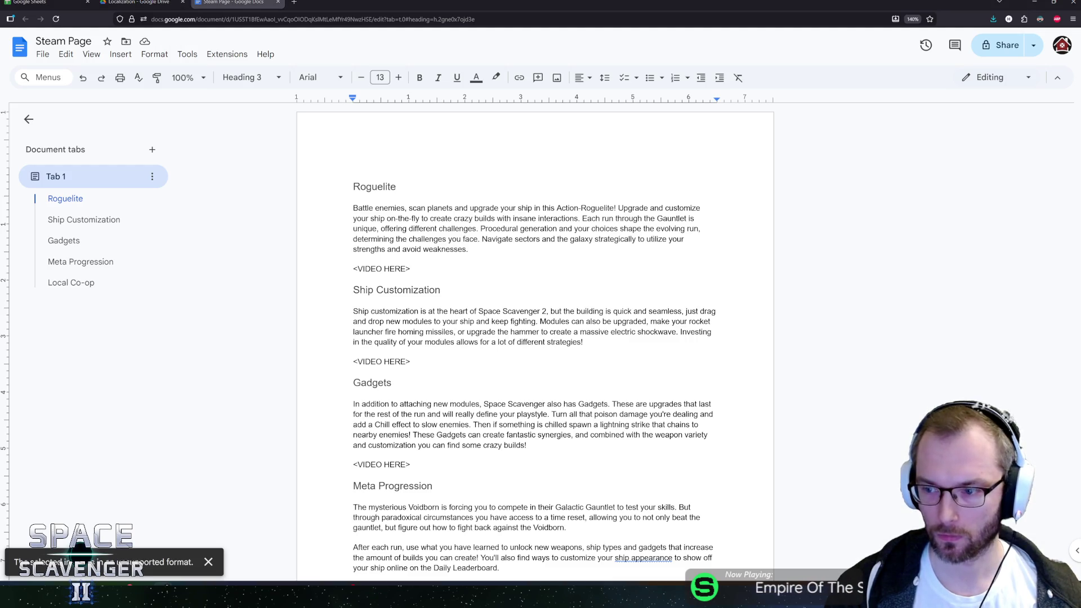
{"action": "left_click", "coordinate": [575, 322]}
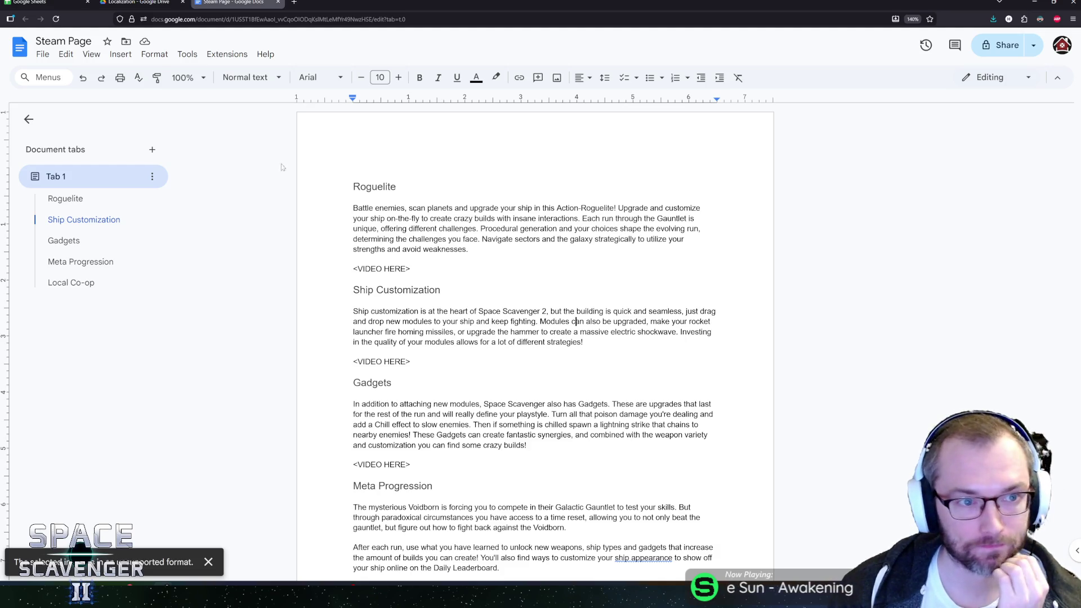
Look through the page display options and close them without changes.
{"action": "left_click", "coordinate": [91, 54]}
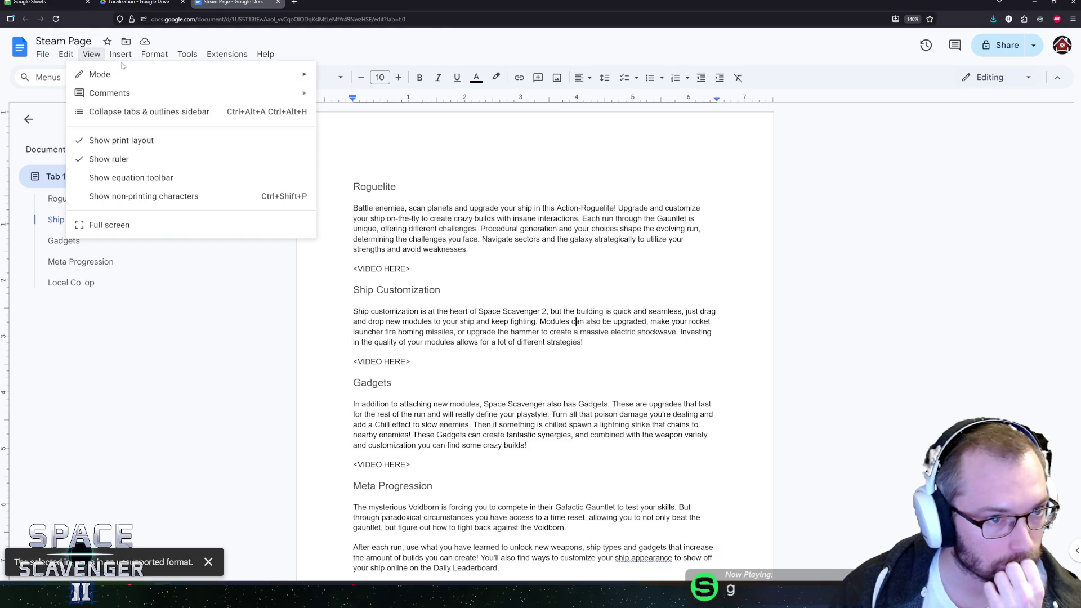
{"action": "mouse_move", "coordinate": [115, 75]}
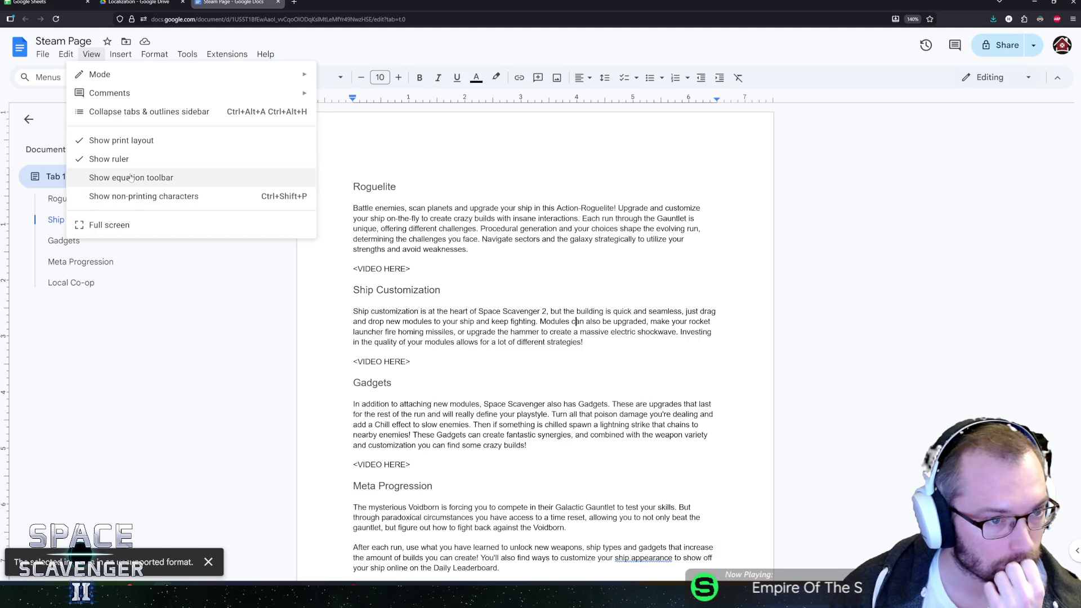
{"action": "left_click", "coordinate": [595, 239]}
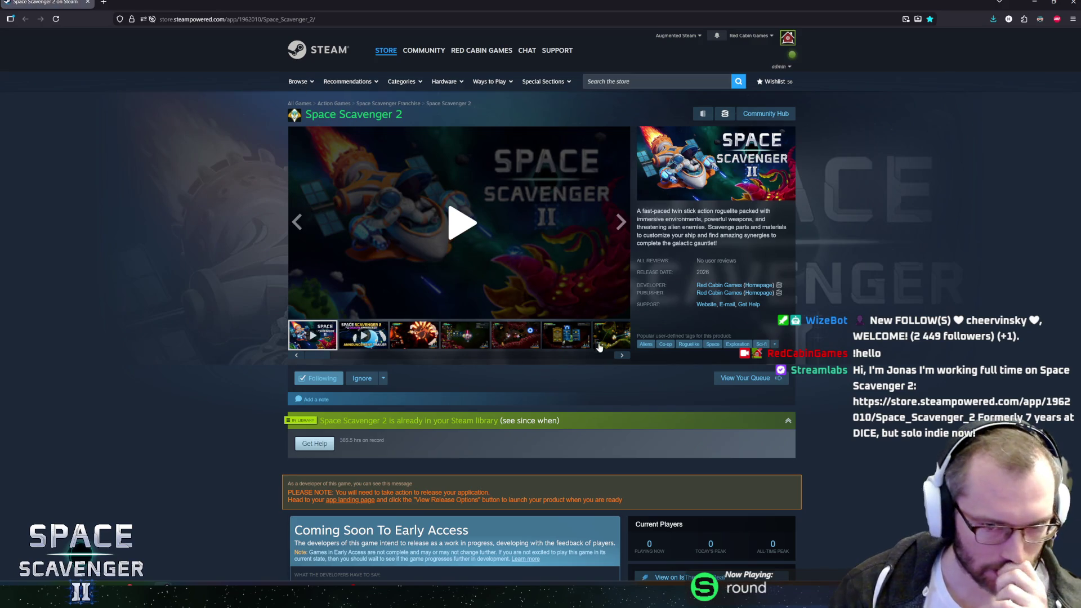
{"action": "left_click", "coordinate": [456, 225]}
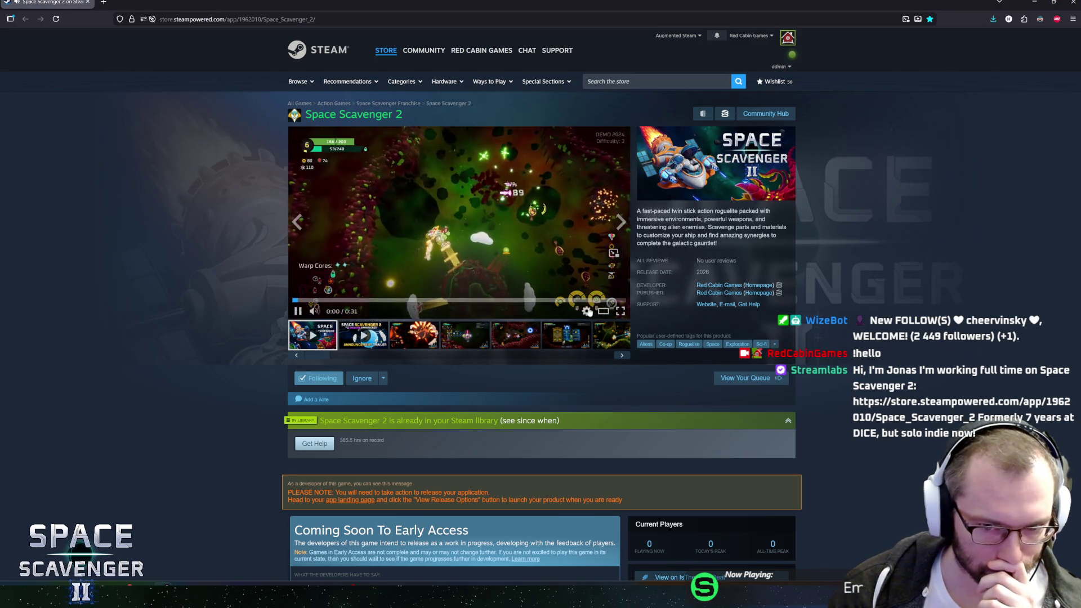
{"action": "left_click", "coordinate": [600, 307]}
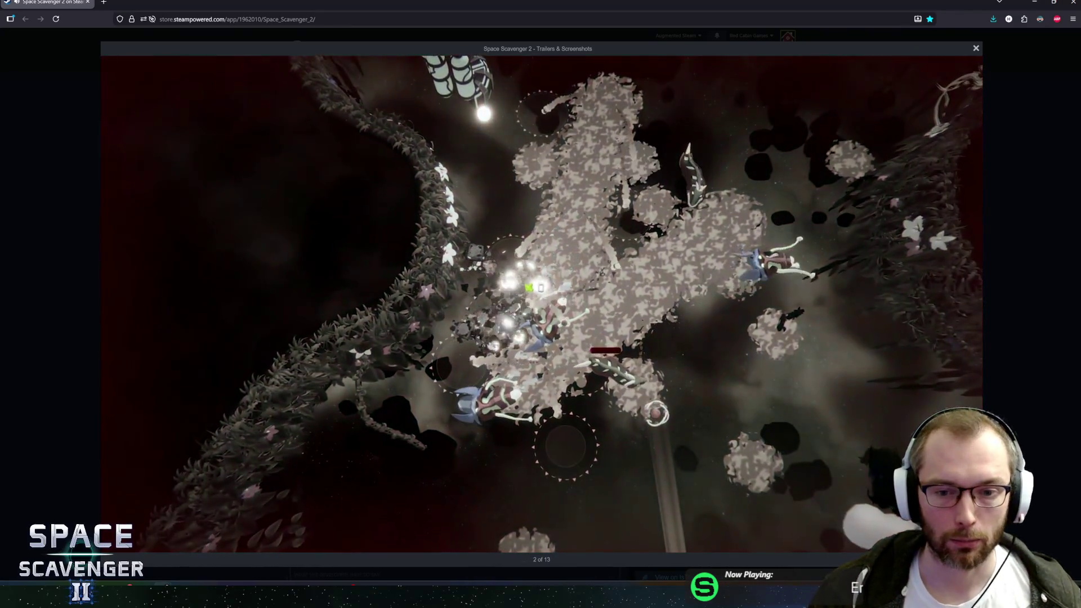
{"action": "mouse_move", "coordinate": [483, 197]}
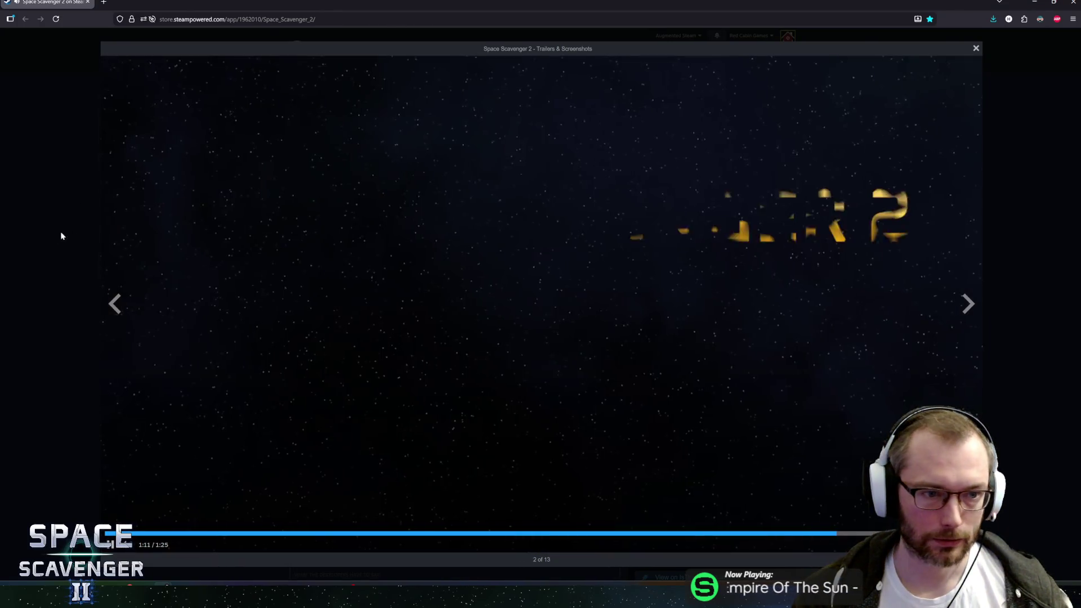
{"action": "left_click", "coordinate": [62, 236]}
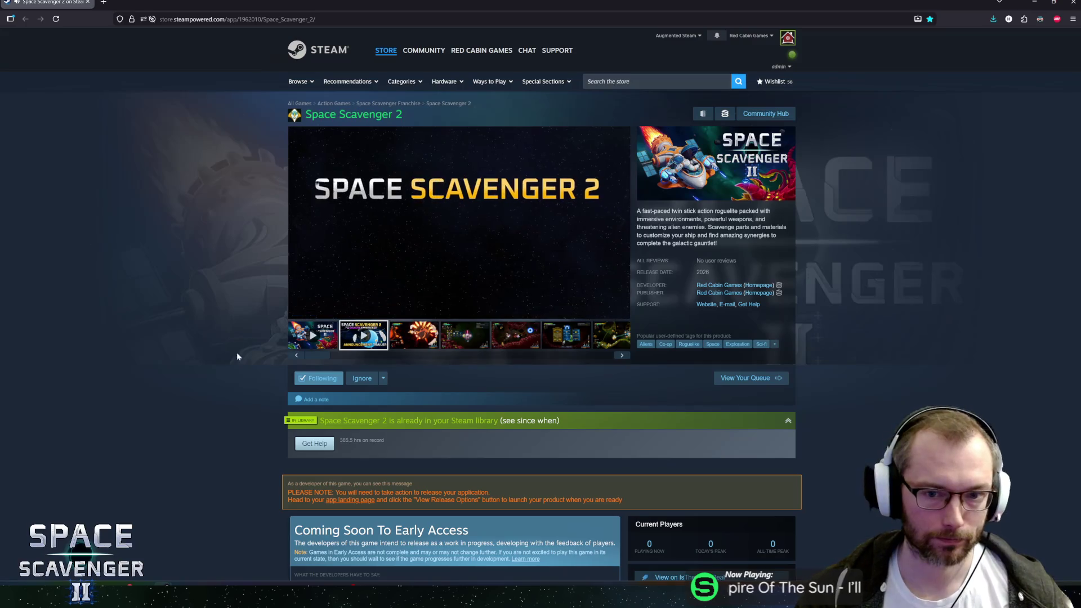
{"action": "scroll", "coordinate": [212, 357], "scroll_direction": "down", "scroll_amount": 5}
{"action": "scroll", "coordinate": [228, 333], "scroll_direction": "up", "scroll_amount": 5}
{"action": "scroll", "coordinate": [218, 332], "scroll_direction": "down", "scroll_amount": 10}
{"action": "scroll", "coordinate": [209, 334], "scroll_direction": "up", "scroll_amount": 5}
{"action": "scroll", "coordinate": [232, 359], "scroll_direction": "down", "scroll_amount": 10}
{"action": "scroll", "coordinate": [234, 364], "scroll_direction": "up", "scroll_amount": 5}
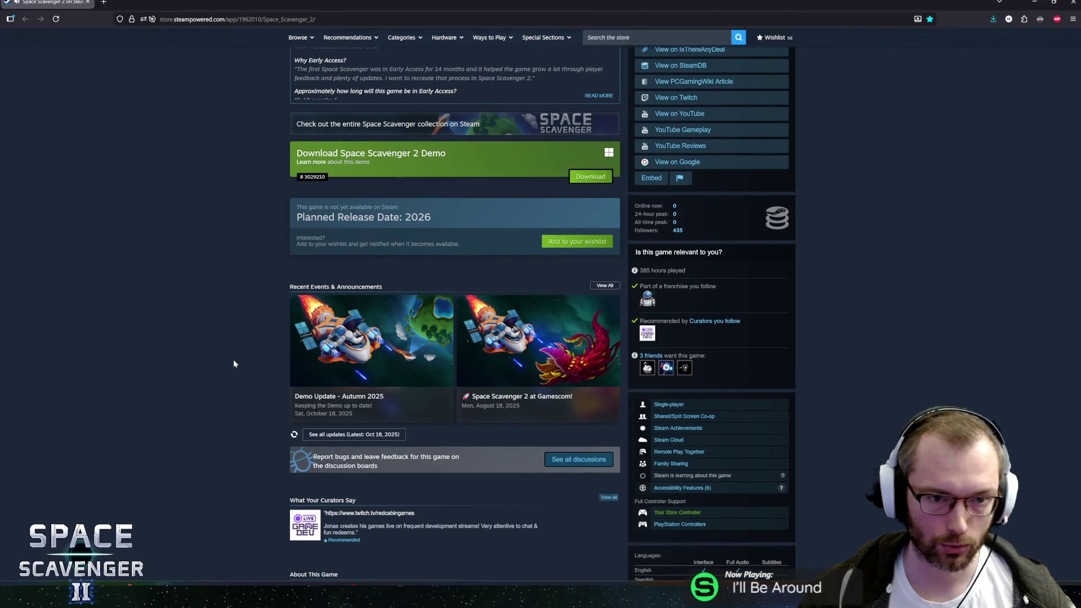
{"action": "scroll", "coordinate": [233, 364], "scroll_direction": "up", "scroll_amount": 5}
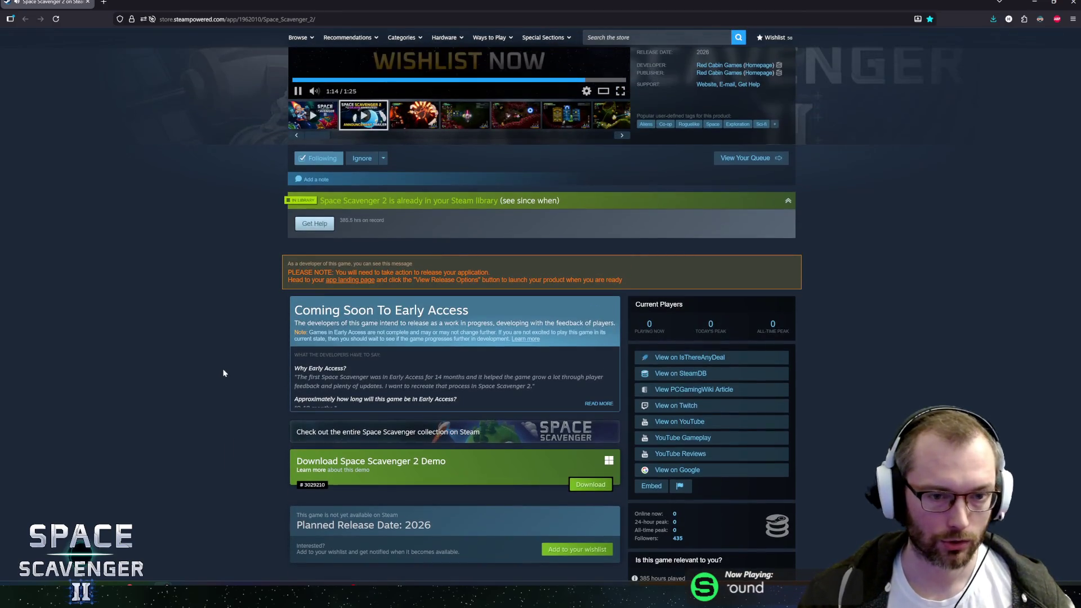
{"action": "scroll", "coordinate": [210, 373], "scroll_direction": "up", "scroll_amount": 4}
{"action": "scroll", "coordinate": [225, 380], "scroll_direction": "up", "scroll_amount": 2}
{"action": "scroll", "coordinate": [242, 383], "scroll_direction": "down", "scroll_amount": 5}
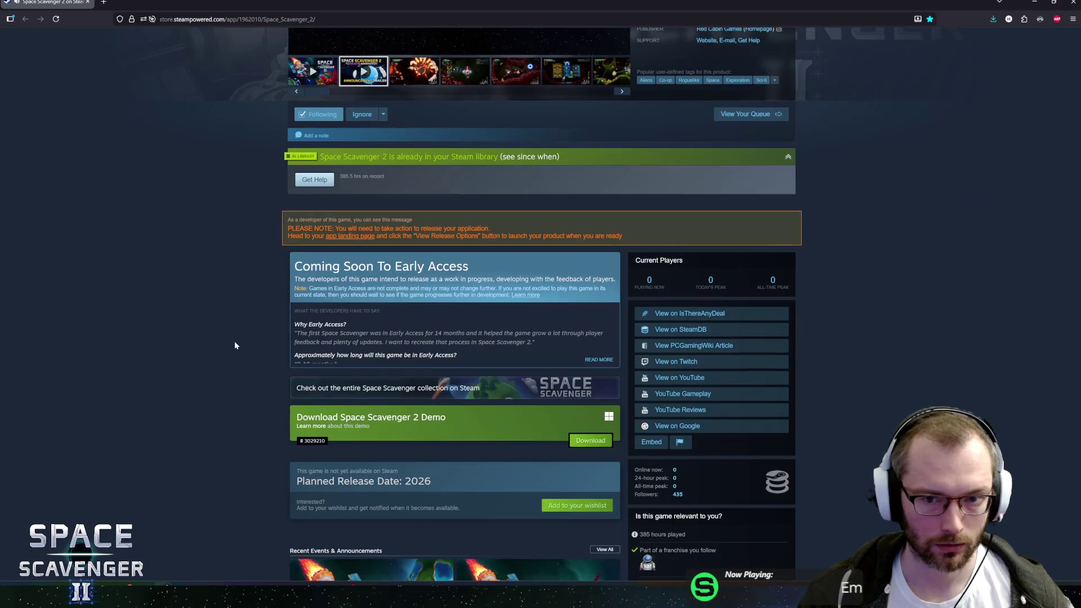
{"action": "scroll", "coordinate": [234, 344], "scroll_direction": "up", "scroll_amount": 5}
{"action": "key", "text": "alt+Tab"}
{"action": "key", "text": "alt+Tab"}
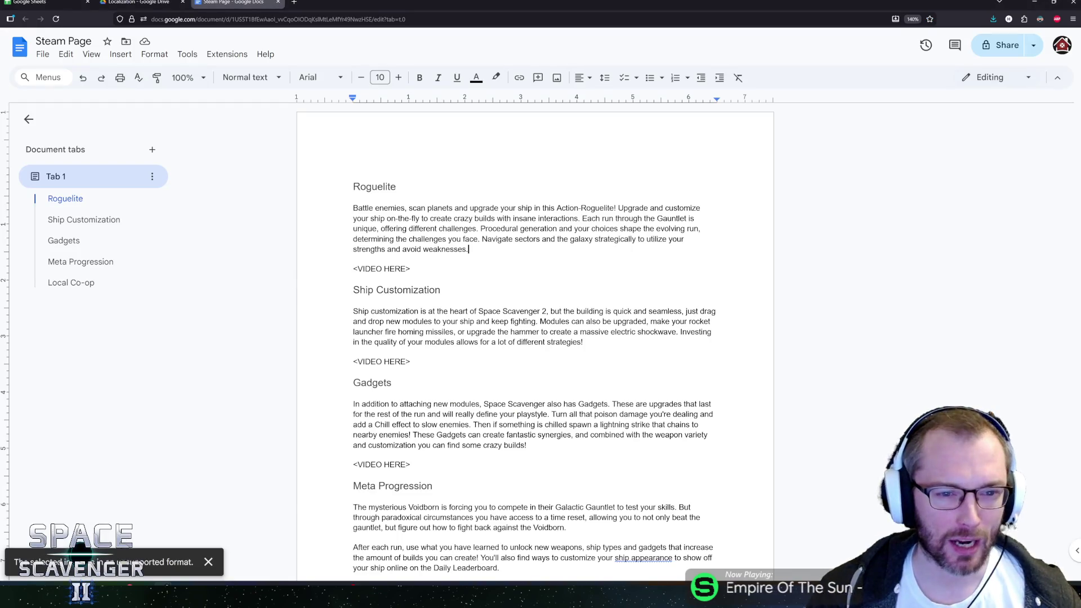
Paste the short store blurb above Roguelite with a 'Short Description:' line above it.
{"action": "left_click", "coordinate": [354, 186]}
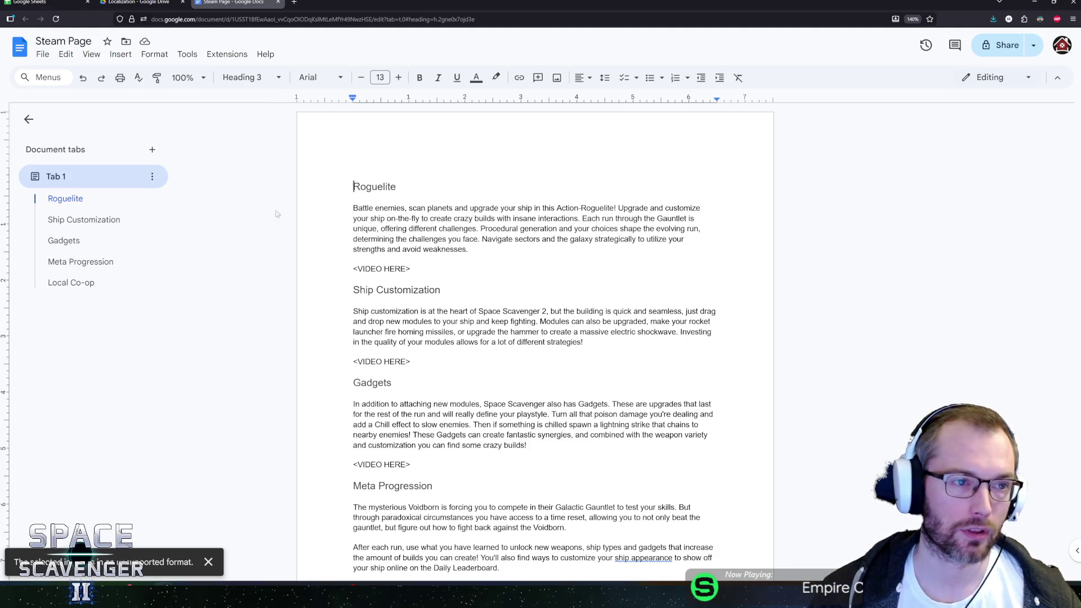
{"action": "key", "text": "Return"}
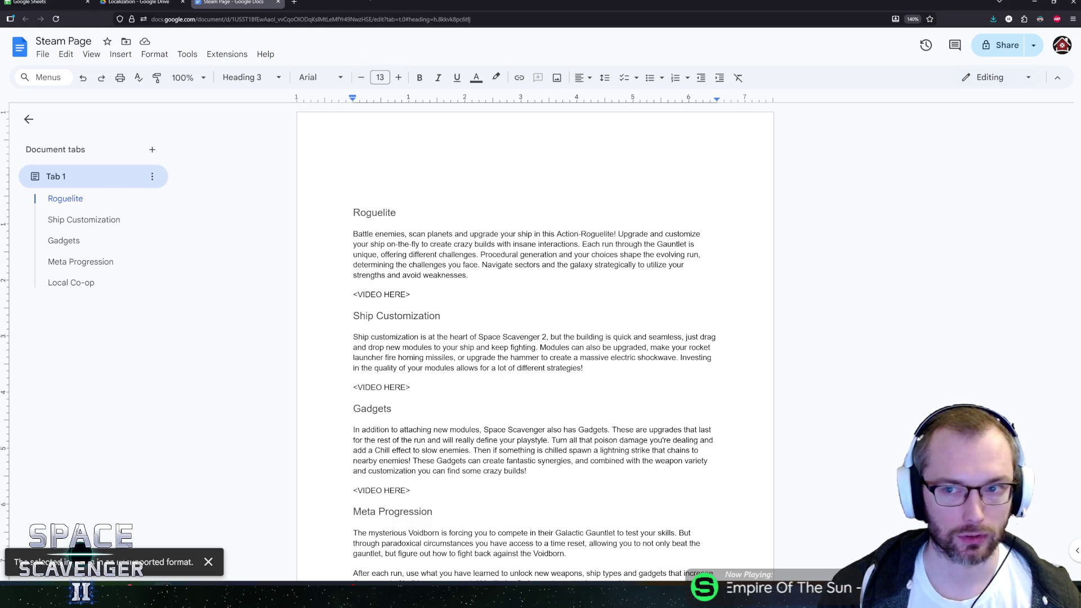
{"action": "mouse_move", "coordinate": [406, 2]}
{"action": "left_mouse_down"}
{"action": "mouse_move", "coordinate": [428, 12]}
{"action": "mouse_move", "coordinate": [278, 109]}
{"action": "mouse_move", "coordinate": [5, 143]}
{"action": "mouse_move", "coordinate": [818, 129]}
{"action": "mouse_move", "coordinate": [399, 1]}
{"action": "left_mouse_up"}
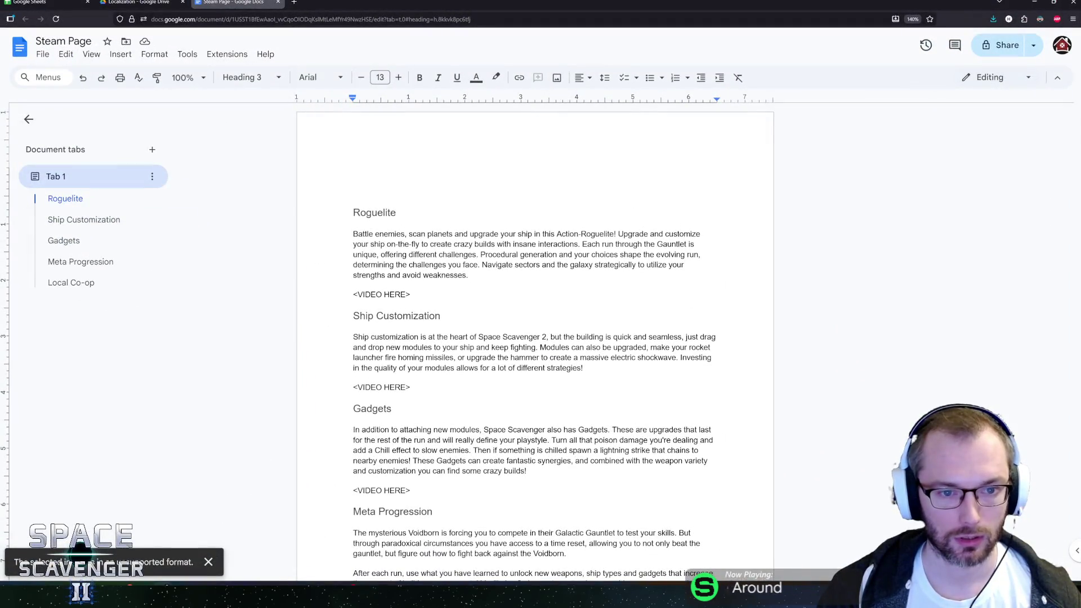
{"action": "type", "text": "A fast-paced twin stick action roguelite packed with immersive environments, powerful weapons, and threatening alien enemies. Scavenge parts and materials to customize your ship and find amazing synergies to complete the galactic gauntlet!"}
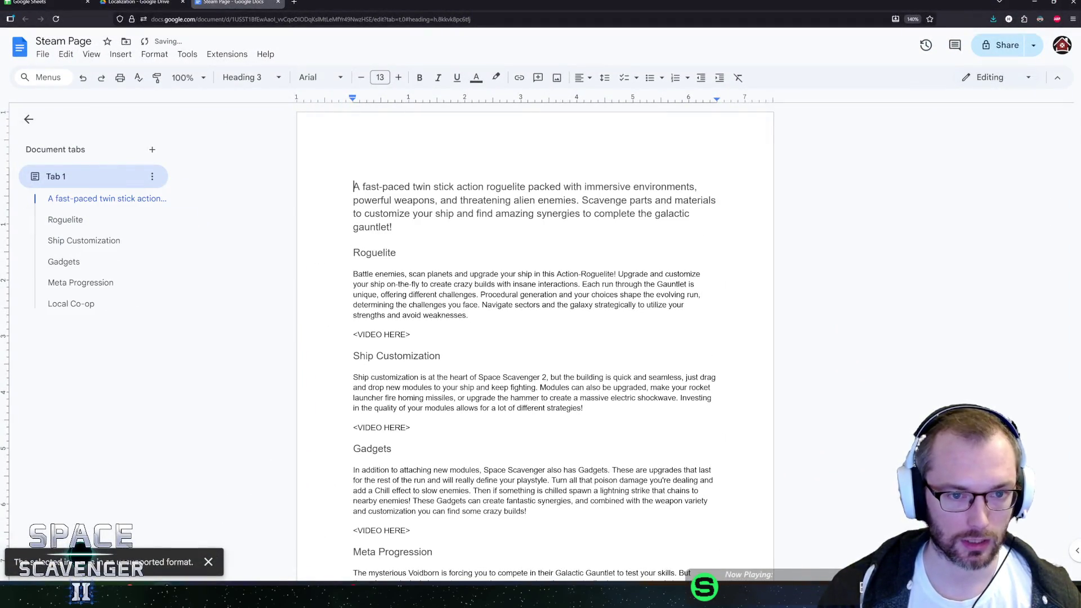
{"action": "key", "text": "Return"}
{"action": "key", "text": "Up"}
{"action": "type", "text": "Short "}
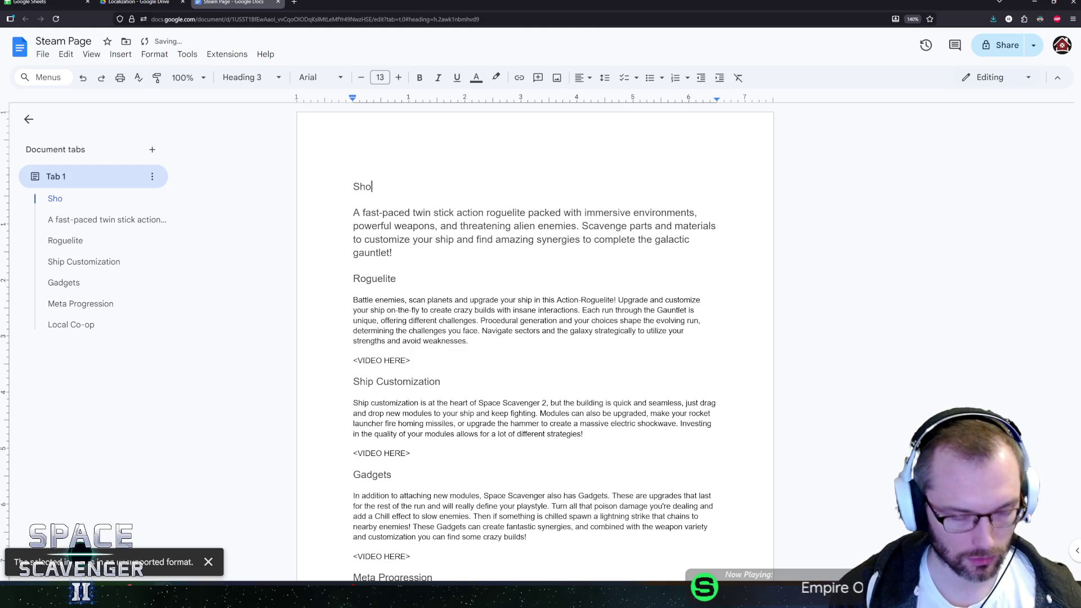
{"action": "type", "text": "Descript"}
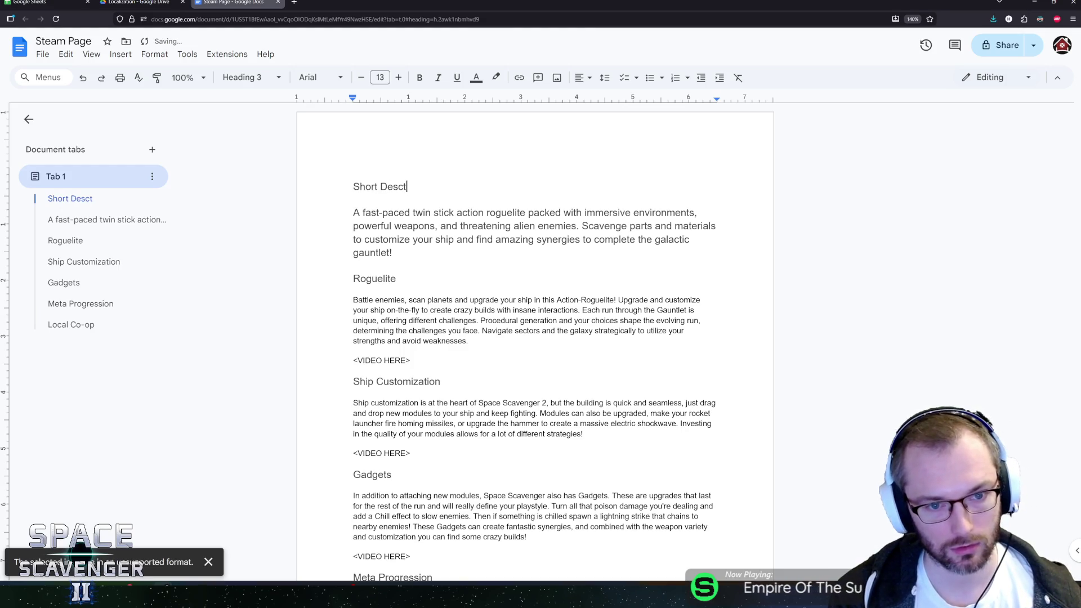
{"action": "type", "text": "ion:"}
Set the pasted blurb paragraph to Normal text.
{"action": "key", "text": "Down"}
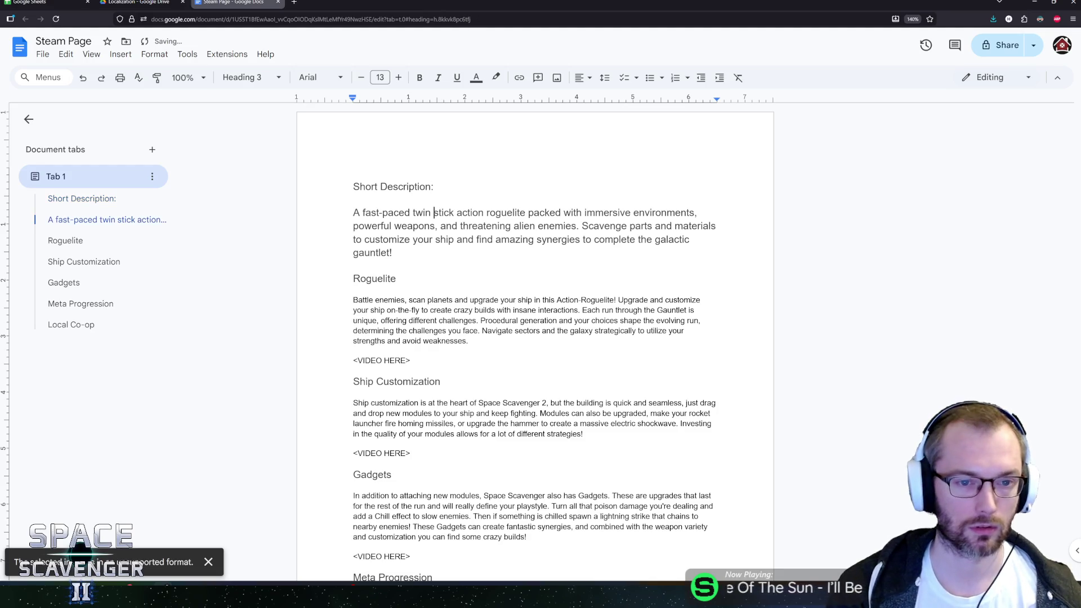
{"action": "key", "text": "Home"}
{"action": "key", "text": "shift+End"}
{"action": "key", "text": "shift+Down"}
{"action": "key", "text": "shift+Down"}
{"action": "key", "text": "shift+Down"}
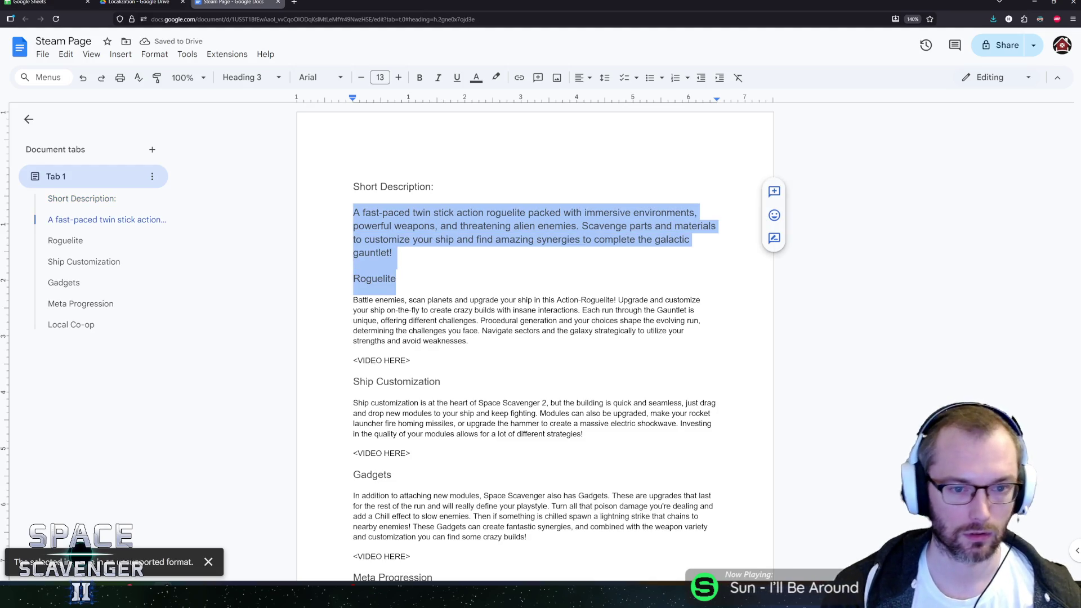
{"action": "key", "text": "shift+Up"}
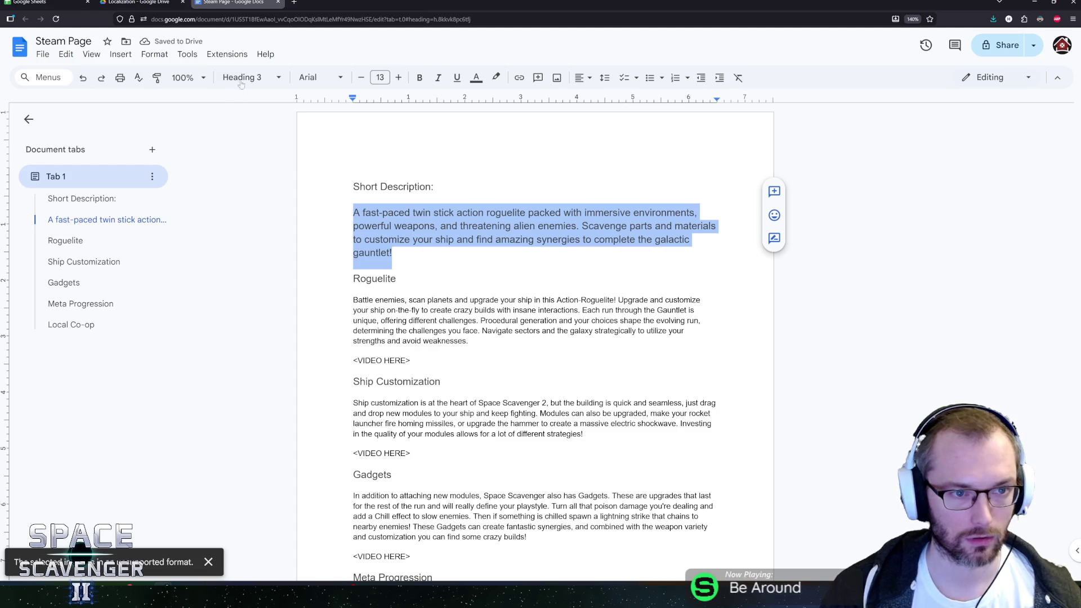
{"action": "left_click", "coordinate": [246, 77]}
{"action": "left_click", "coordinate": [247, 106]}
{"action": "left_click", "coordinate": [502, 220]}
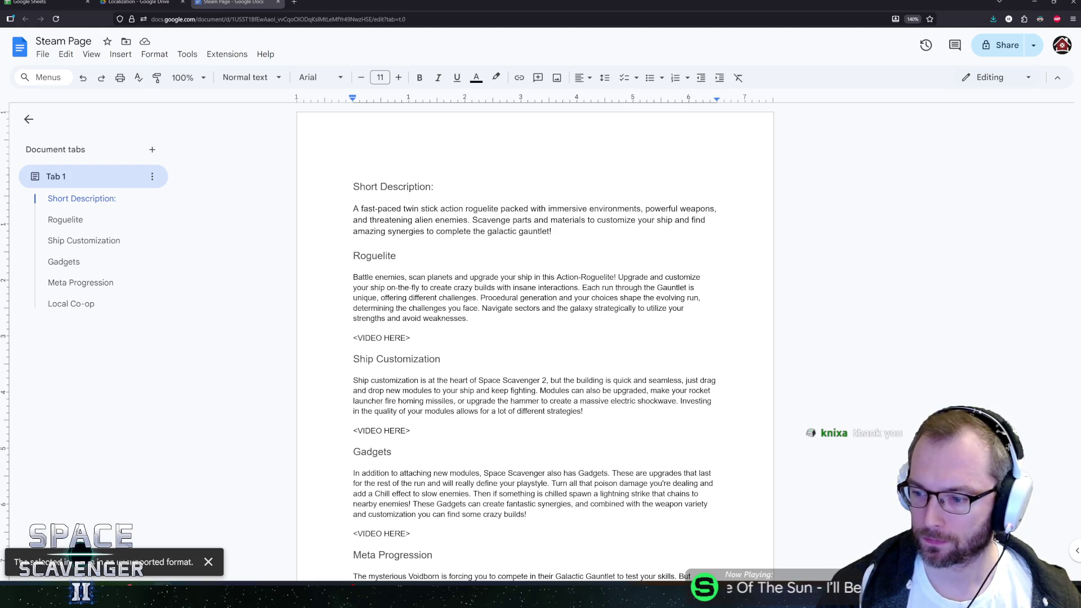
{"action": "left_click", "coordinate": [469, 318]}
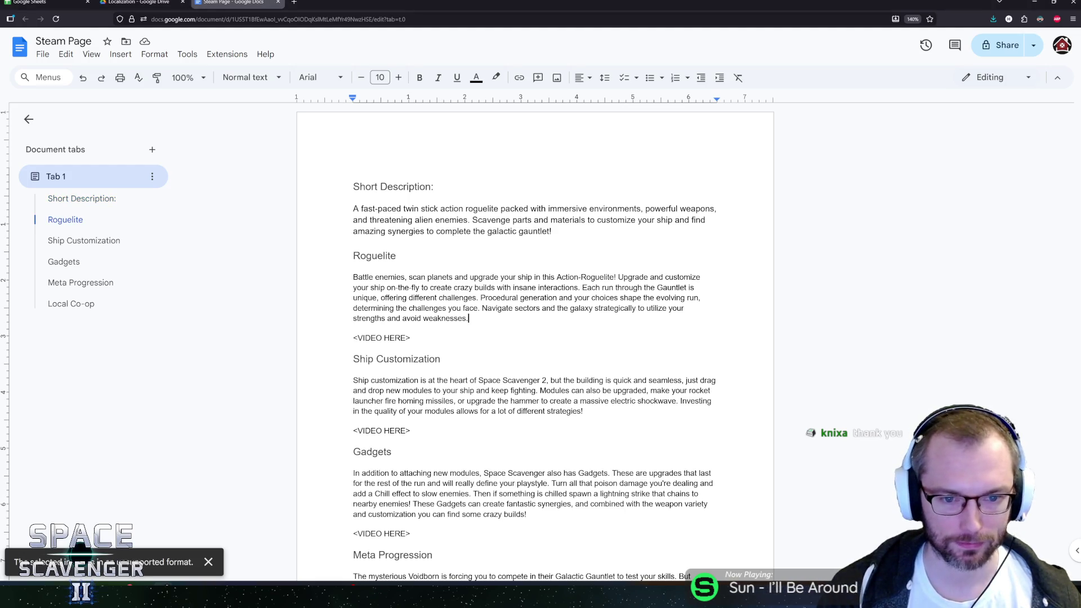
{"action": "left_click", "coordinate": [404, 186]}
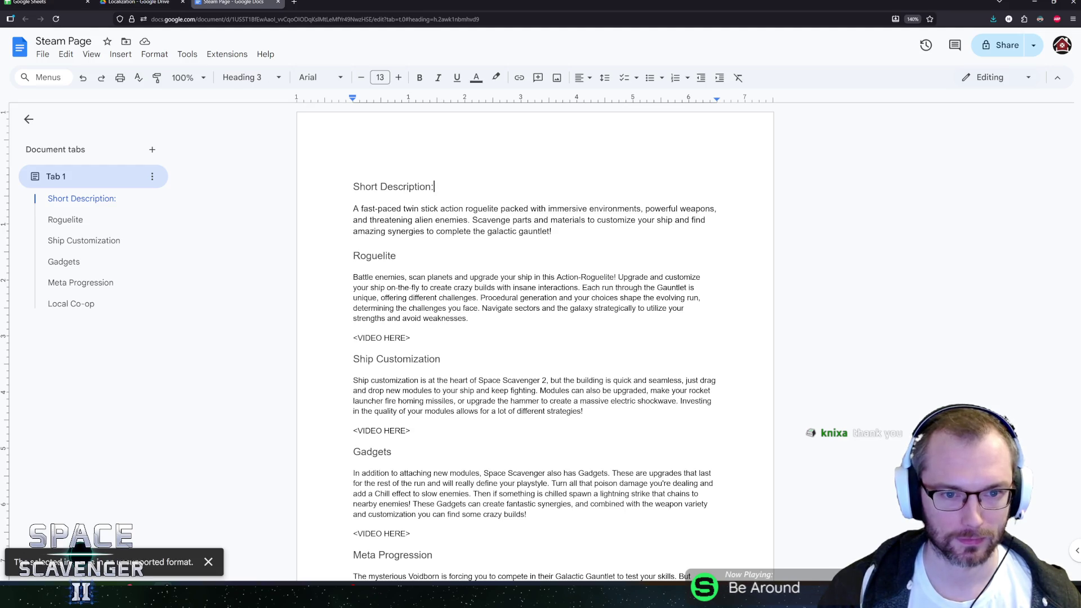
{"action": "key", "text": "shift+Home"}
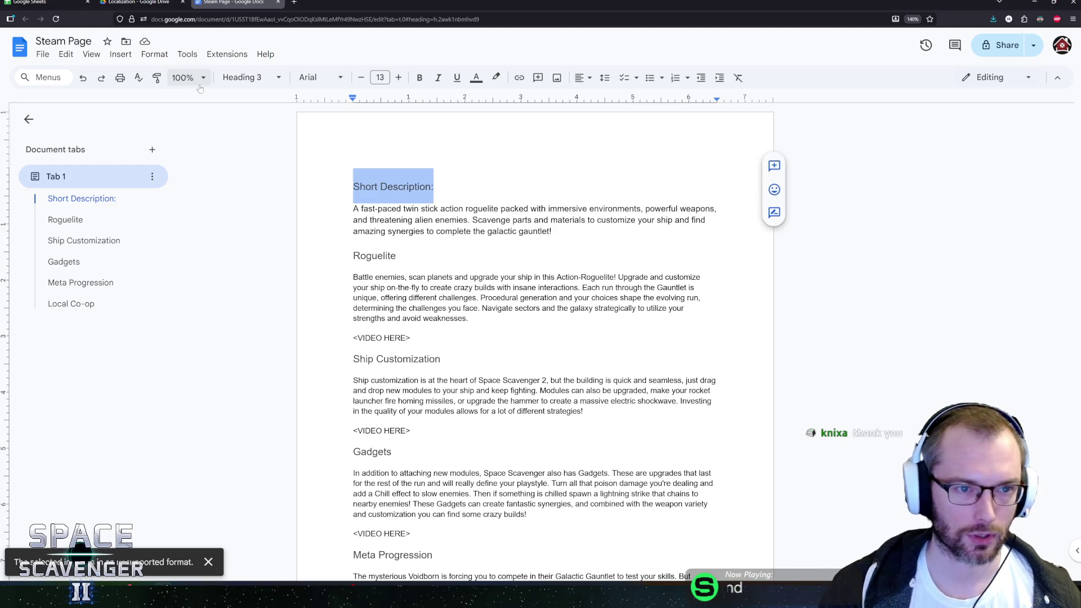
Underline and italicise the 'Short Description:' heading.
{"action": "left_click", "coordinate": [456, 79]}
{"action": "left_click", "coordinate": [250, 80]}
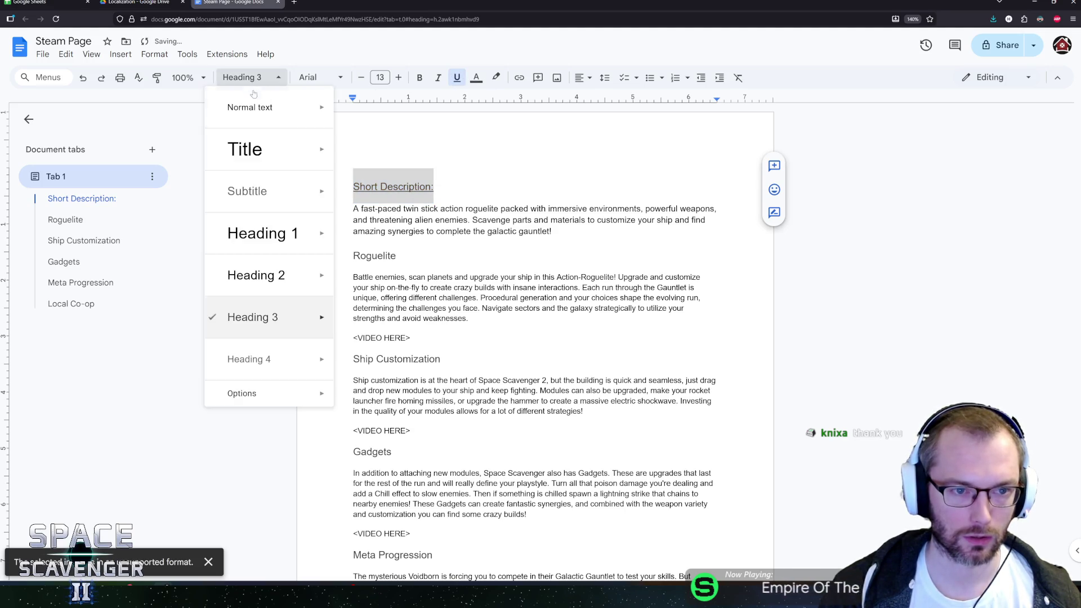
{"action": "left_click", "coordinate": [438, 78]}
{"action": "left_click", "coordinate": [435, 186]}
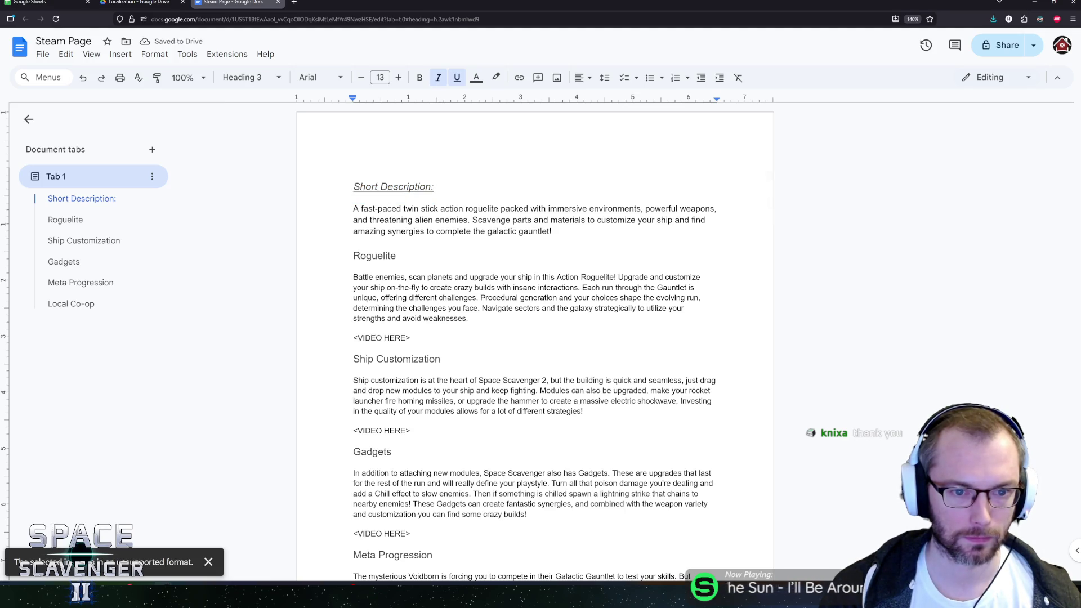
Add a 'Long Description' Heading 3 below the short blurb.
{"action": "left_click", "coordinate": [553, 231]}
{"action": "key", "text": "Return"}
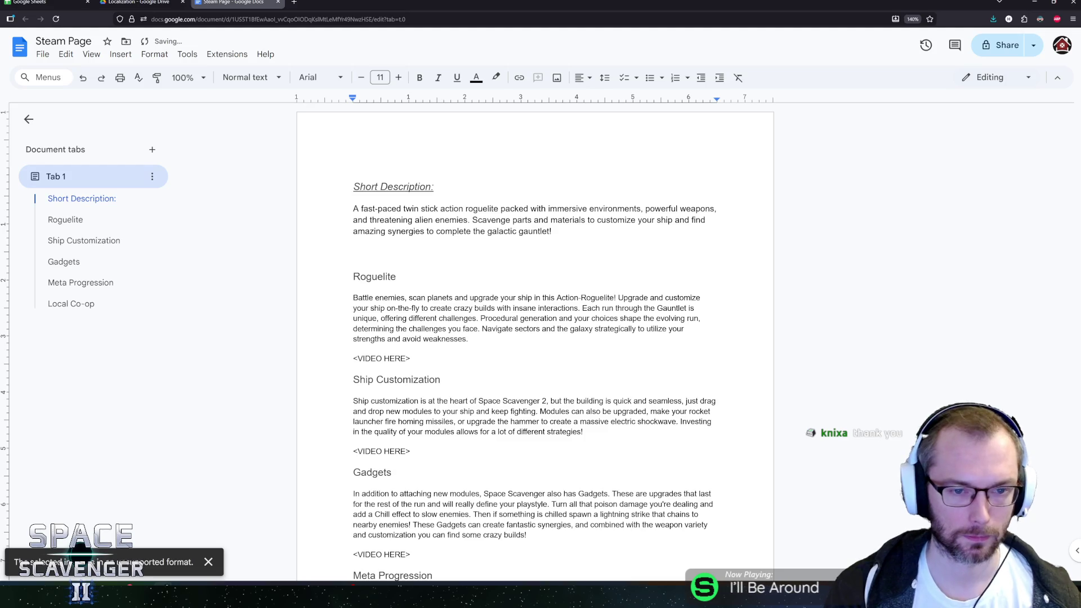
{"action": "type", "text": "Long Description"}
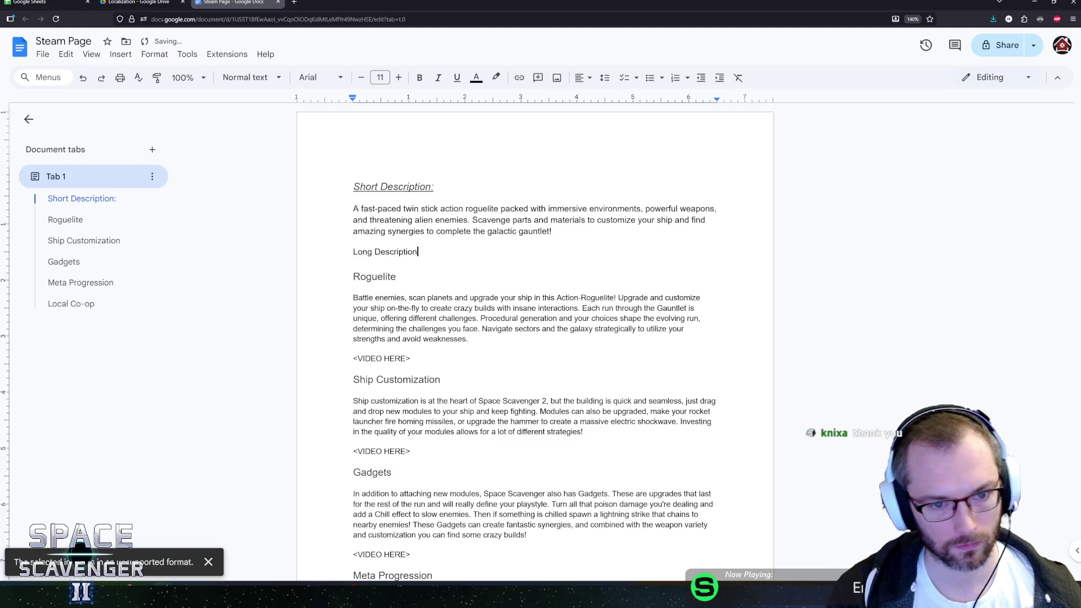
{"action": "key", "text": "shift+Home"}
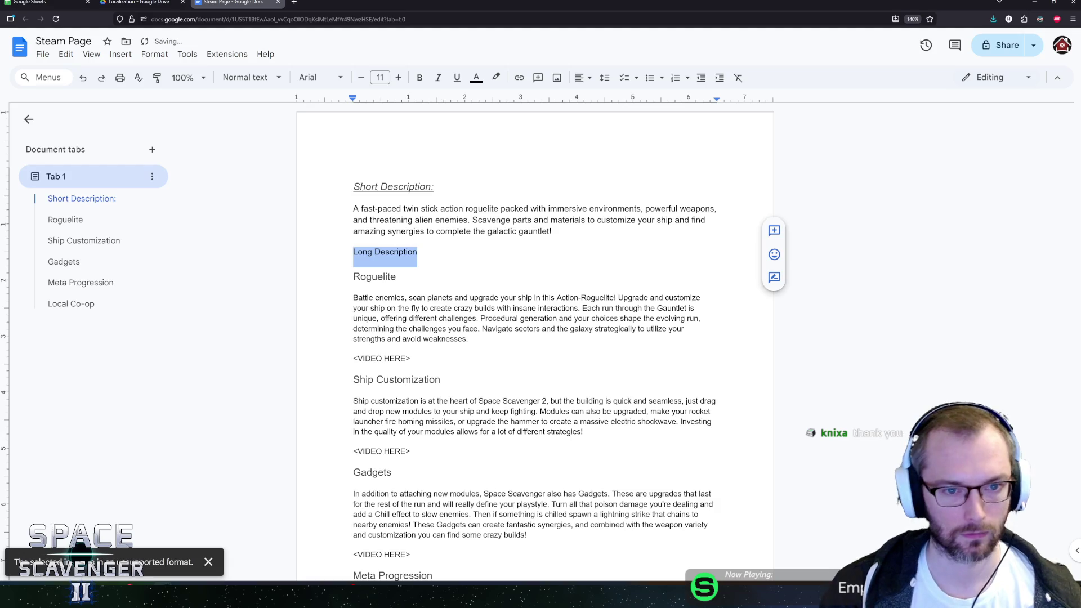
{"action": "left_click", "coordinate": [398, 187]}
{"action": "left_click", "coordinate": [418, 252]}
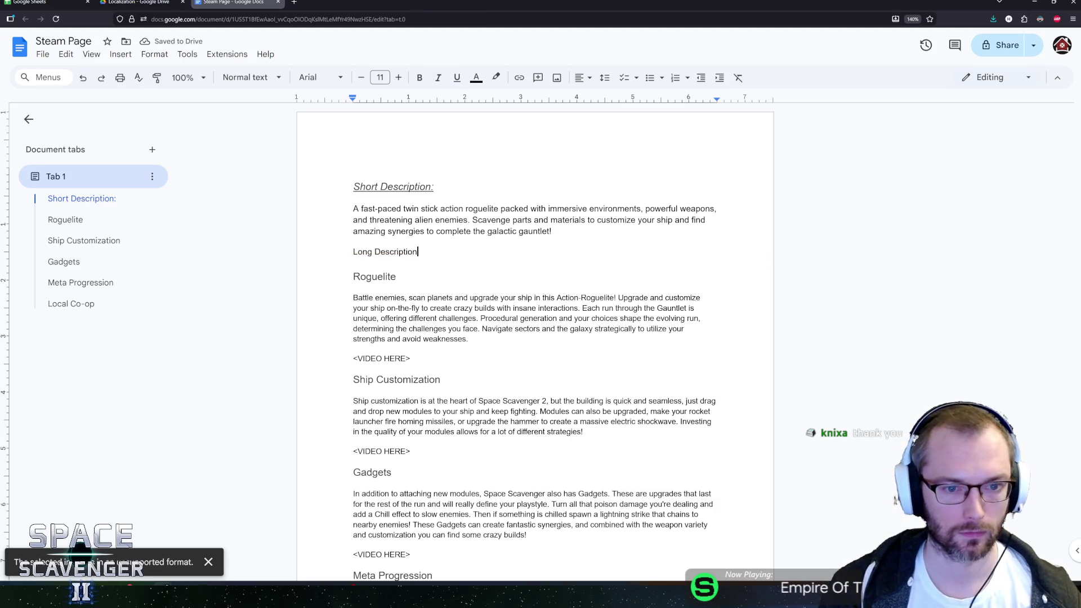
{"action": "key", "text": "shift+Home"}
{"action": "left_click", "coordinate": [251, 77]}
{"action": "mouse_move", "coordinate": [264, 121]}
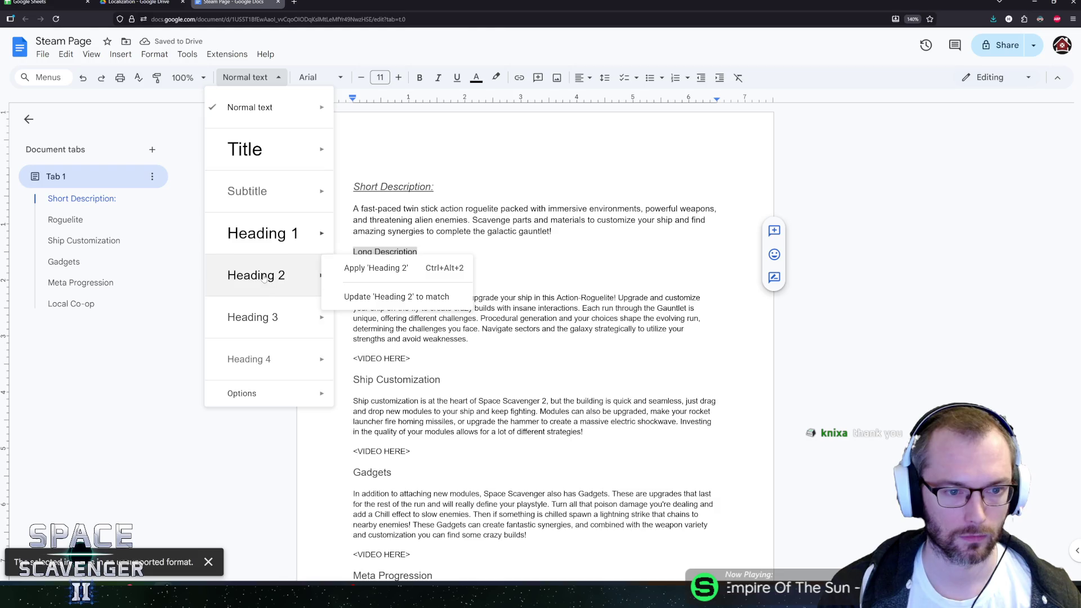
{"action": "left_click", "coordinate": [264, 317]}
Underline and italicise the Long Description heading.
{"action": "left_click", "coordinate": [438, 78]}
{"action": "left_click", "coordinate": [457, 78]}
{"action": "key", "text": "Right"}
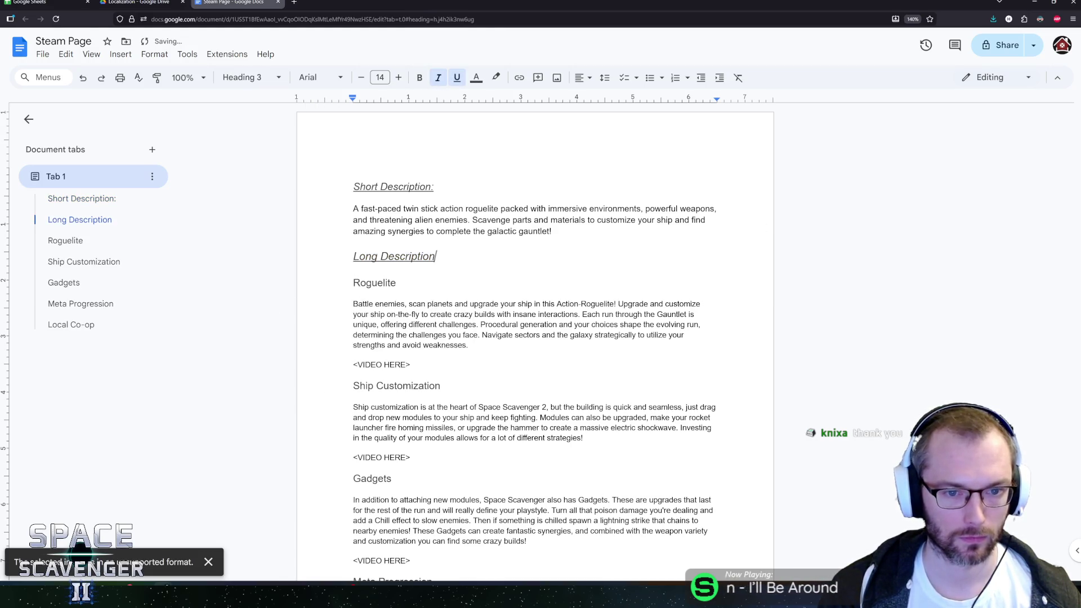
{"action": "key", "text": "shift+Home"}
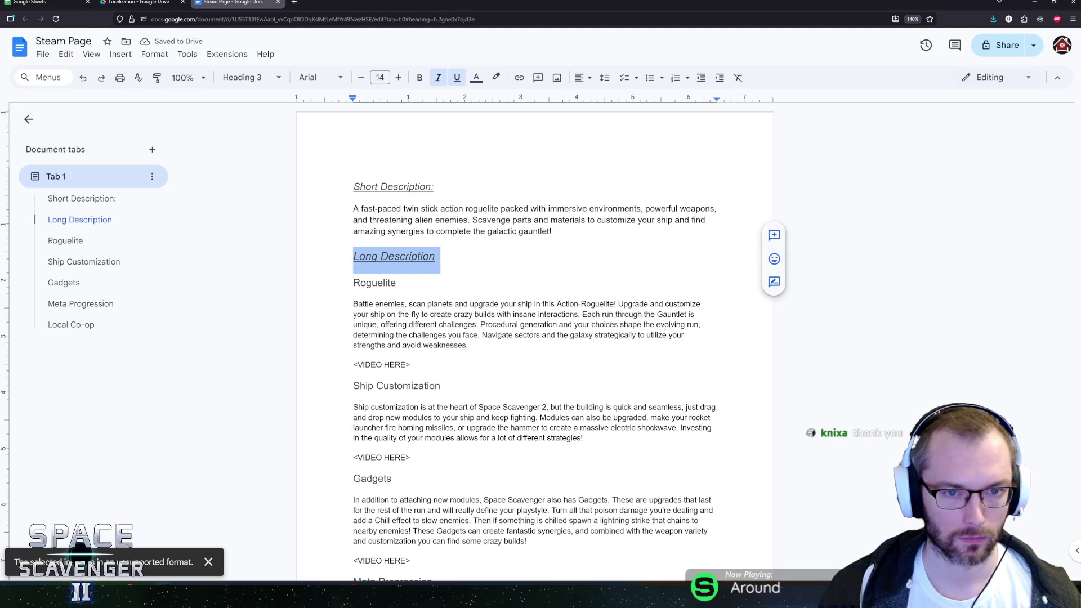
Colour both the Short Description: and Long Description headings red.
{"action": "left_click_drag", "start_coordinate": [435, 187], "coordinate": [353, 187]}
{"action": "left_click", "coordinate": [476, 78]}
{"action": "left_click", "coordinate": [494, 113]}
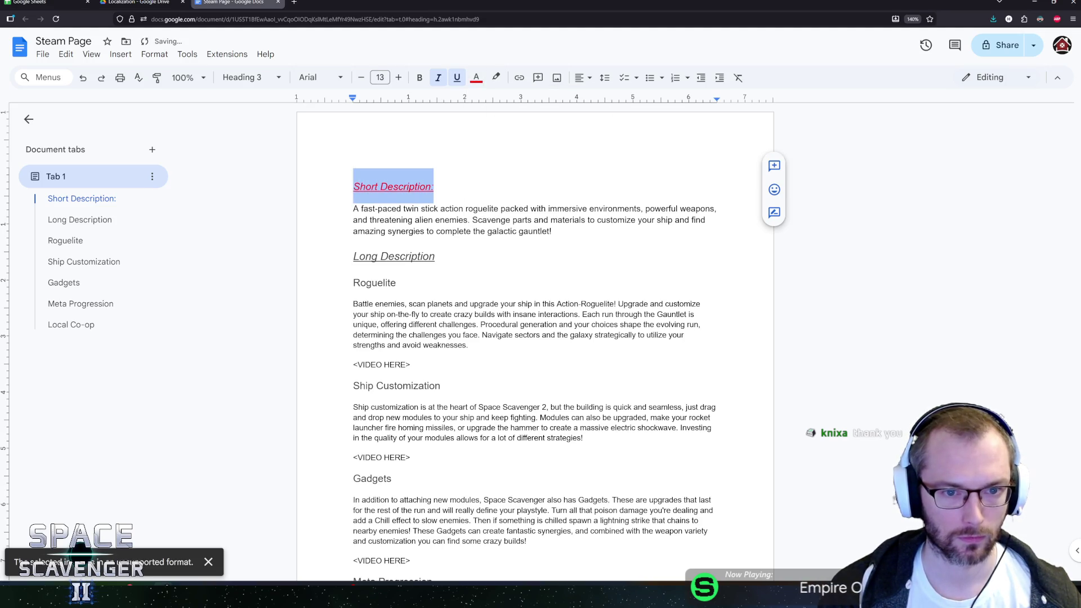
{"action": "left_click_drag", "start_coordinate": [435, 256], "coordinate": [353, 256]}
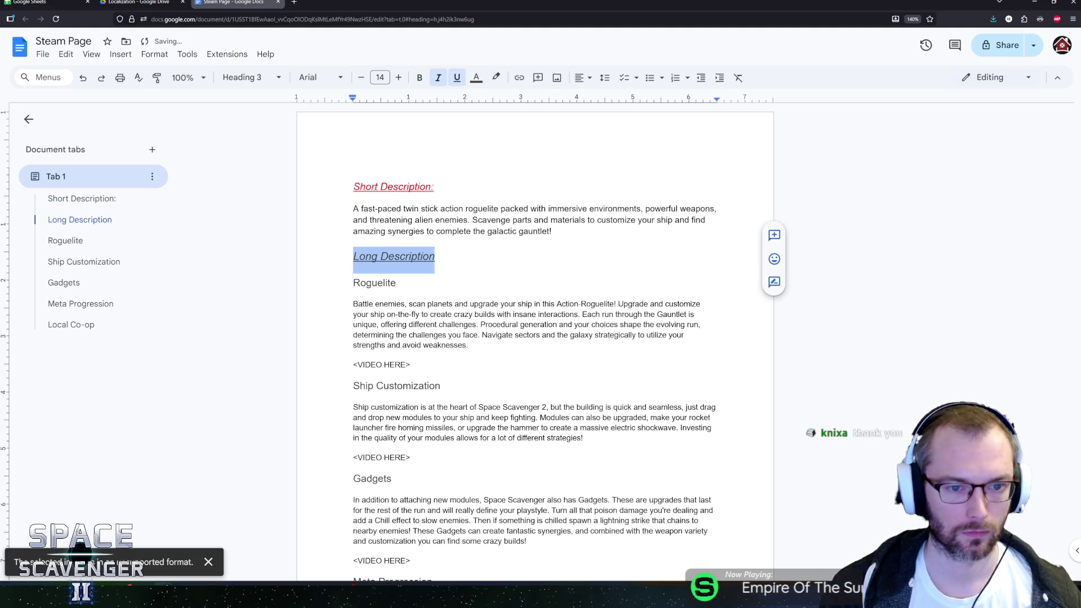
{"action": "left_click", "coordinate": [477, 78]}
{"action": "left_click", "coordinate": [493, 125]}
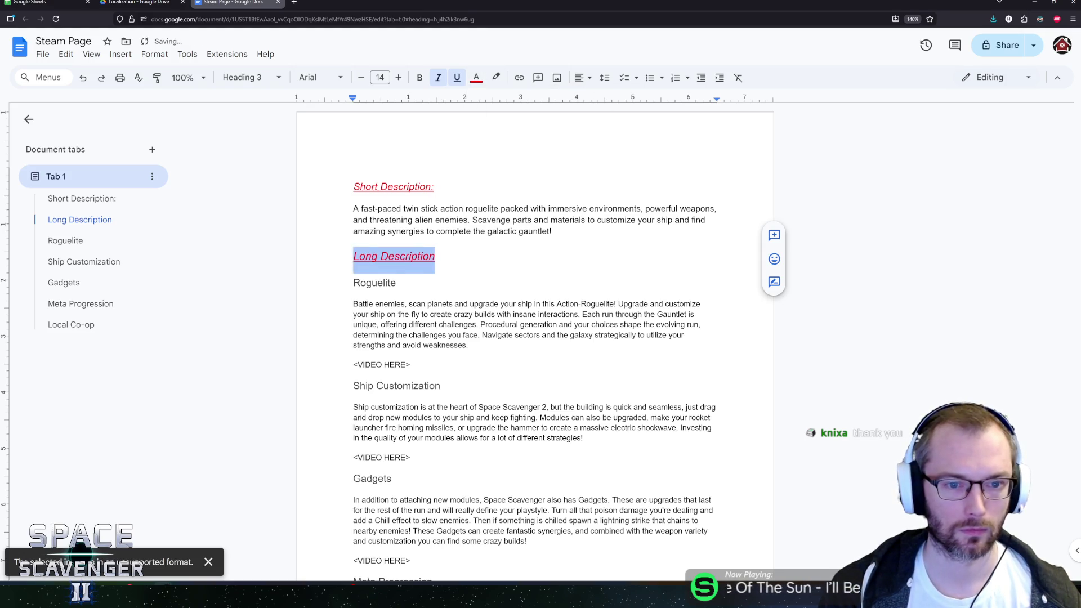
{"action": "scroll", "coordinate": [535, 338], "scroll_direction": "down", "scroll_amount": 15}
{"action": "key", "text": "ctrl+Home"}
{"action": "key", "text": "alt+Tab"}
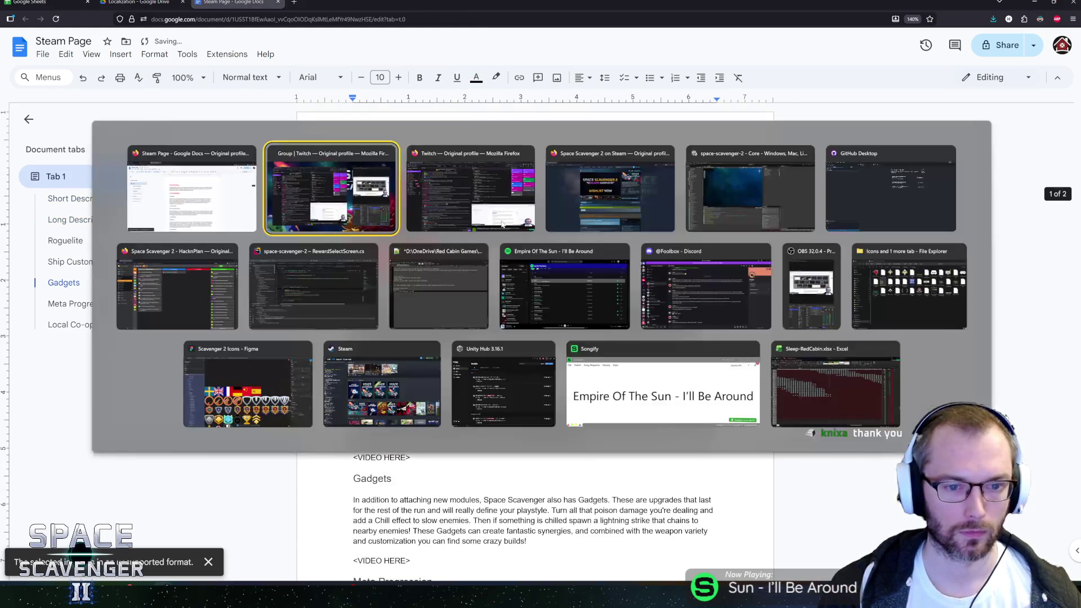
{"action": "key", "text": "alt+Tab"}
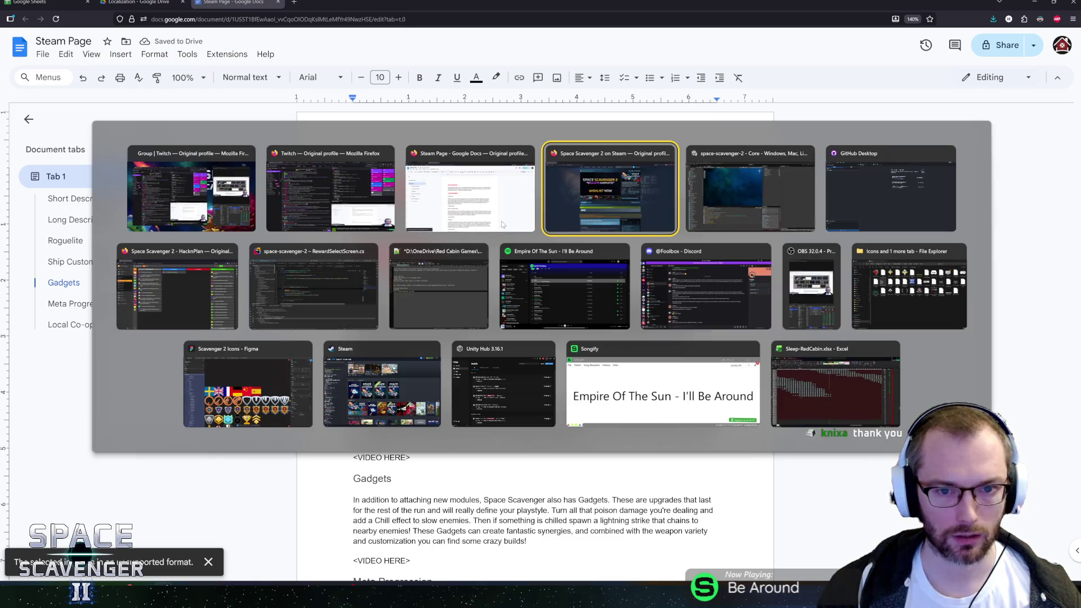
{"action": "left_click", "coordinate": [503, 224]}
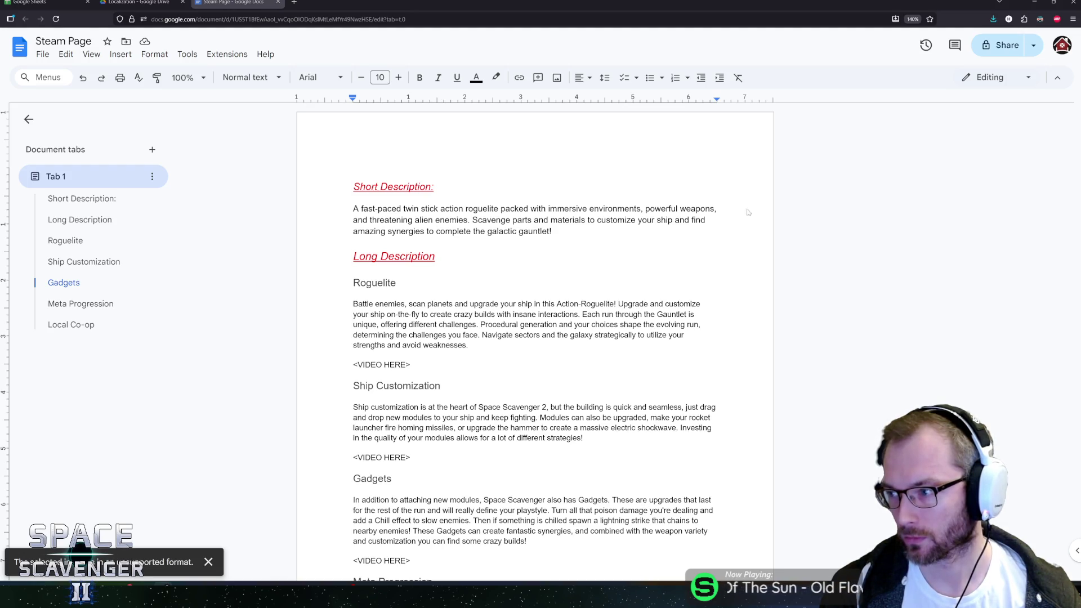
Add the lines 'Early Access Questions:' and 'Why Early Access' below the Local Co-op section.
{"action": "scroll", "coordinate": [535, 338], "scroll_direction": "down", "scroll_amount": 15}
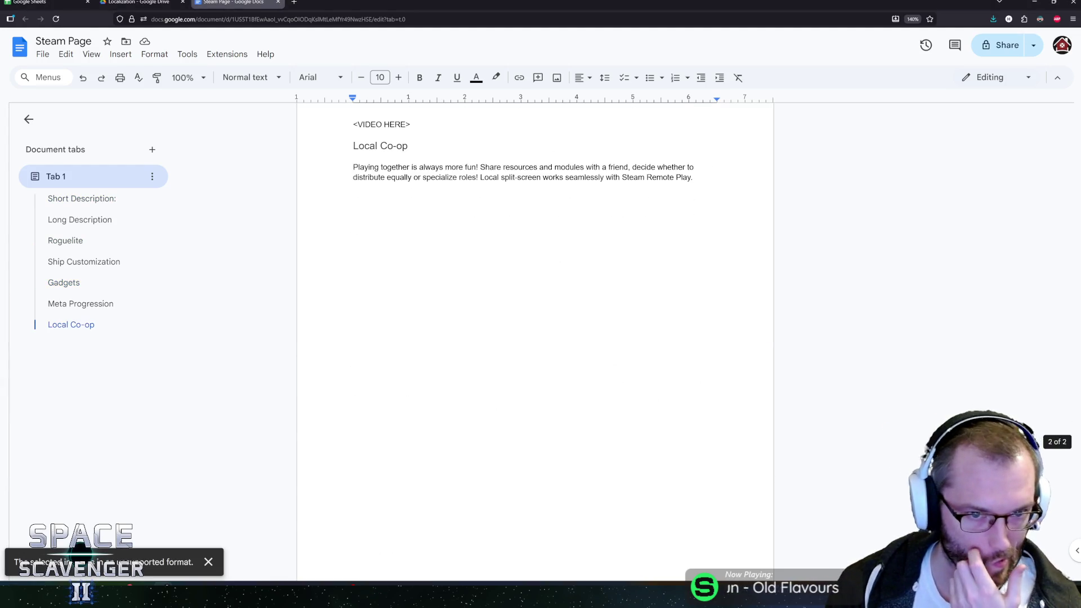
{"action": "key", "text": "Return"}
{"action": "key", "text": "Return"}
{"action": "type", "text": "Ear"}
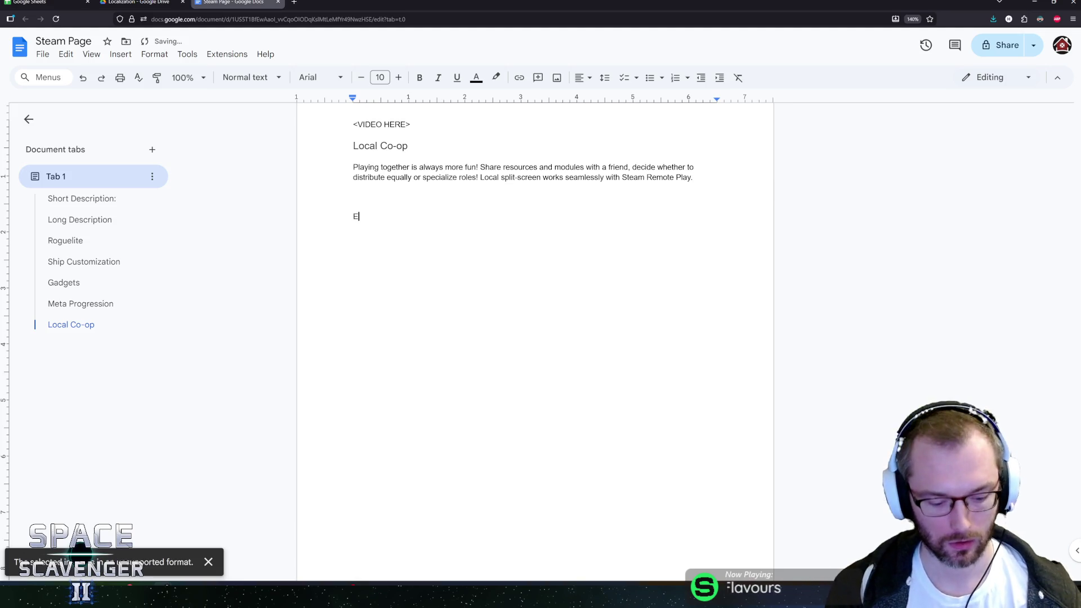
{"action": "type", "text": "ly Access "}
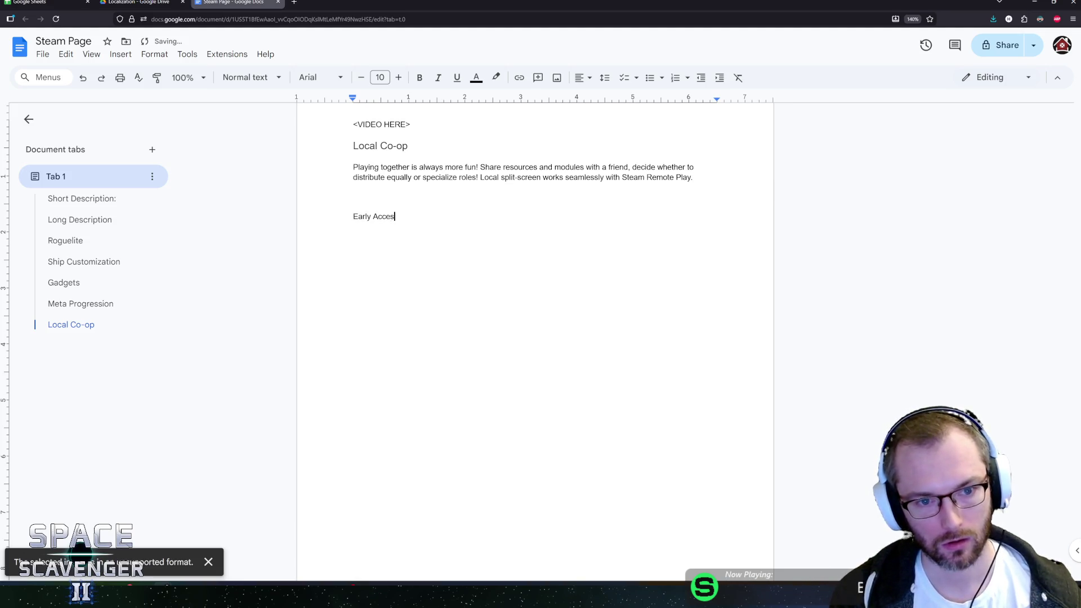
{"action": "type", "text": "Questions:"}
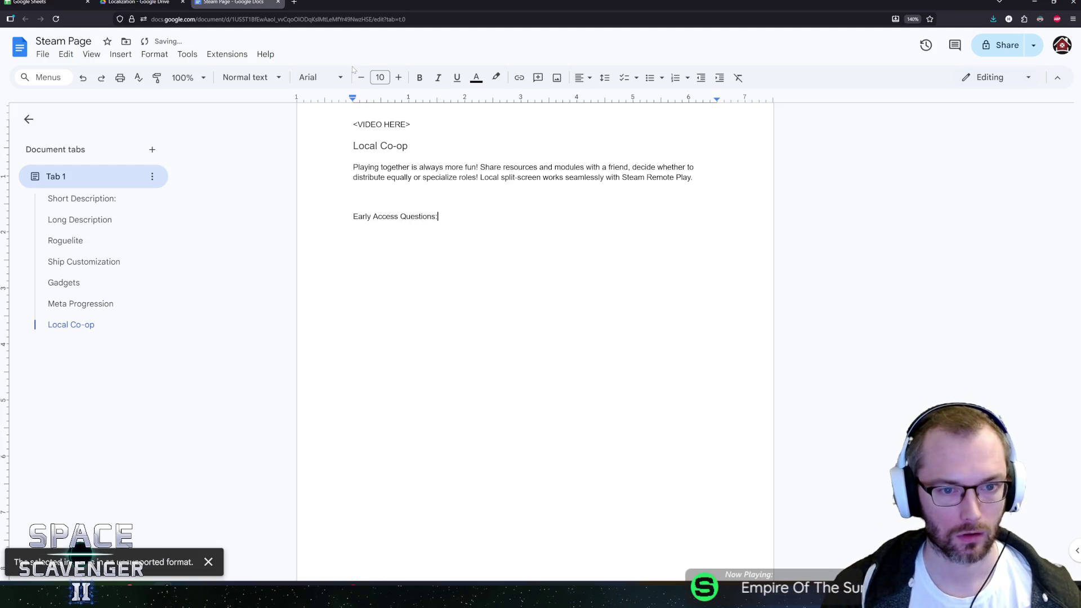
{"action": "key", "text": "Return"}
{"action": "type", "text": "Why Early Access"}
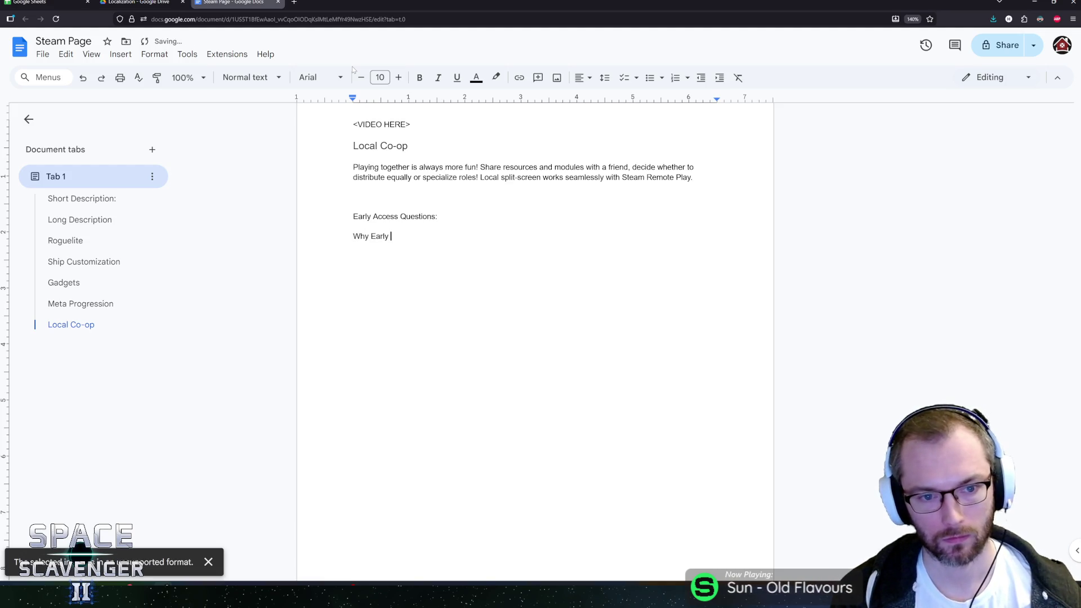
Make both lines red, italic, underlined Heading 3 headings, then start a body line below.
{"action": "key", "text": "shift+Up"}
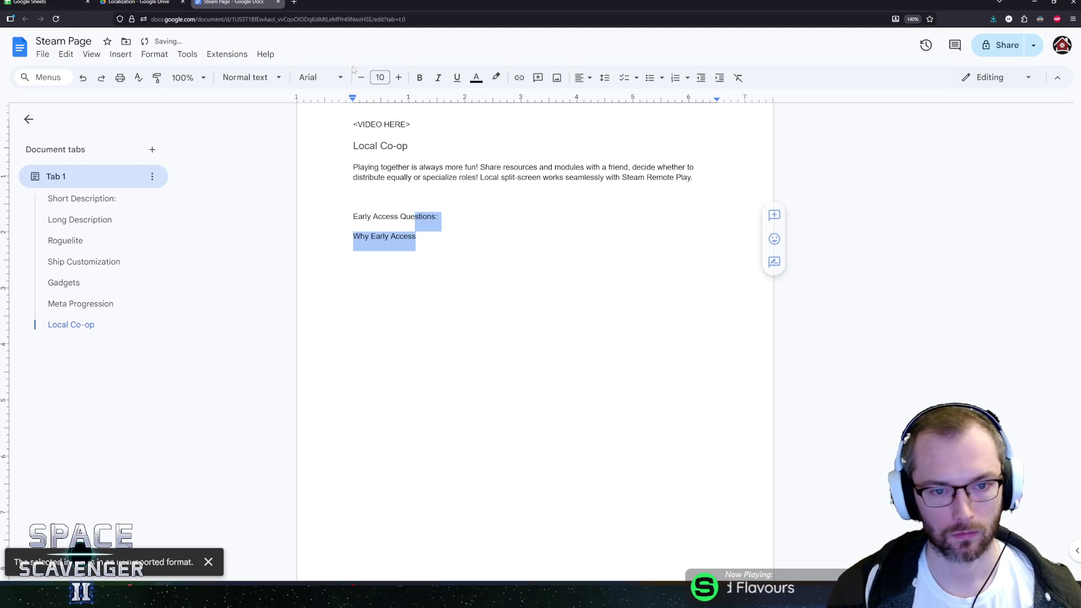
{"action": "key", "text": "shift+Home"}
{"action": "left_click", "coordinate": [273, 79]}
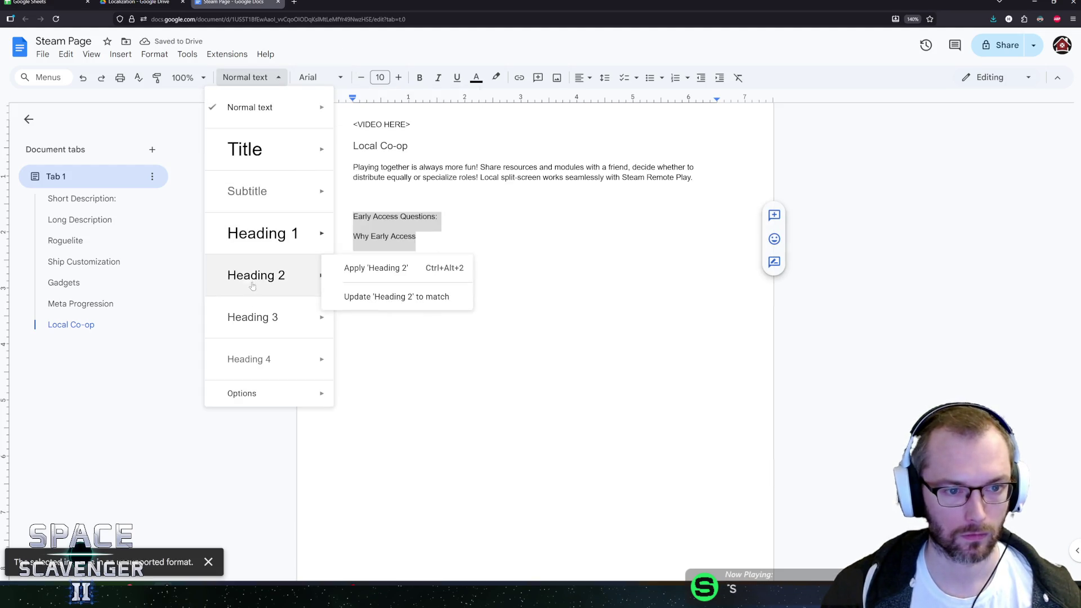
{"action": "left_click", "coordinate": [252, 317]}
{"action": "left_click", "coordinate": [477, 78]}
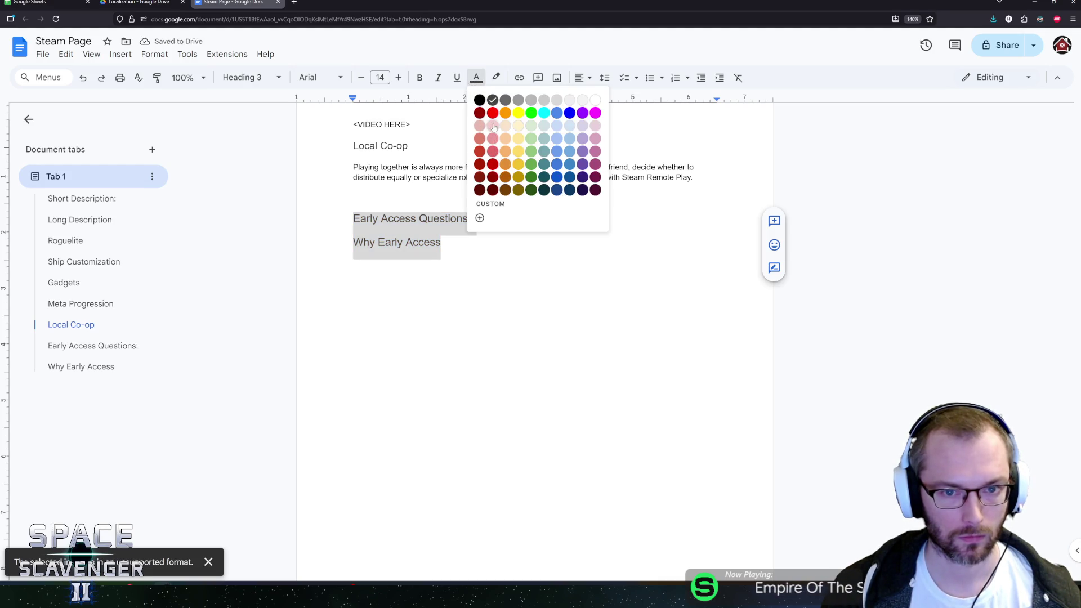
{"action": "left_click", "coordinate": [493, 126]}
{"action": "left_click", "coordinate": [476, 78]}
{"action": "left_click", "coordinate": [485, 112]}
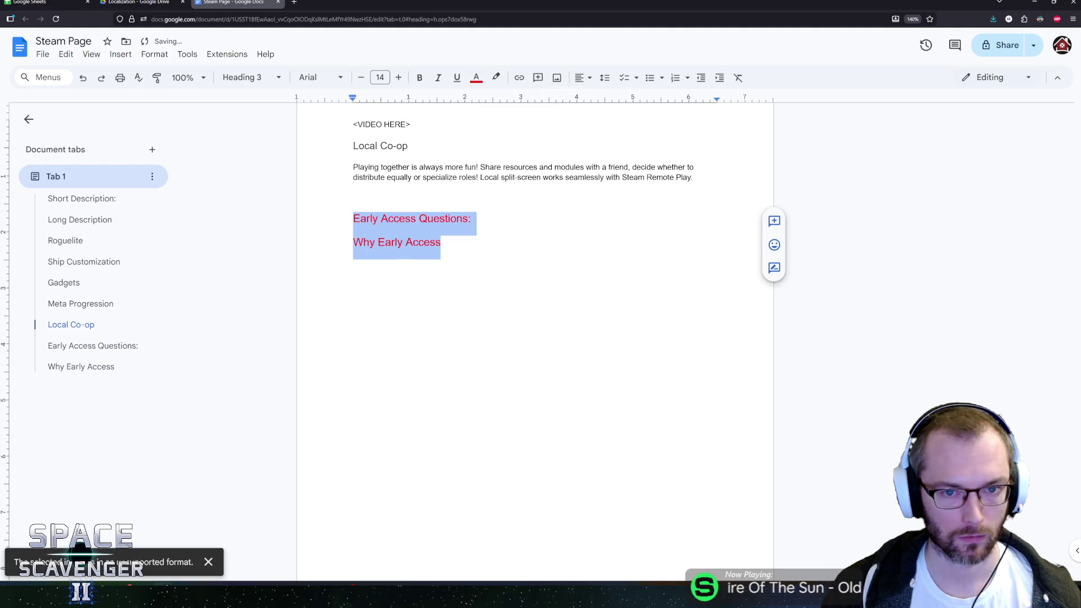
{"action": "left_click", "coordinate": [439, 78]}
{"action": "left_click", "coordinate": [457, 78]}
{"action": "left_click", "coordinate": [442, 243]}
{"action": "key", "text": "Return"}
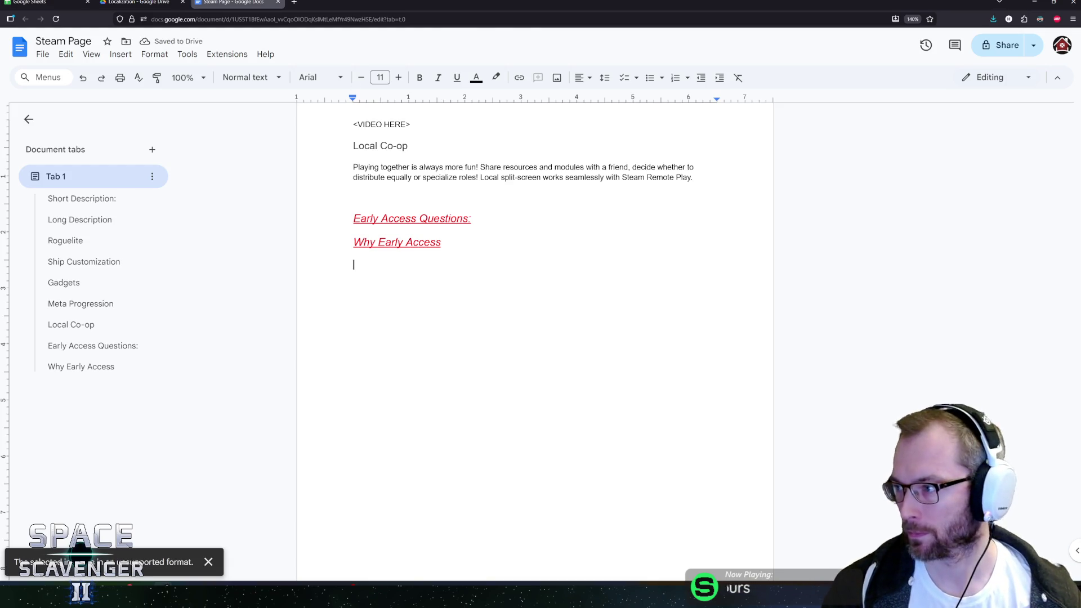
Paste the Why Early Access answer and change the heading to 'Why Early Access?'.
{"action": "type", "text": "The first Space Scavenger was in Early Access for 14 months and it helped the game grow a lot through player feedback and plenty of updates. I want to recreate that process in Space Scavenger 2."}
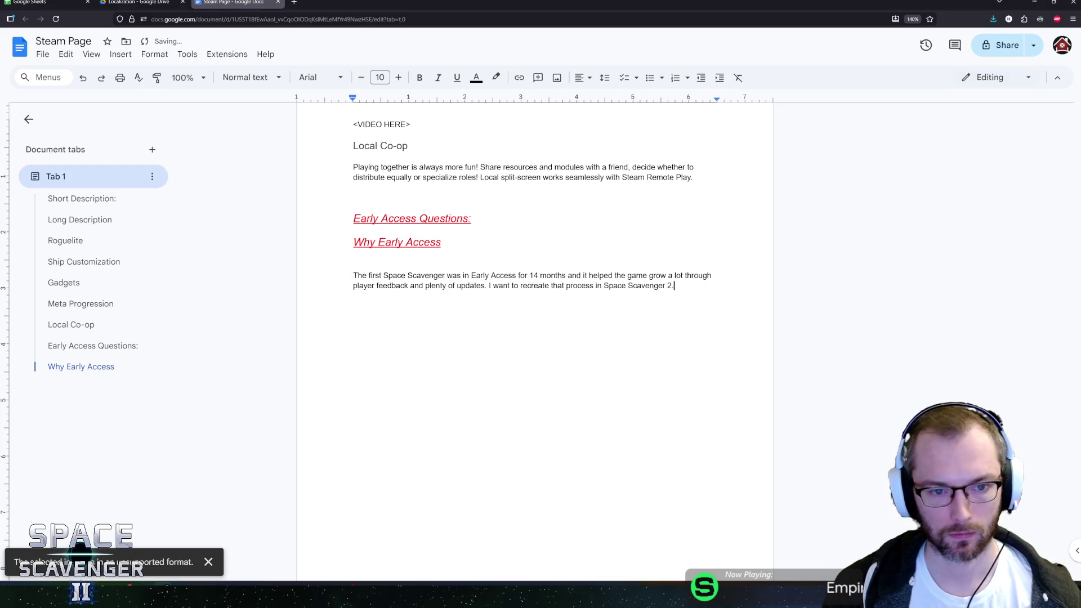
{"action": "left_click", "coordinate": [353, 264]}
{"action": "key", "text": "BackSpace"}
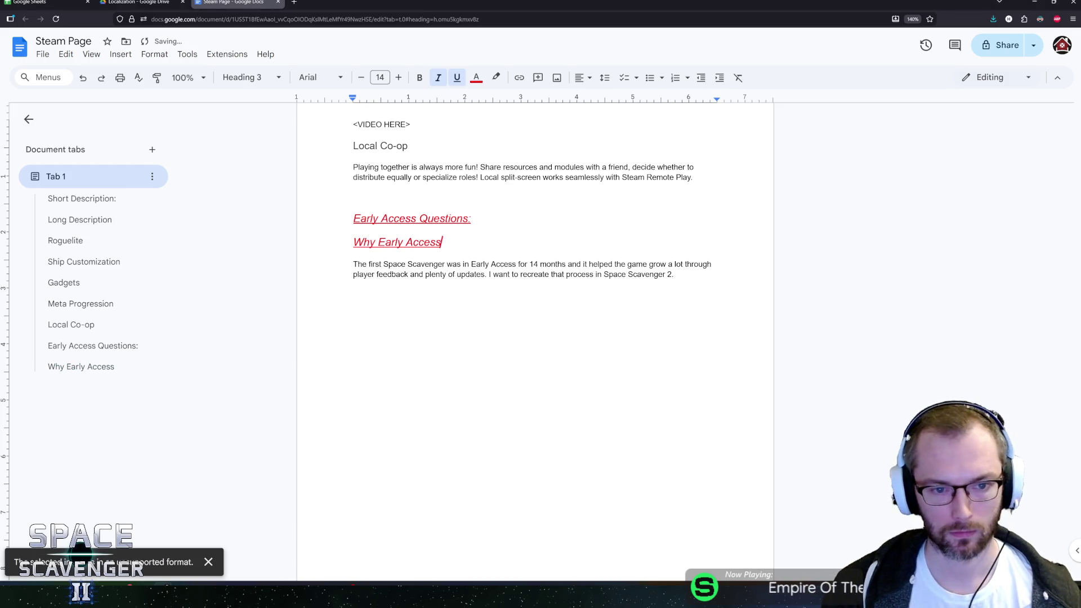
{"action": "type", "text": "?"}
{"action": "key", "text": "shift+Home"}
{"action": "key", "text": "ctrl+c"}
Add a heading below the answer asking how long Early Access will last.
{"action": "left_click", "coordinate": [674, 274]}
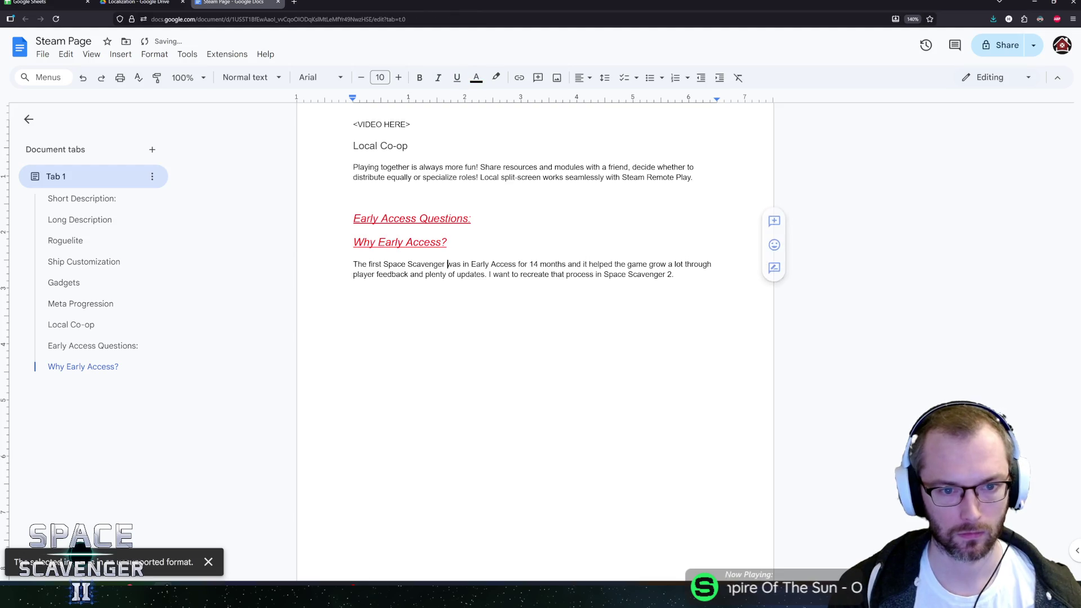
{"action": "key", "text": "Return"}
{"action": "key", "text": "ctrl+v"}
{"action": "key", "text": "Left"}
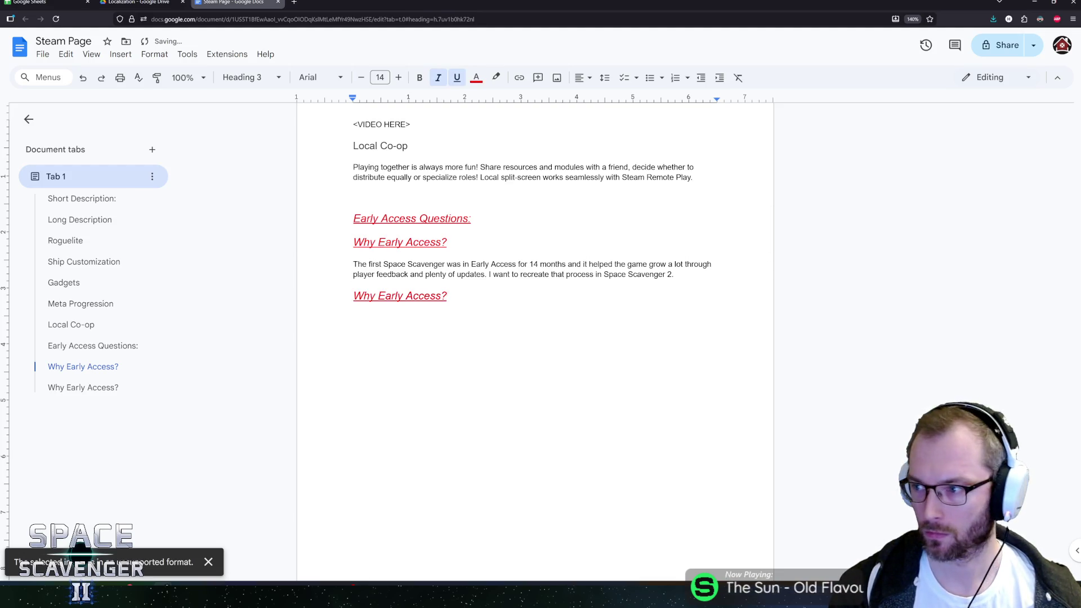
{"action": "key", "text": "shift+Home"}
{"action": "key", "text": "alt+Tab"}
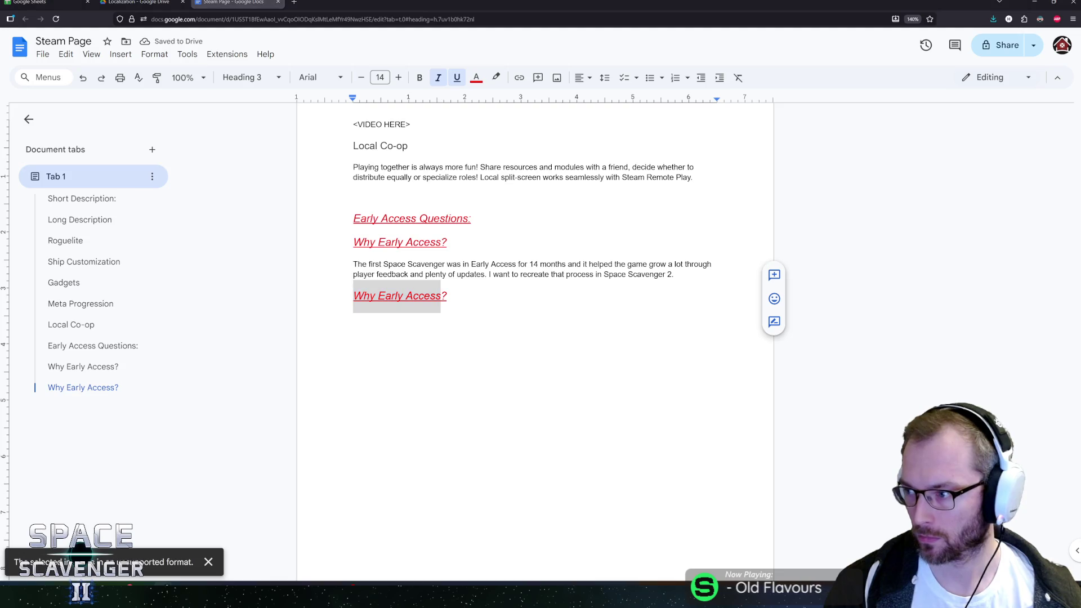
{"action": "key", "text": "alt+Tab"}
{"action": "key", "text": "shift+Home"}
{"action": "type", "text": "Approximately how long will this game be in Early Access?"}
{"action": "key", "text": "shift+Home"}
{"action": "key", "text": "End"}
{"action": "key", "text": "BackSpace"}
{"action": "key", "text": "Return"}
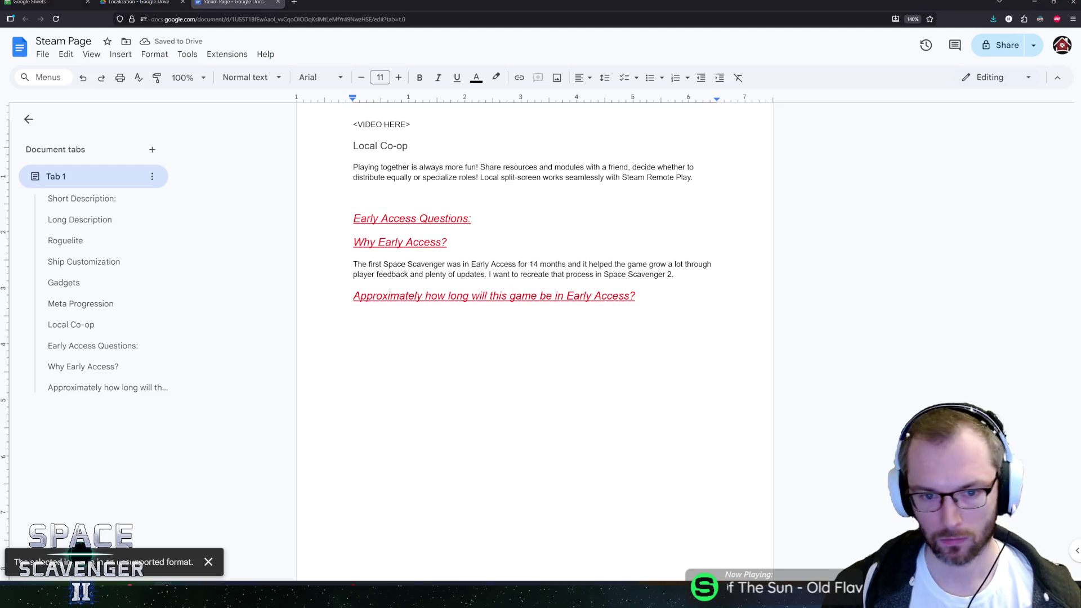
Paste four question lines: full-version differences, current state, pricing, and community involvement.
{"action": "type", "text": "How is the full version planned to differ from the Early Access version?"}
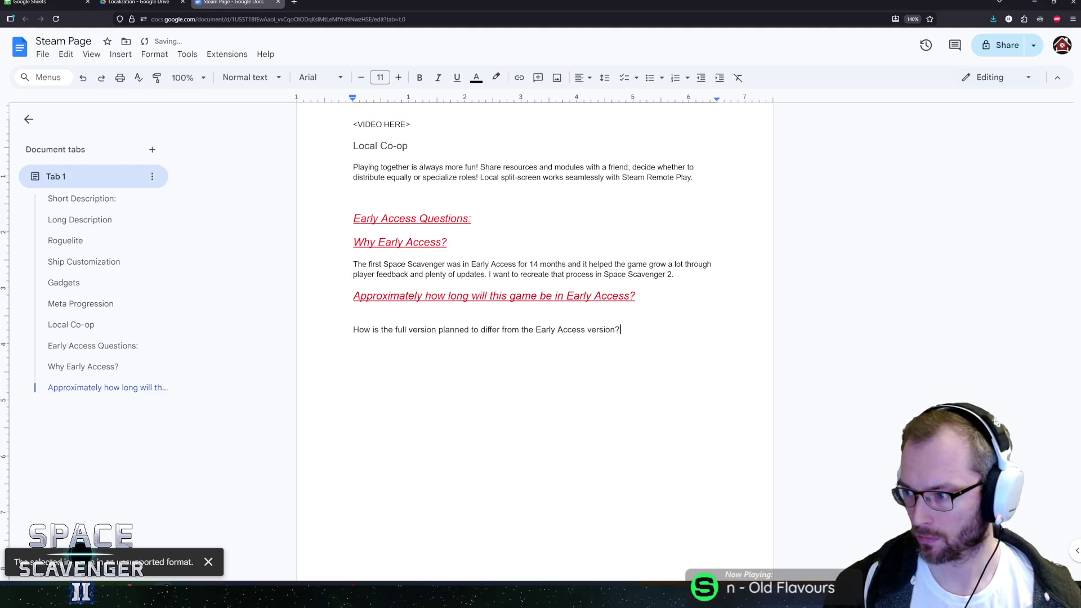
{"action": "left_click", "coordinate": [359, 330]}
{"action": "key", "text": "Return"}
{"action": "type", "text": "What is the current state of the Early Access version?"}
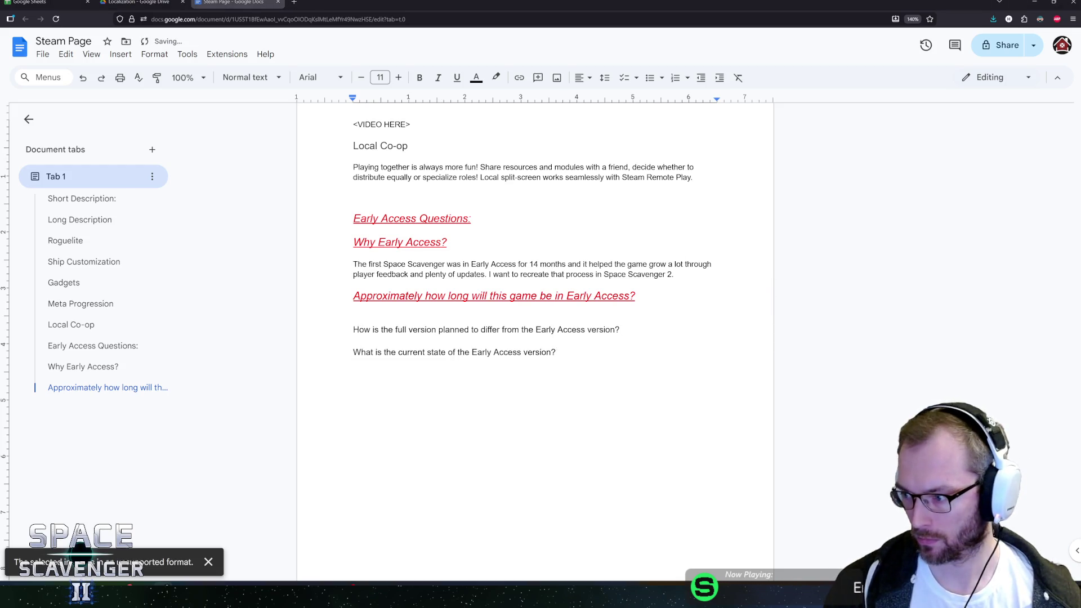
{"action": "key", "text": "Return"}
{"action": "type", "text": "Will the game be priced differently during and after Early Access?"}
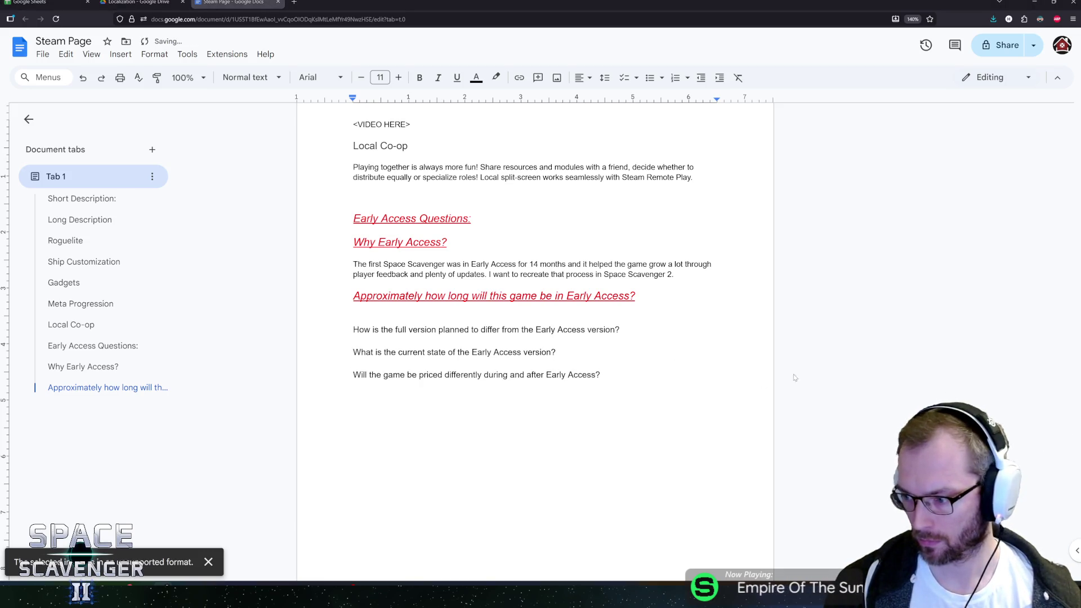
{"action": "key", "text": "Return"}
{"action": "type", "text": "How are you planning on involving the Community in your development process?"}
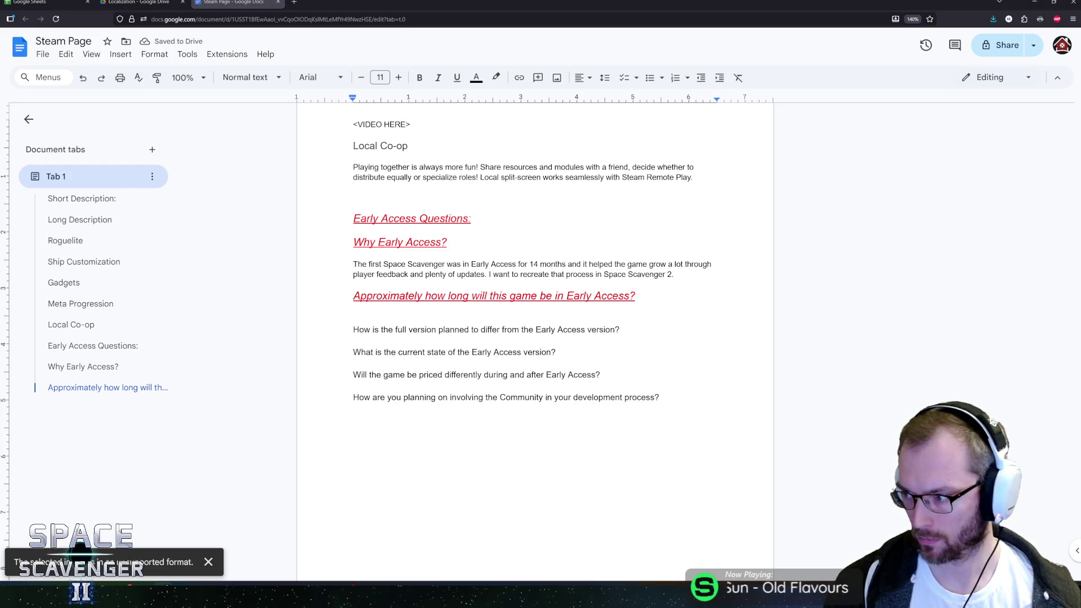
{"action": "key", "text": "shift+Up"}
{"action": "key", "text": "shift+Up"}
{"action": "key", "text": "shift+Up"}
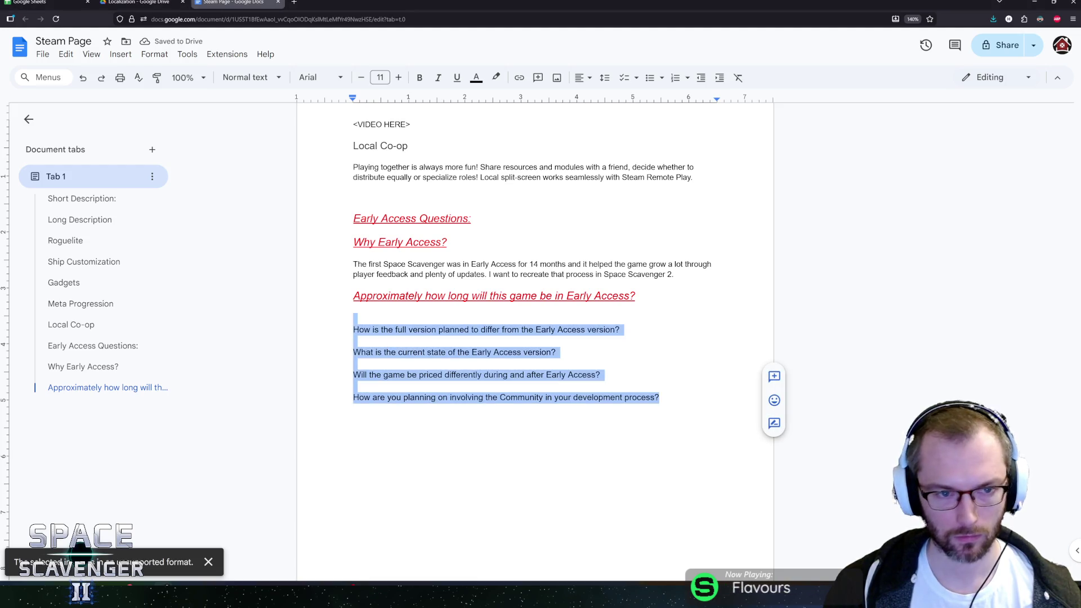
Make the four selected questions red, italic, underlined Heading 3 headings.
{"action": "left_click", "coordinate": [251, 77]}
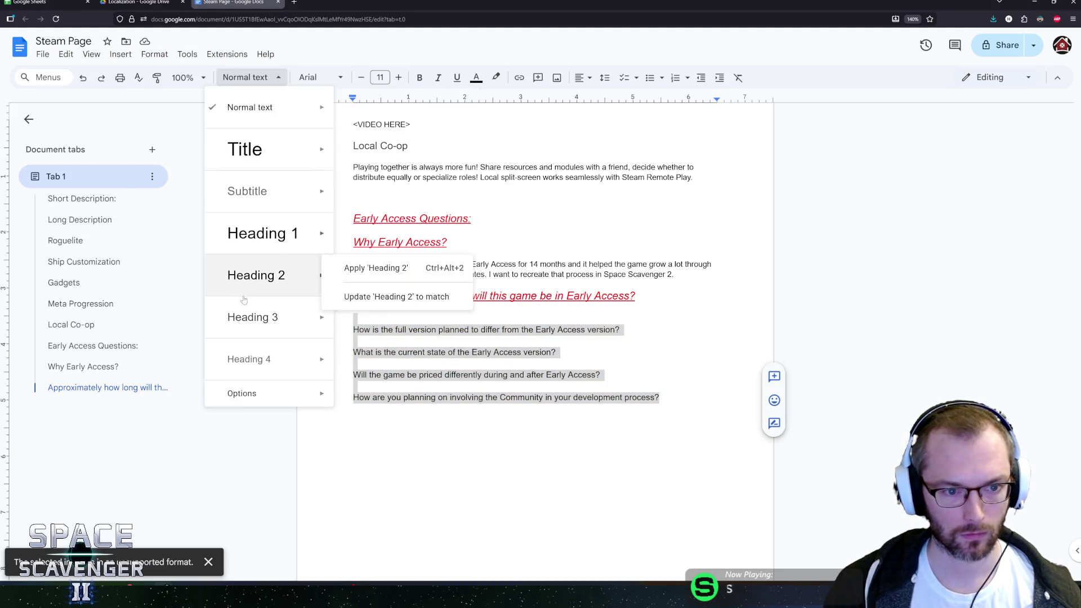
{"action": "left_click", "coordinate": [251, 316]}
{"action": "left_click", "coordinate": [438, 78]}
{"action": "left_click", "coordinate": [457, 77]}
{"action": "left_click", "coordinate": [476, 78]}
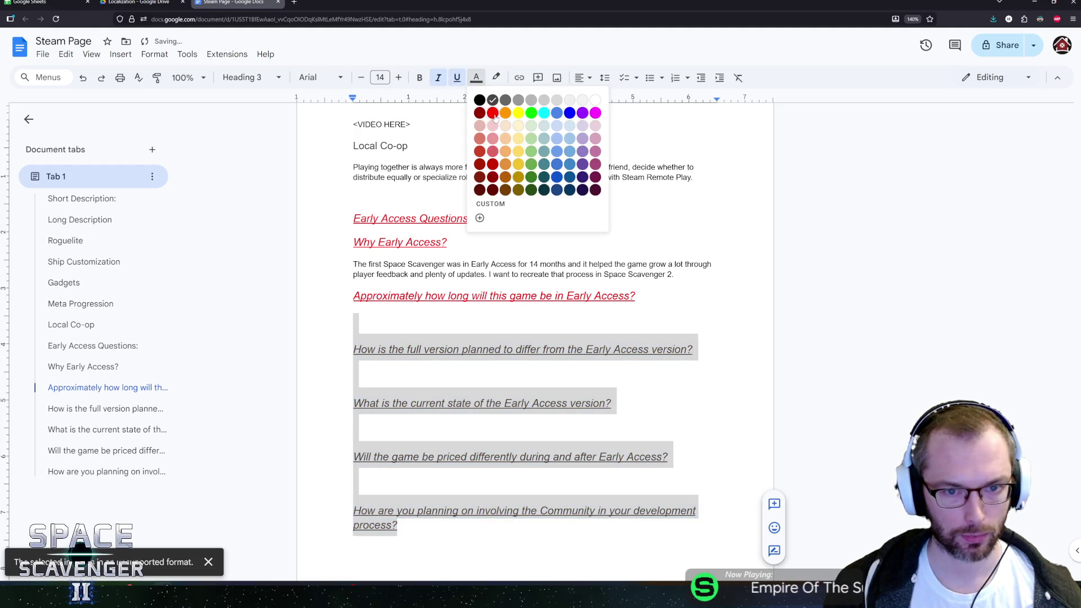
{"action": "left_click", "coordinate": [493, 111]}
Add an empty line beneath the full-version question for its answer.
{"action": "left_click", "coordinate": [694, 349]}
{"action": "key", "text": "Return"}
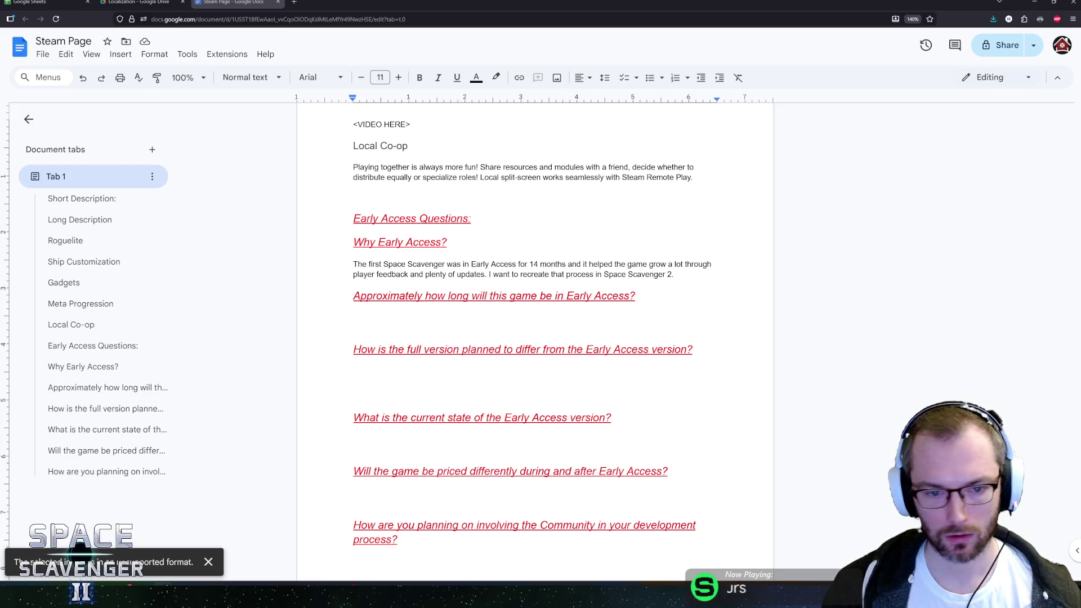
{"action": "key", "text": "Up"}
Answer the full-version question with planned additions and the duration question with '9-18 months.'.
{"action": "type", "text": "I plan to add more weapons, status effects, gadgets, enemies and bosses to improve variation and balancing during the Early Access period."}
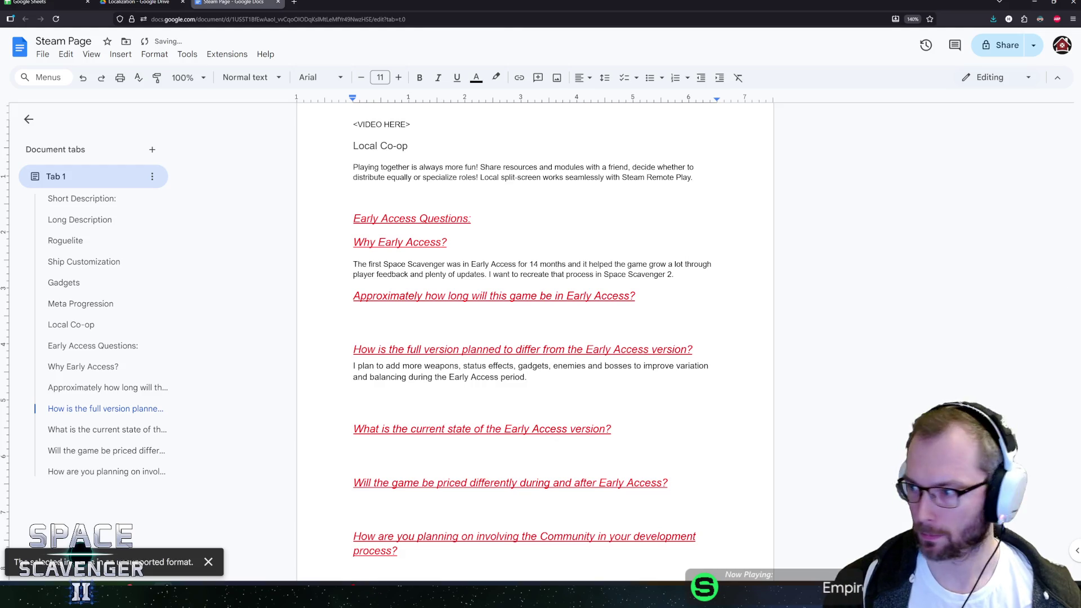
{"action": "left_click", "coordinate": [355, 322]}
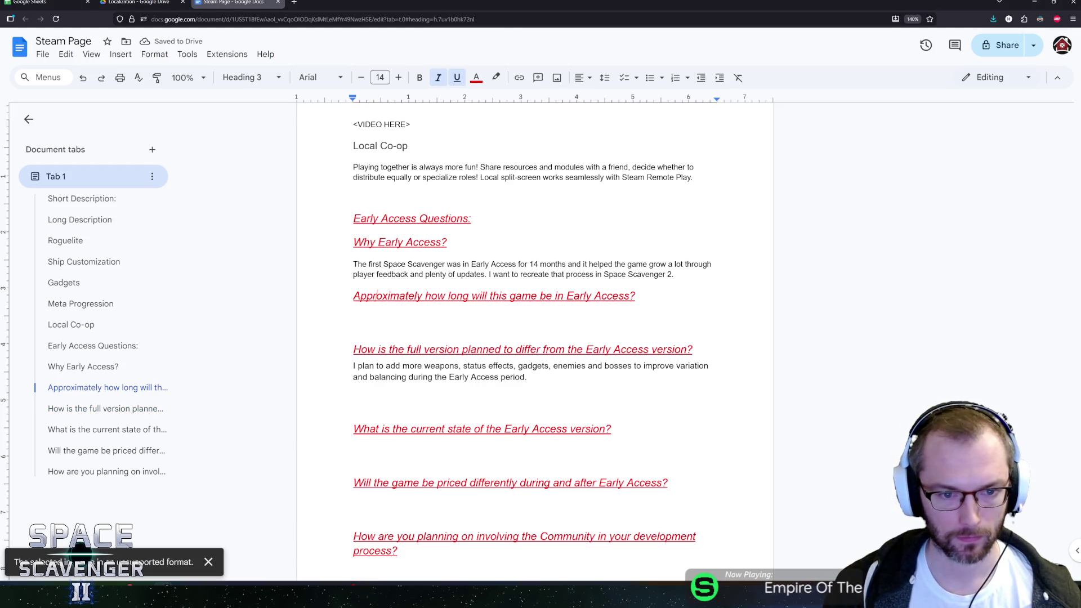
{"action": "type", "text": "9-18 months."}
{"action": "key", "text": "ctrl+z"}
{"action": "key", "text": "ctrl+z"}
{"action": "key", "text": "ctrl+z"}
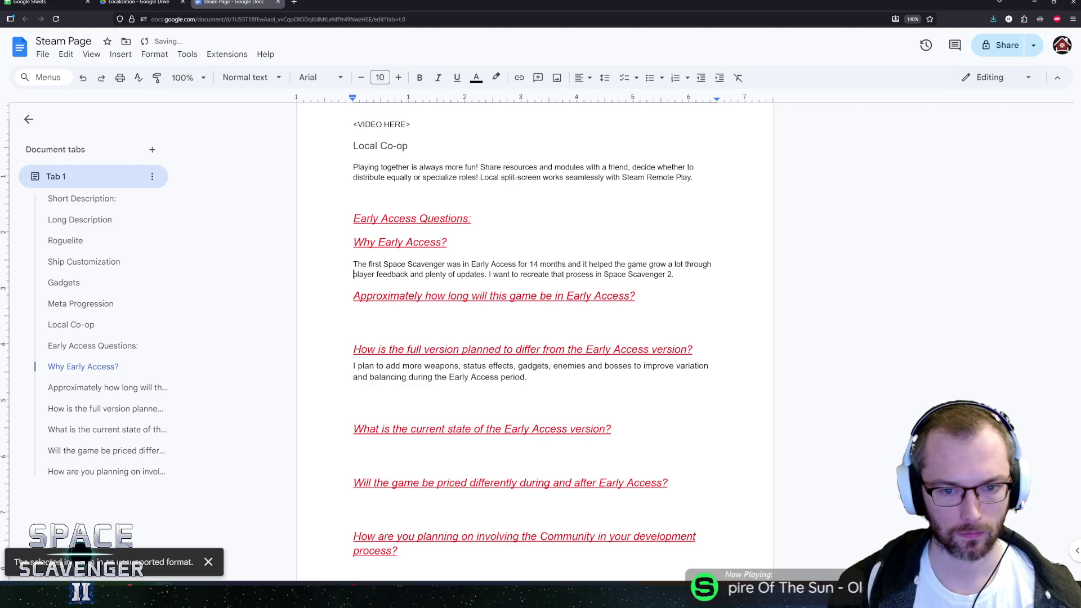
{"action": "key", "text": "ctrl+y"}
{"action": "key", "text": "ctrl+y"}
{"action": "key", "text": "ctrl+y"}
Clear the extra blank lines and paste the answer about the game's current state.
{"action": "key", "text": "Down"}
{"action": "key", "text": "Down"}
{"action": "key", "text": "Down"}
{"action": "key", "text": "End"}
{"action": "key", "text": "Delete"}
{"action": "key", "text": "Delete"}
{"action": "key", "text": "Down"}
{"action": "key", "text": "Down"}
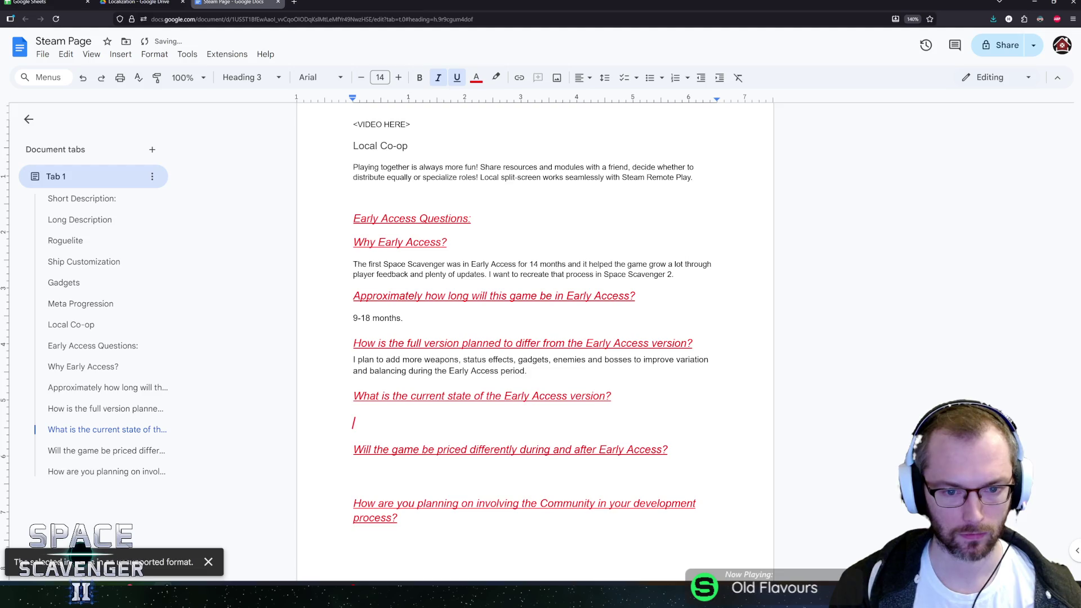
{"action": "key", "text": "ctrl+alt+0"}
{"action": "key", "text": "Delete"}
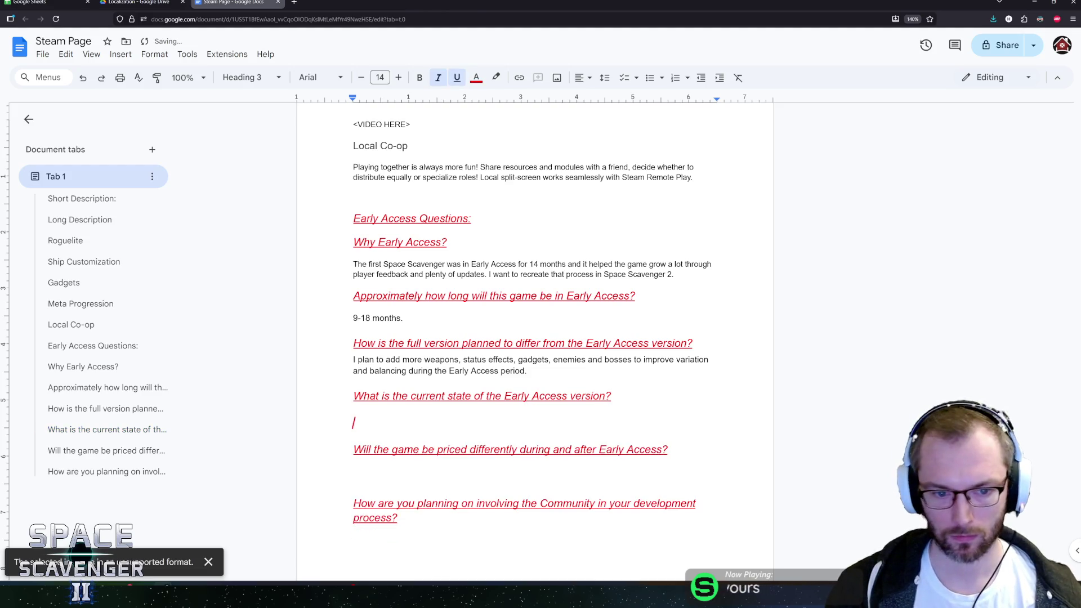
{"action": "key", "text": "Delete"}
{"action": "key", "text": "Return"}
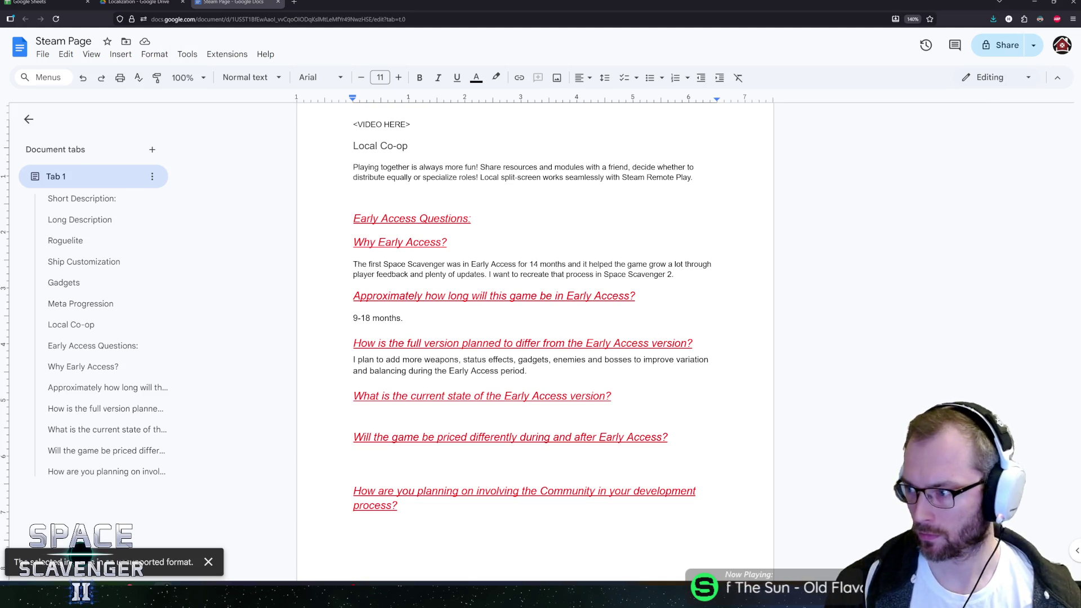
{"action": "type", "text": "The Early Access version is a full game, play from start to finish, plenty of weapons, enemies and gadgets to unlock and see the credits."}
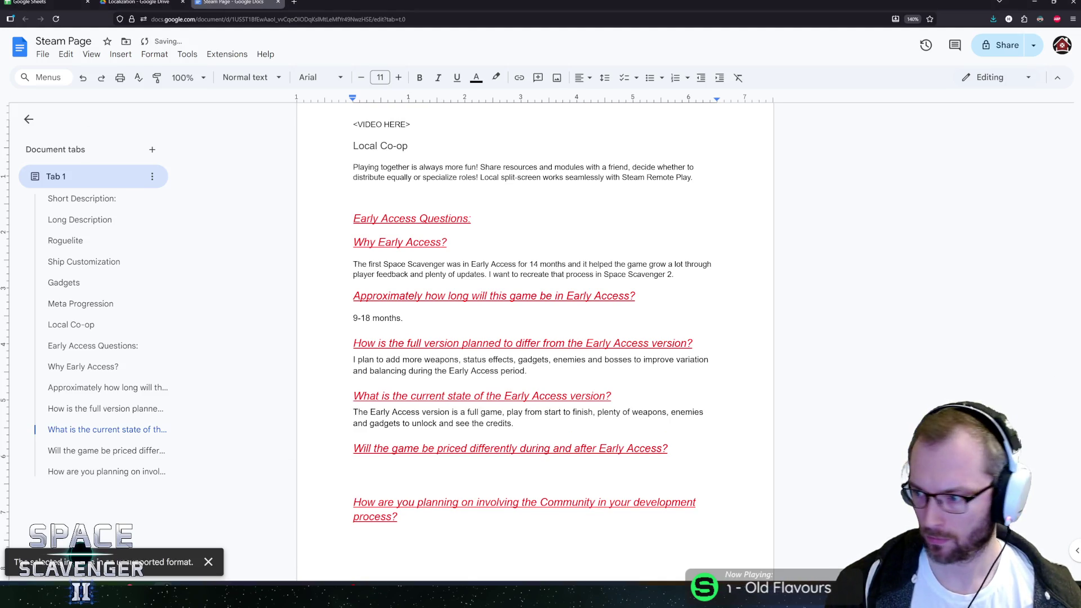
Paste the pricing and community-involvement answers under their headings.
{"action": "left_click", "coordinate": [669, 448]}
{"action": "key", "text": "Return"}
{"action": "type", "text": "The price may go up when the game leaves Early Access."}
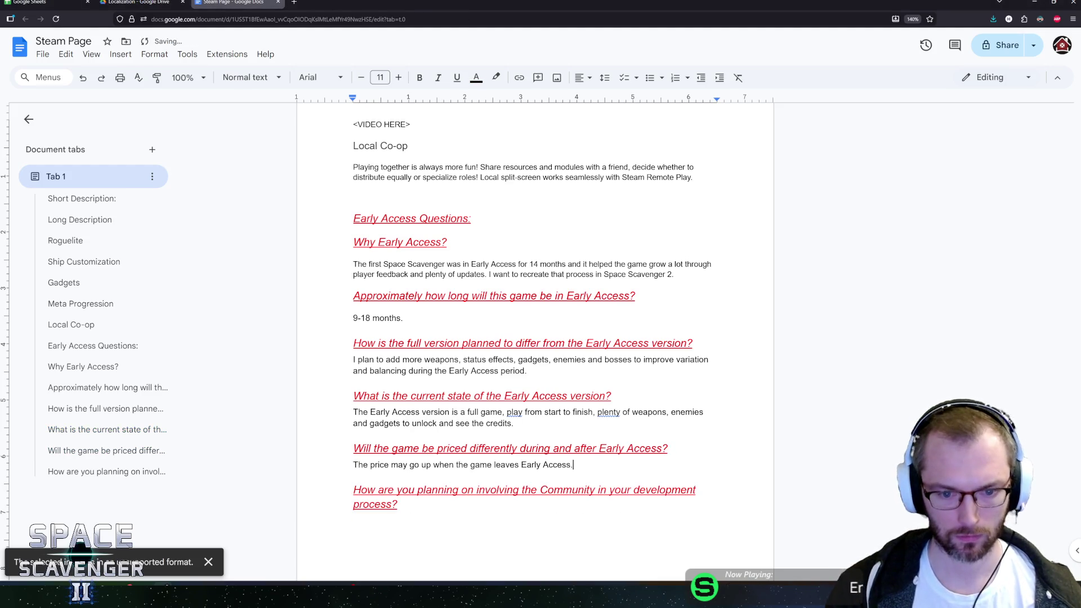
{"action": "left_click", "coordinate": [398, 505]}
{"action": "key", "text": "Return"}
{"action": "type", "text": "I've gotten a lot of feedback from playtesters and I would like to continue that on a larger scale with the Early Access by having discussions and getting feedback on the forums and Discord Server."}
{"action": "scroll", "coordinate": [535, 327], "scroll_direction": "down", "scroll_amount": 3}
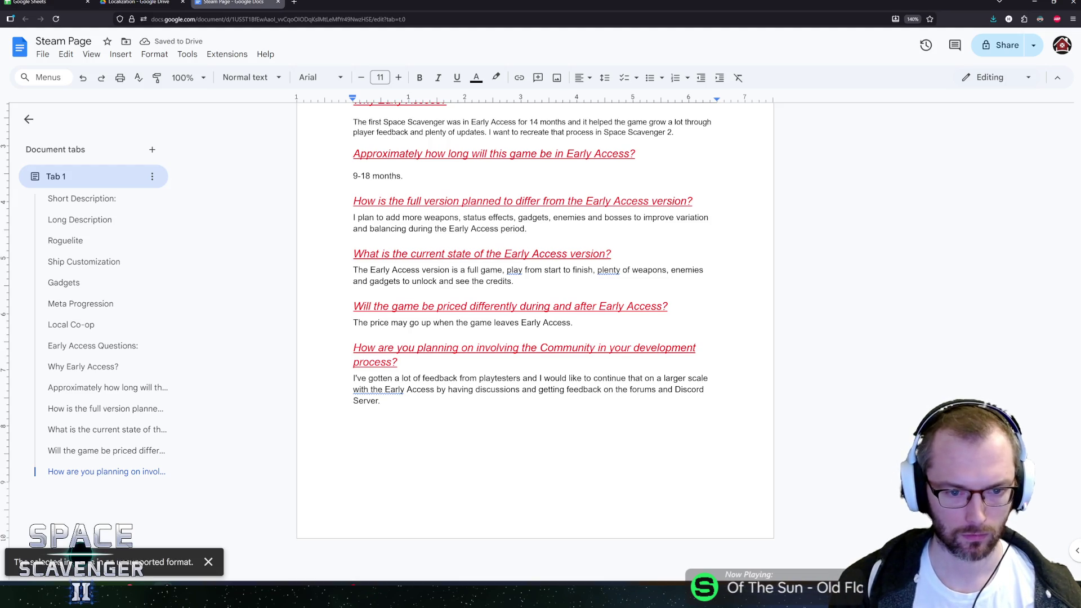
Scroll back to the top of the Steam Page draft, then switch to Rider's storepage_453287_english.json.
{"action": "scroll", "coordinate": [535, 338], "scroll_direction": "up", "scroll_amount": 6}
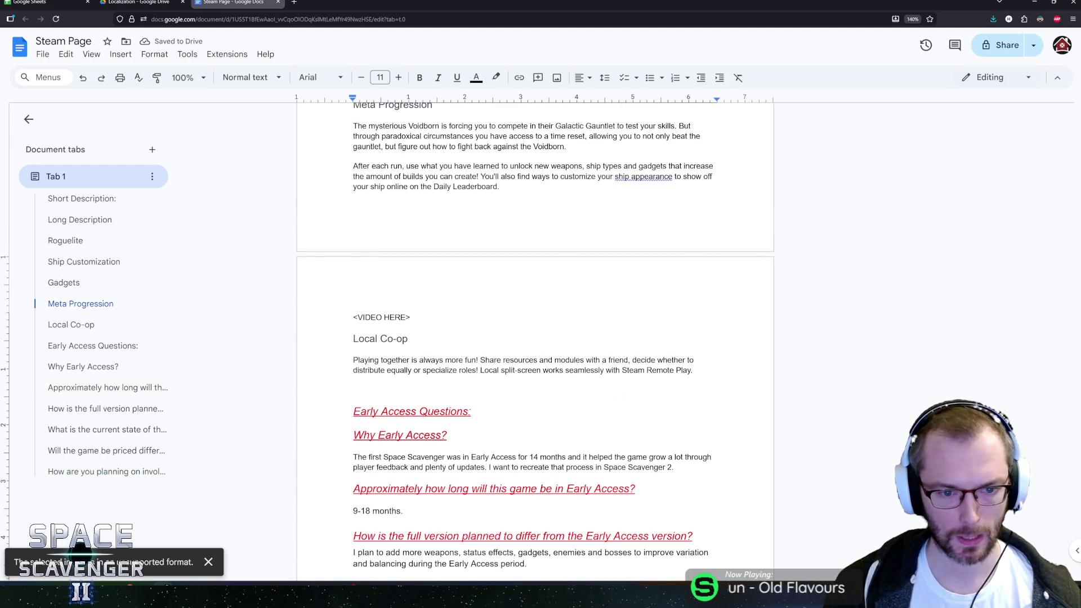
{"action": "left_click", "coordinate": [410, 318]}
{"action": "scroll", "coordinate": [535, 338], "scroll_direction": "up", "scroll_amount": 8}
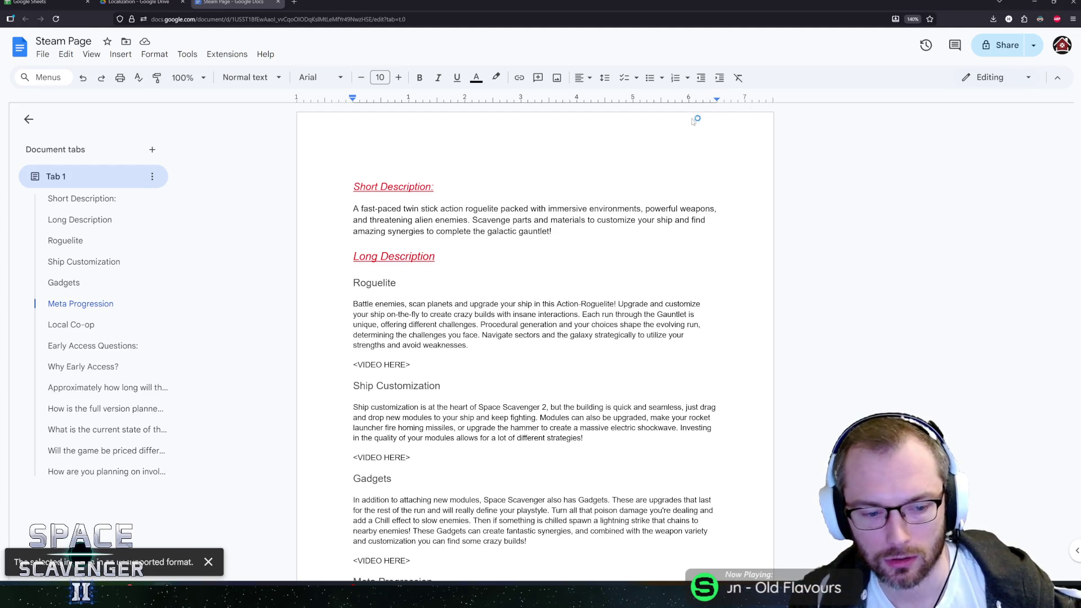
{"action": "key", "text": "alt+Tab"}
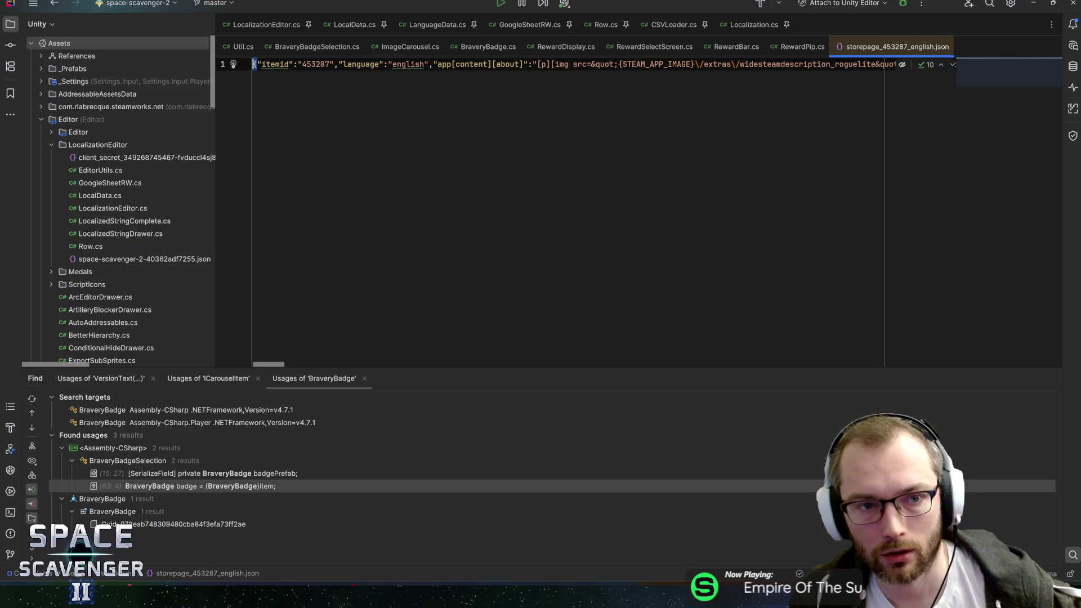
Scroll horizontally through the long line of exported store-page JSON text.
{"action": "scroll", "coordinate": [569, 64], "scroll_direction": "right", "scroll_amount": 10}
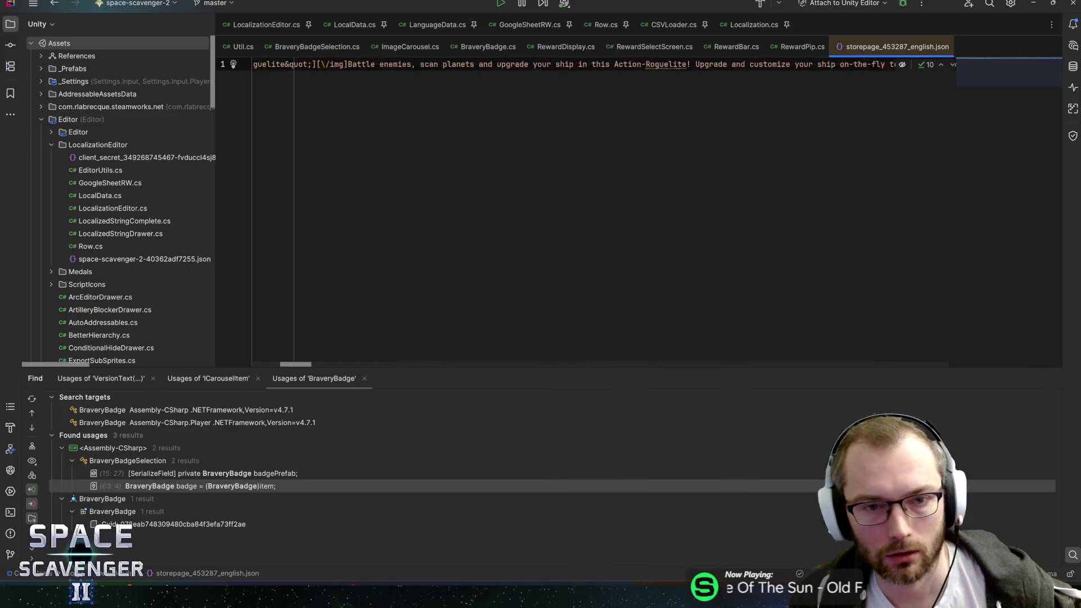
{"action": "scroll", "coordinate": [569, 64], "scroll_direction": "right", "scroll_amount": 5}
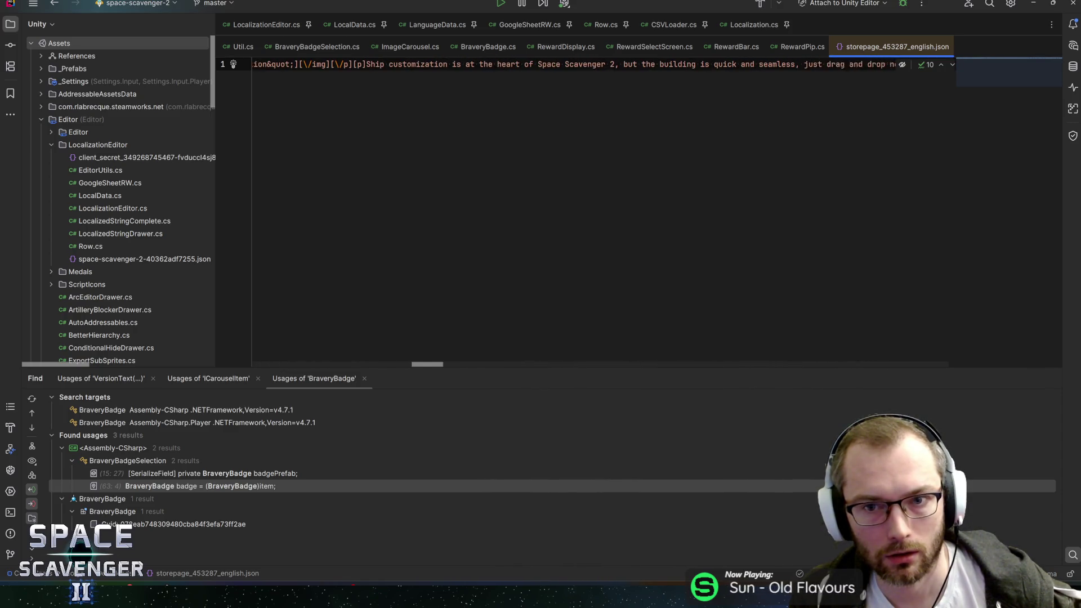
{"action": "scroll", "coordinate": [569, 64], "scroll_direction": "right", "scroll_amount": 10}
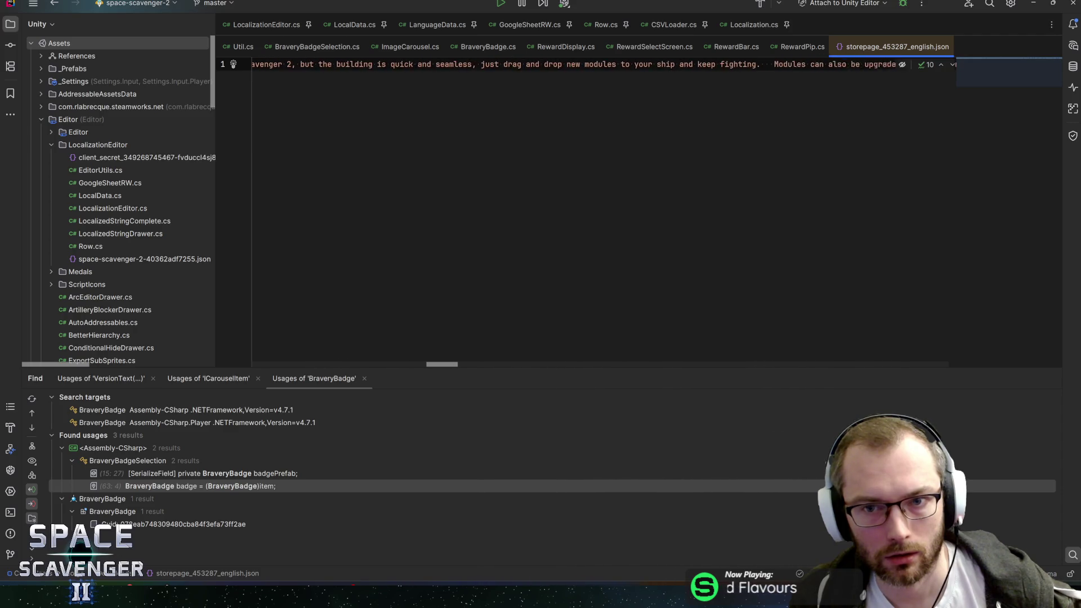
{"action": "scroll", "coordinate": [569, 64], "scroll_direction": "right", "scroll_amount": 20}
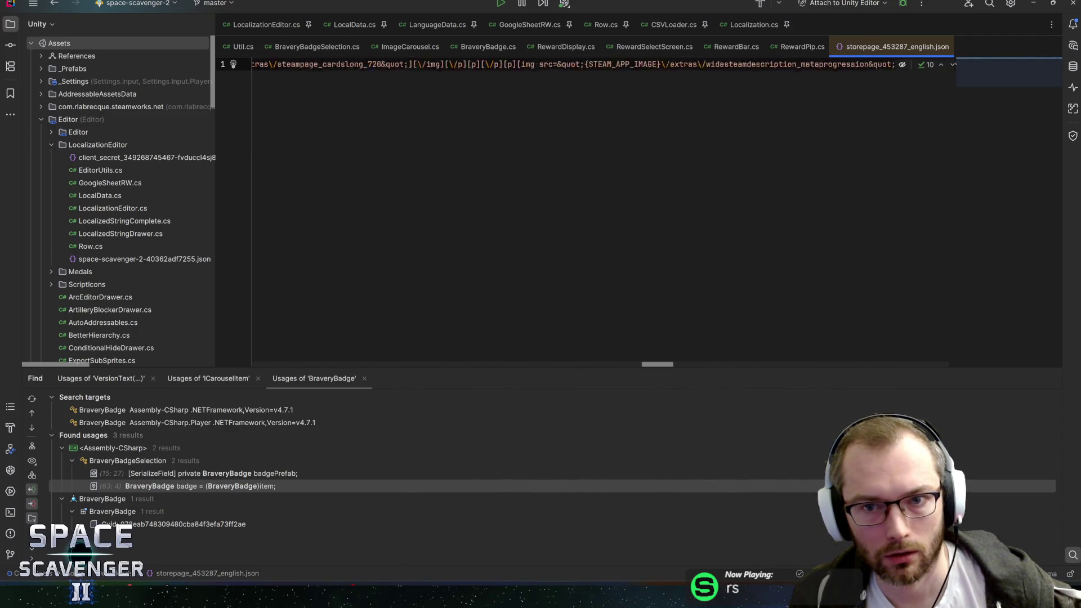
{"action": "scroll", "coordinate": [569, 64], "scroll_direction": "right", "scroll_amount": 10}
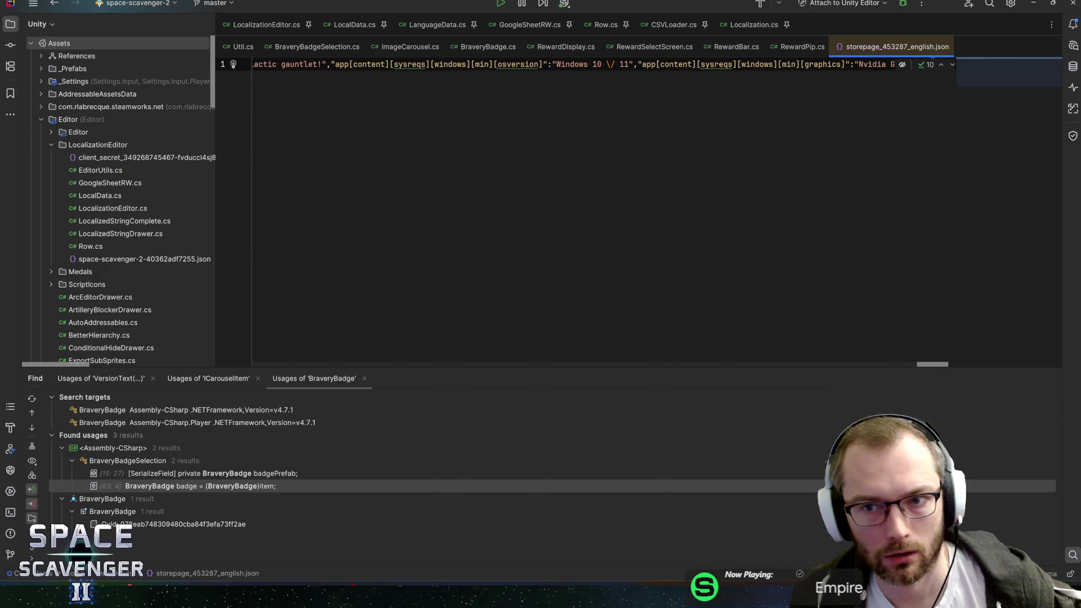
{"action": "left_click_drag", "start_coordinate": [945, 363], "coordinate": [259, 366]}
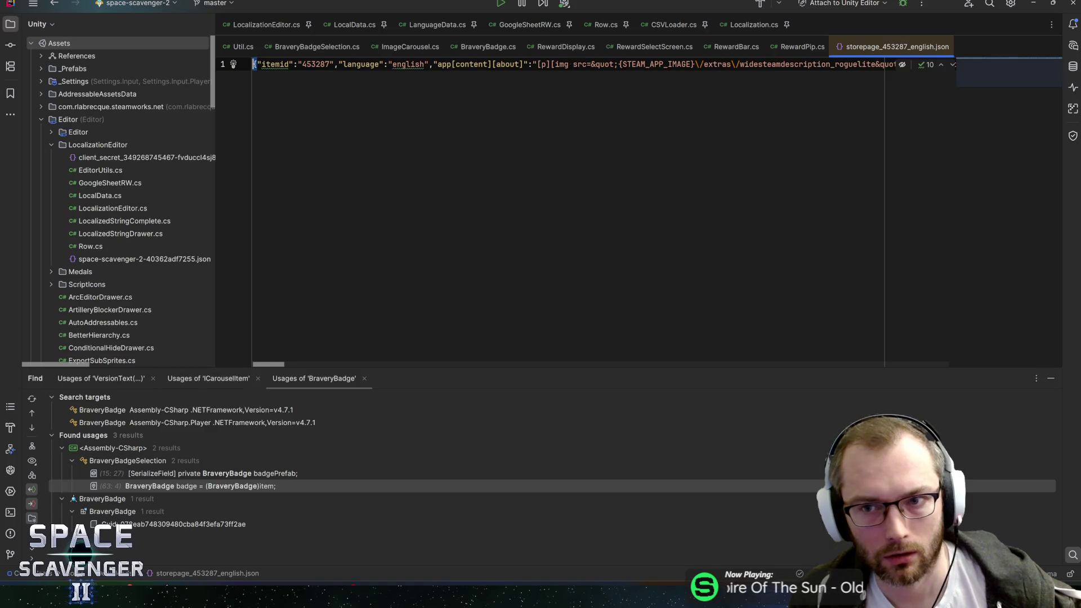
Close storepage_453287_english.json and return to the Steam Page draft in Google Docs.
{"action": "key", "text": "ctrl+F4"}
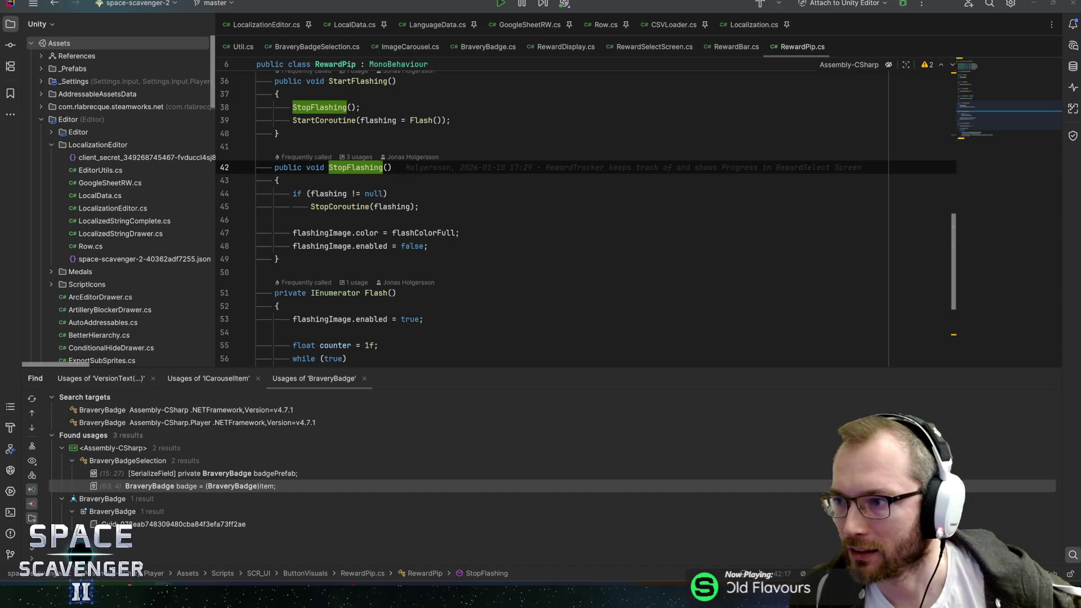
{"action": "key", "text": "alt+Tab"}
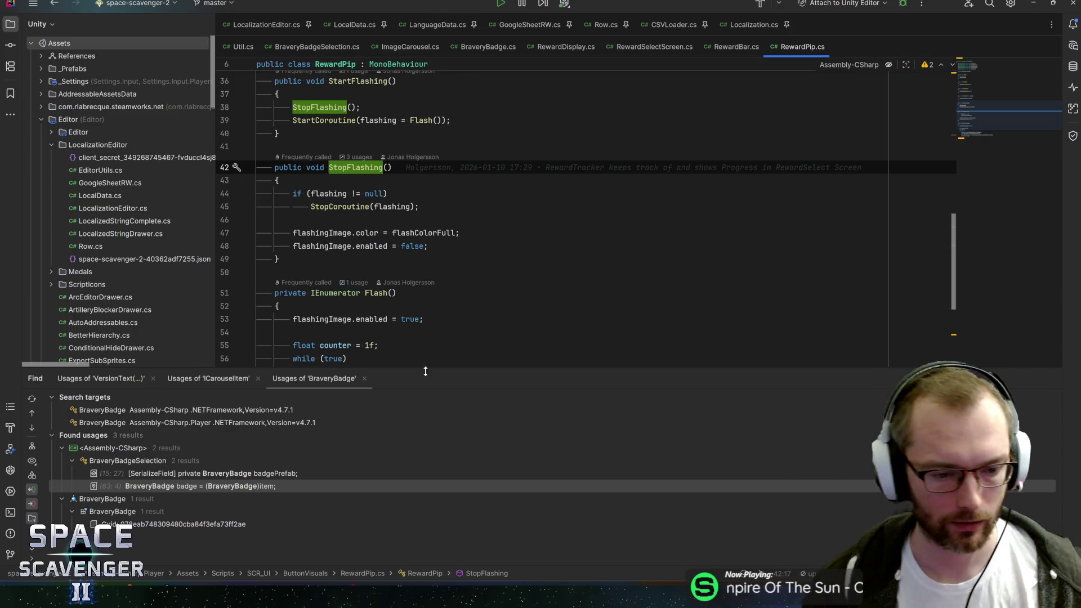
{"action": "key", "text": "alt+Tab"}
{"action": "key", "text": "alt+Tab"}
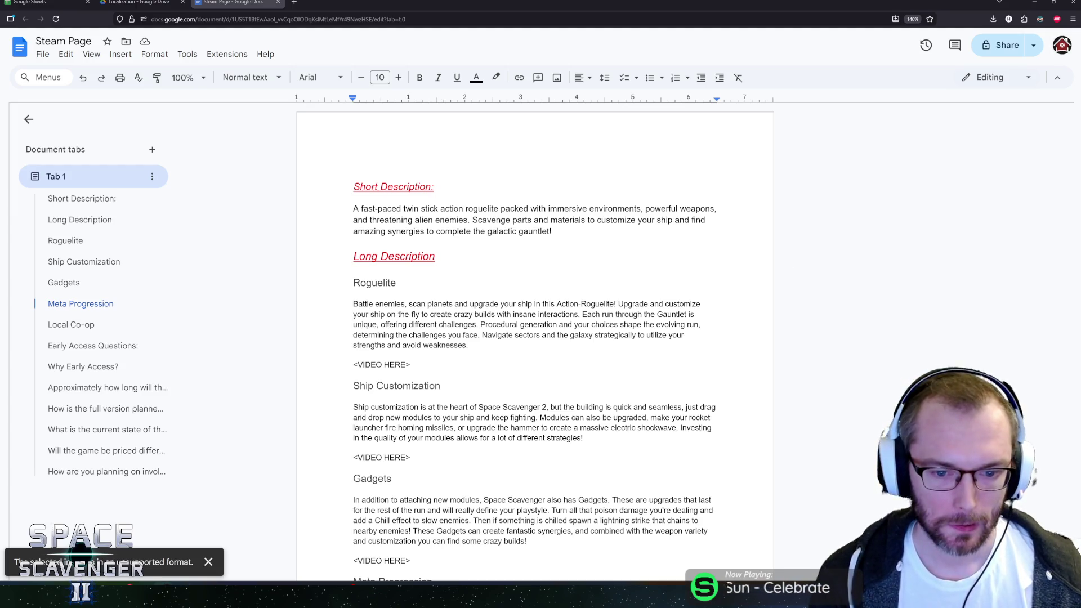
{"action": "scroll", "coordinate": [535, 337], "scroll_direction": "down", "scroll_amount": 15}
{"action": "scroll", "coordinate": [535, 338], "scroll_direction": "up", "scroll_amount": 7}
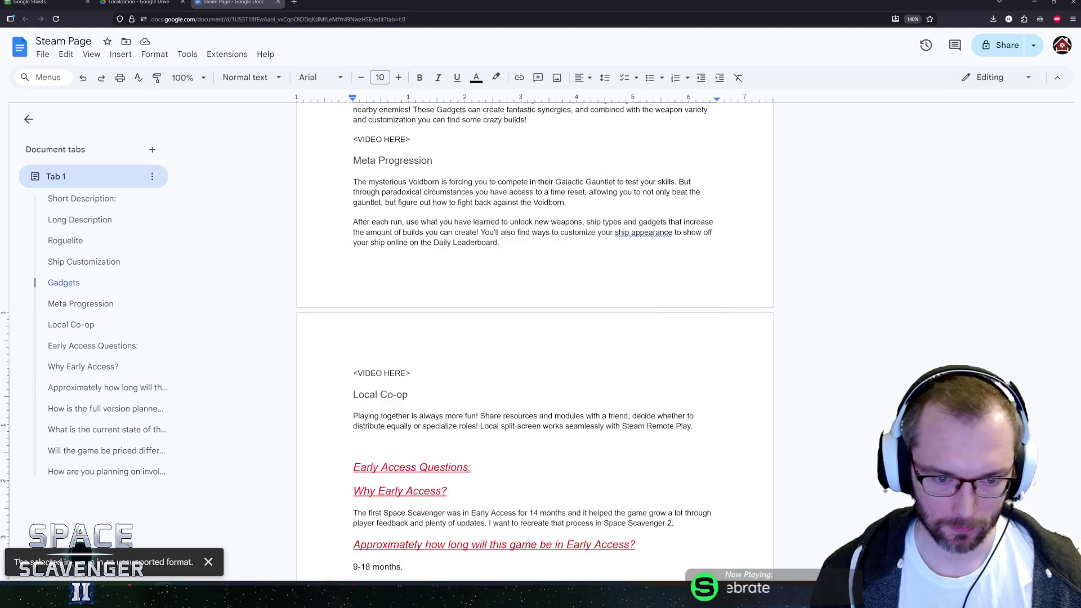
{"action": "scroll", "coordinate": [535, 338], "scroll_direction": "up", "scroll_amount": 8}
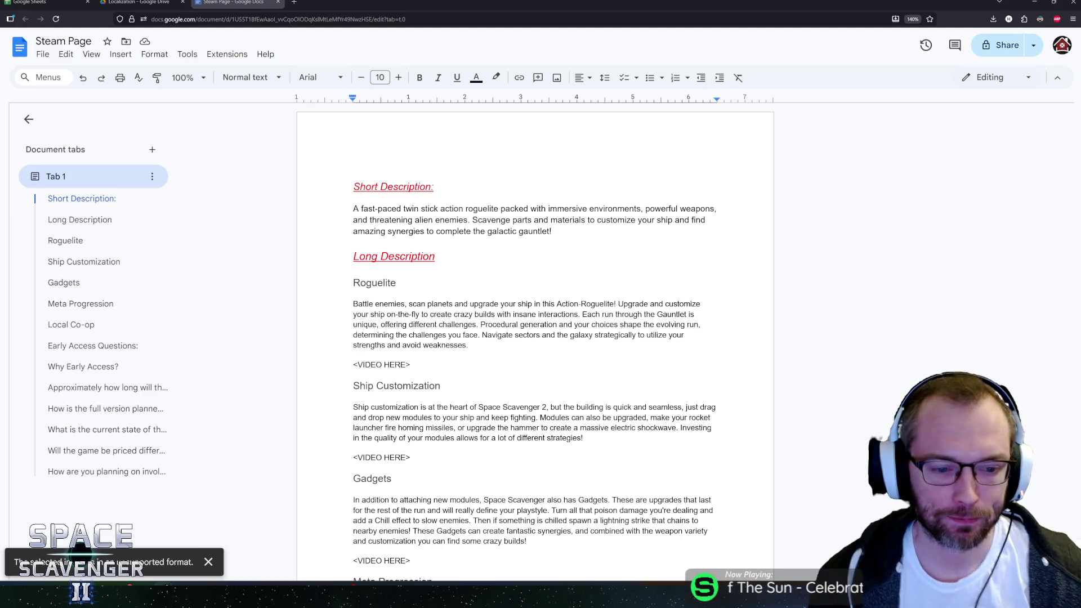
{"action": "left_click", "coordinate": [66, 241]}
{"action": "left_click", "coordinate": [398, 306]}
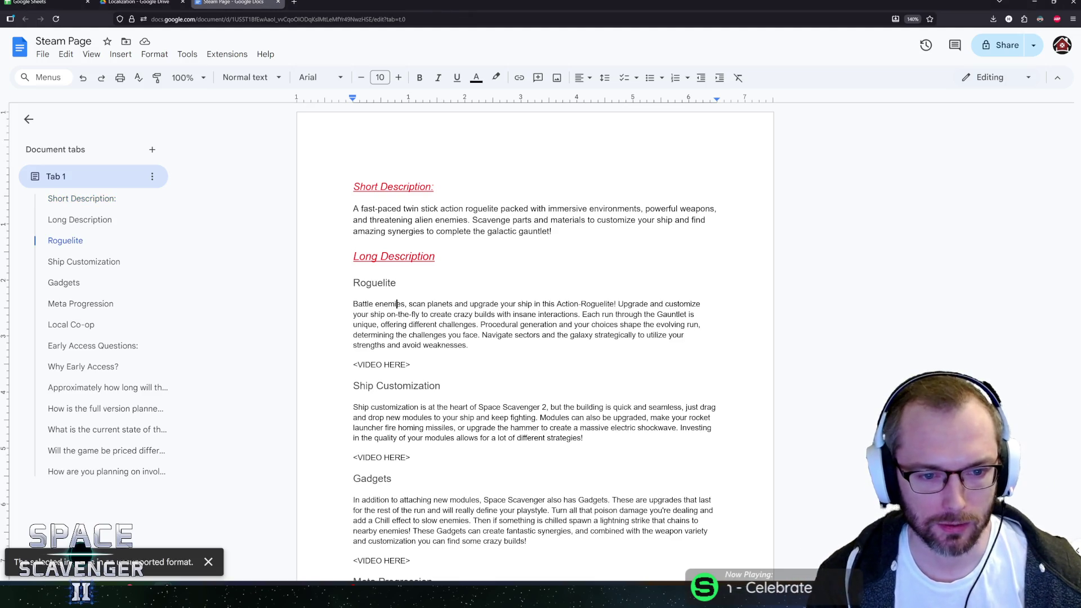
{"action": "scroll", "coordinate": [398, 307], "scroll_direction": "down", "scroll_amount": 2}
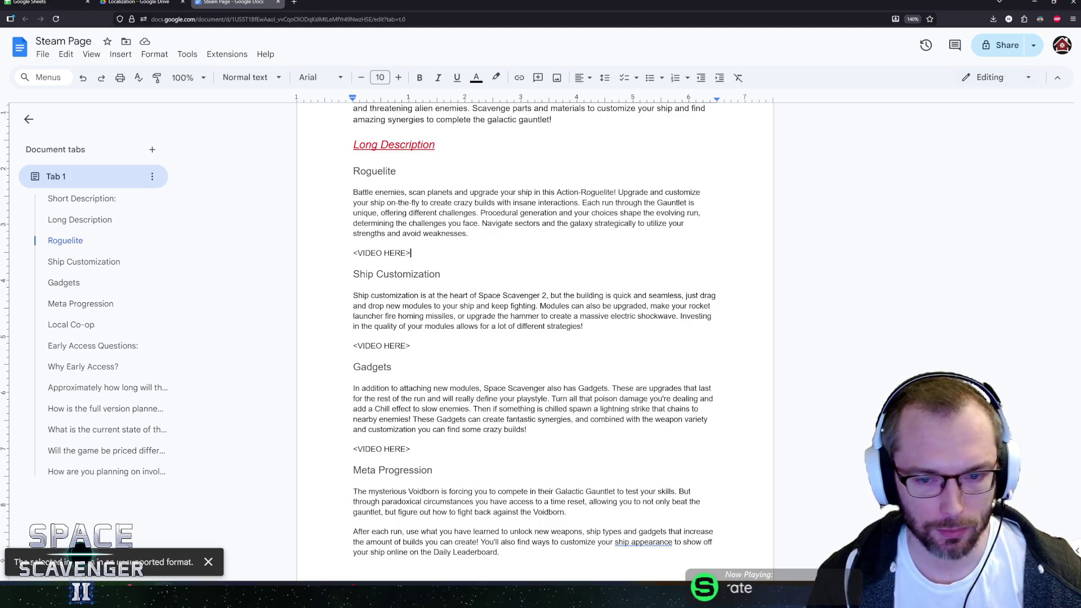
{"action": "key", "text": "super+n"}
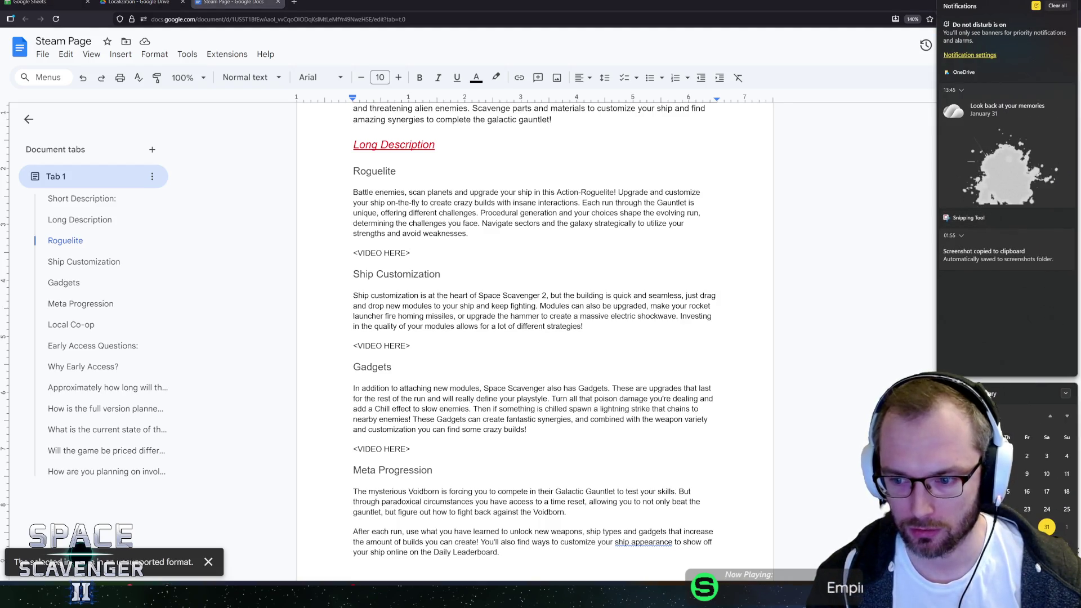
{"action": "left_click", "coordinate": [527, 430]}
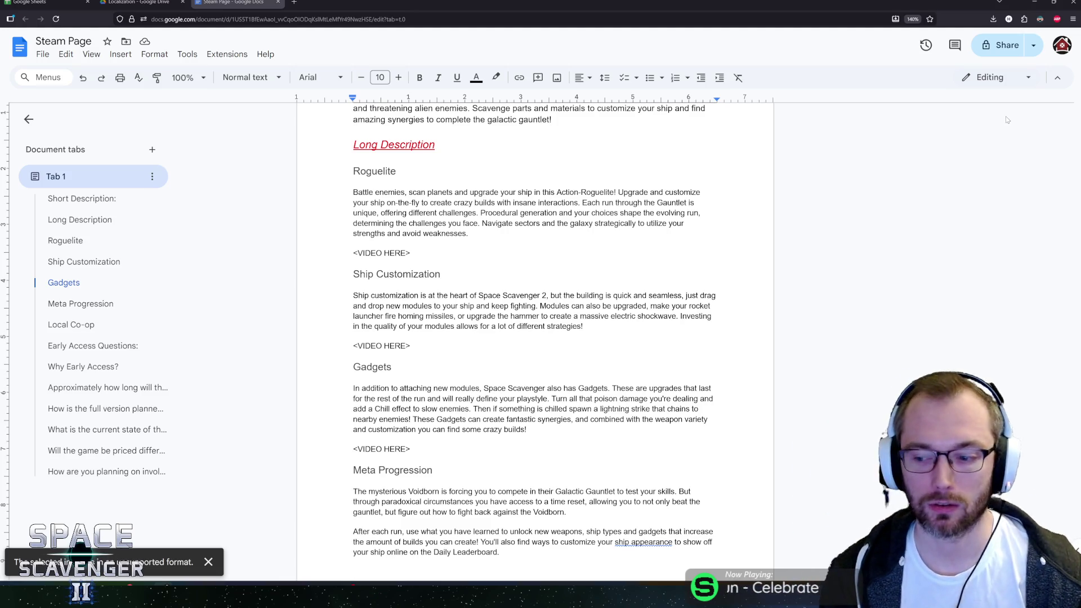
{"action": "left_click", "coordinate": [411, 253]}
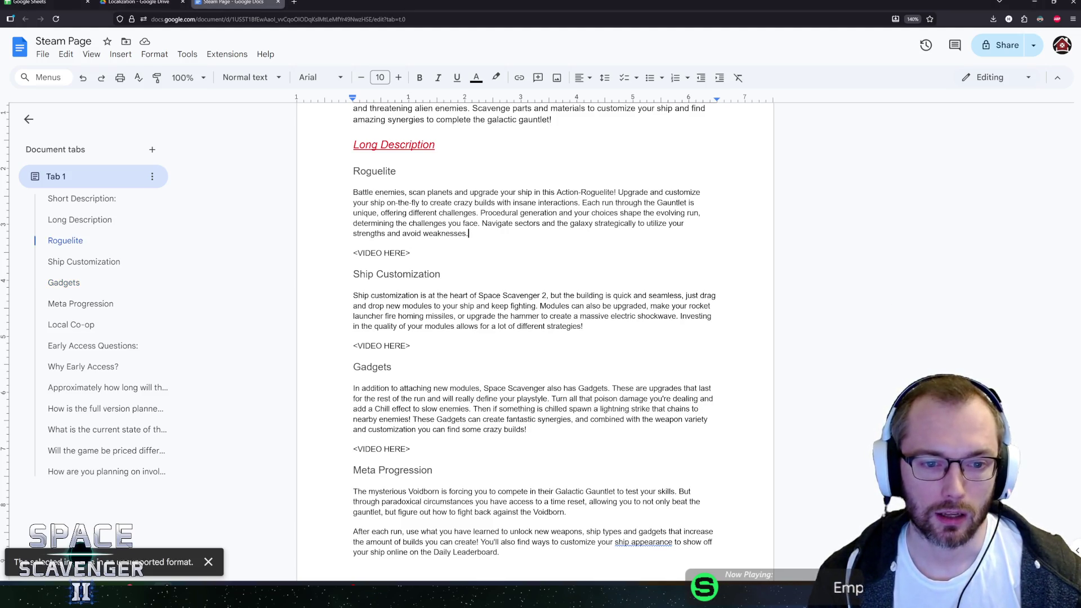
{"action": "left_click", "coordinate": [466, 233]}
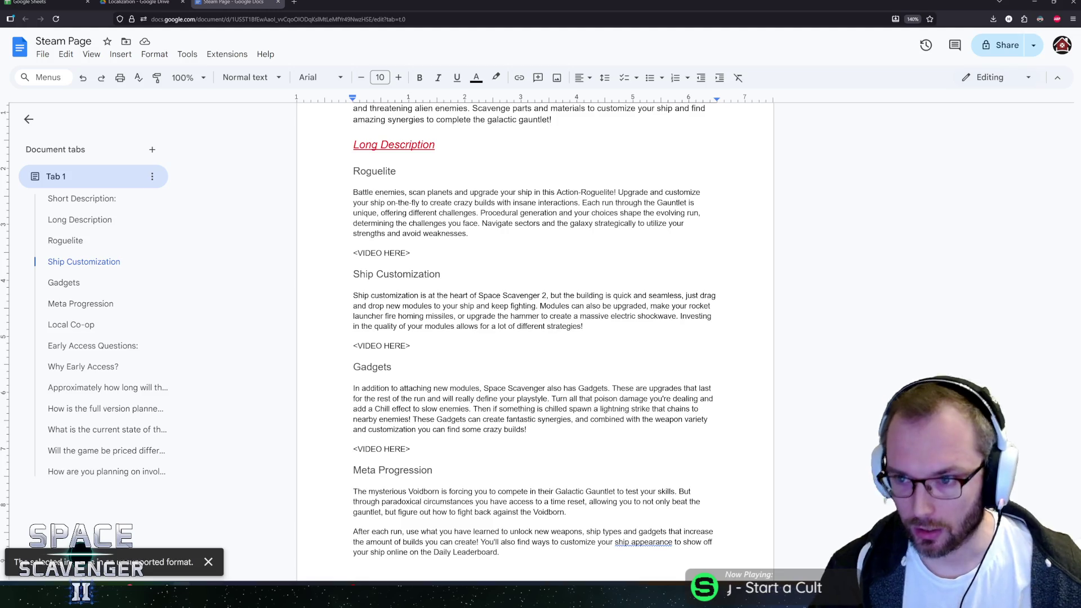
{"action": "left_click", "coordinate": [458, 234]}
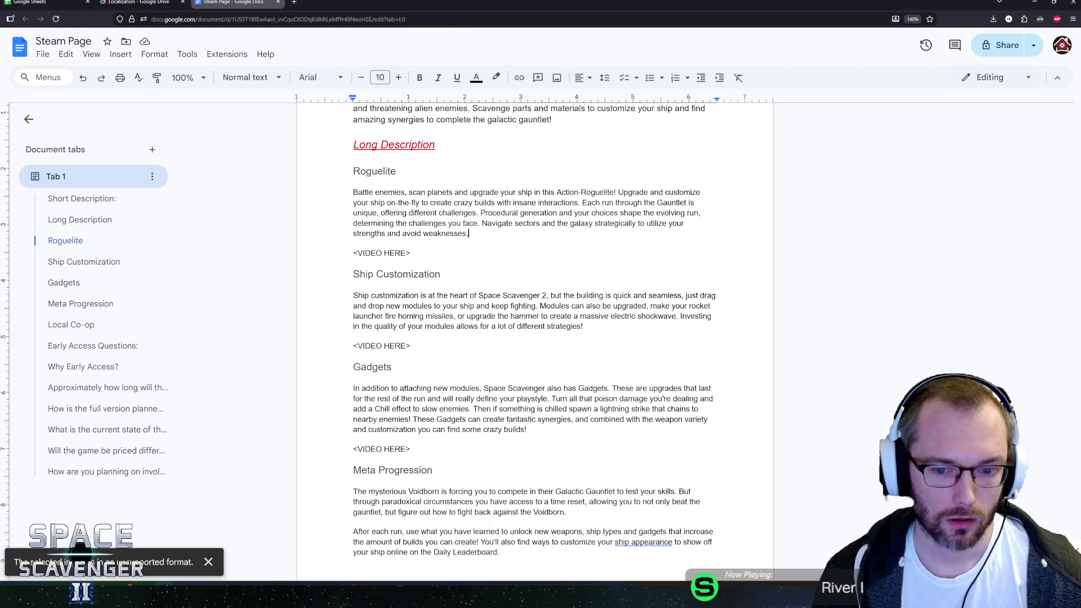
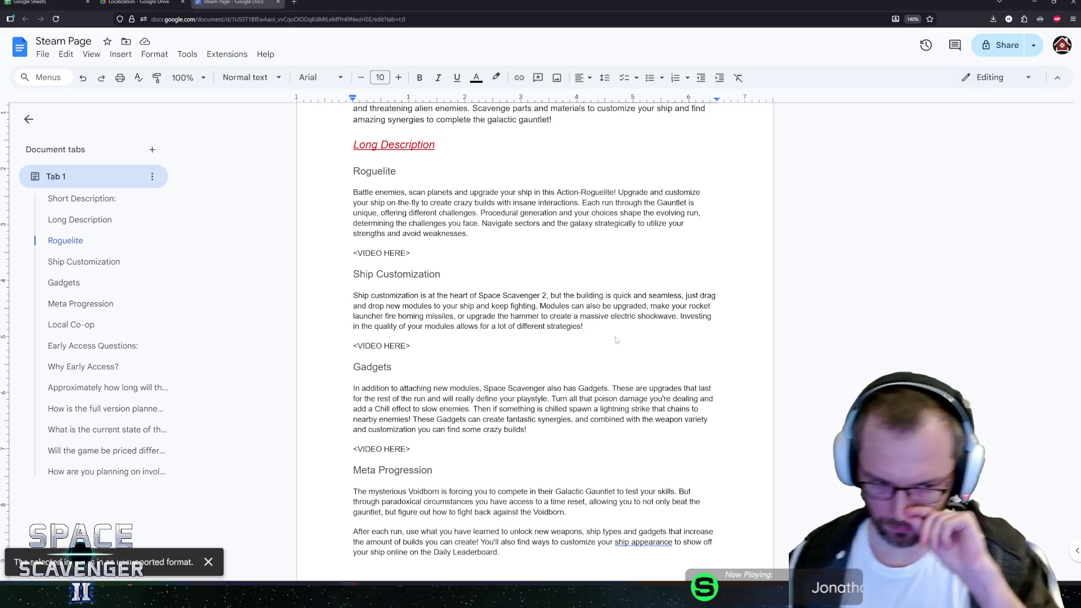
Leave the Steam Page document for the Docs home and open Google Drive in a new tab.
{"action": "key", "text": "alt+Left"}
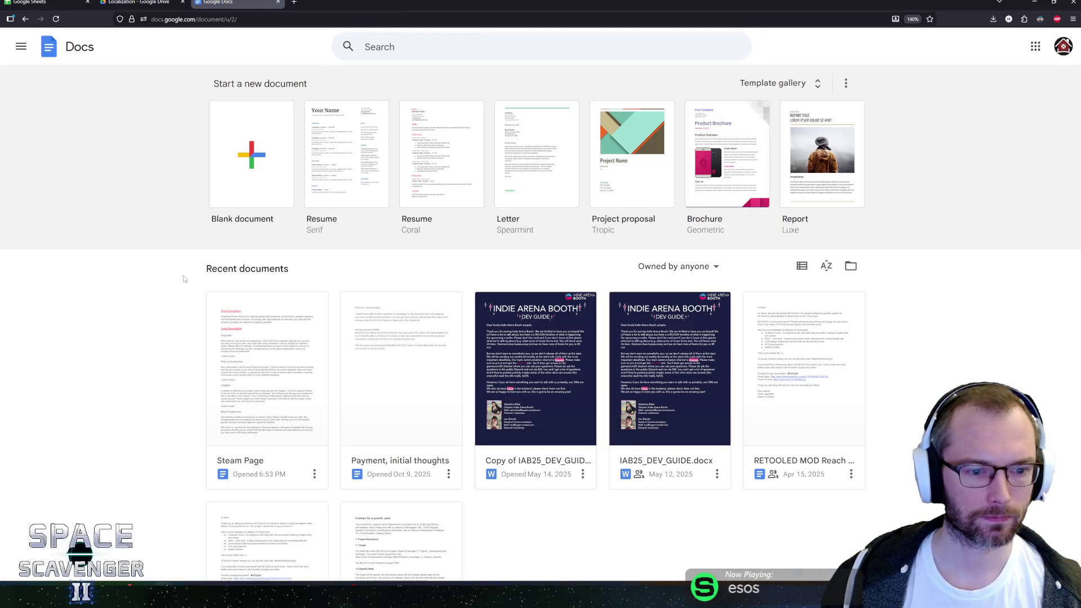
{"action": "left_click", "coordinate": [315, 473]}
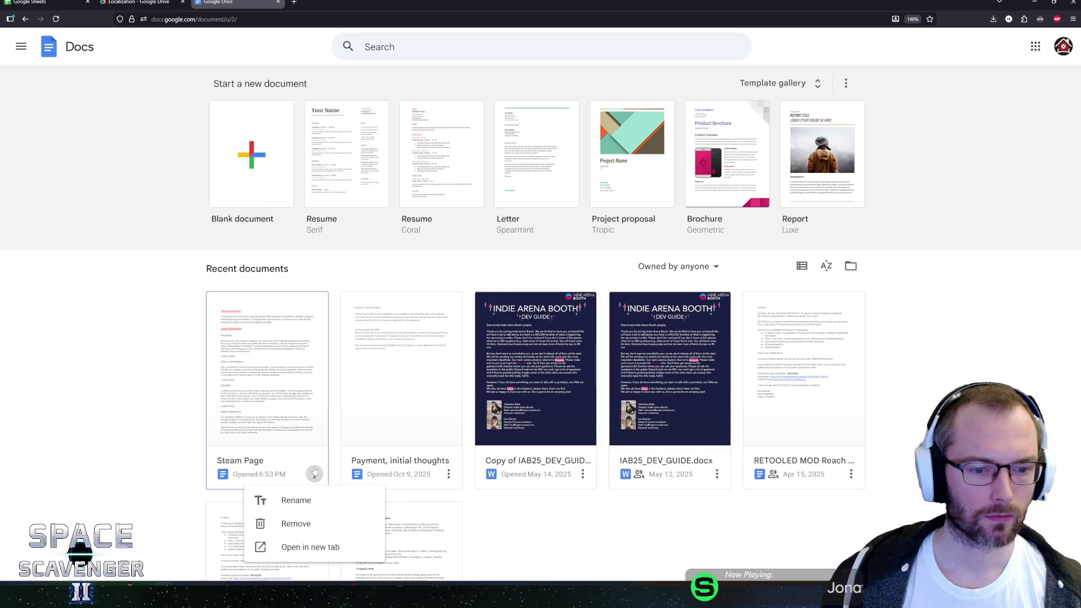
{"action": "left_click", "coordinate": [110, 275]}
{"action": "left_click", "coordinate": [20, 46]}
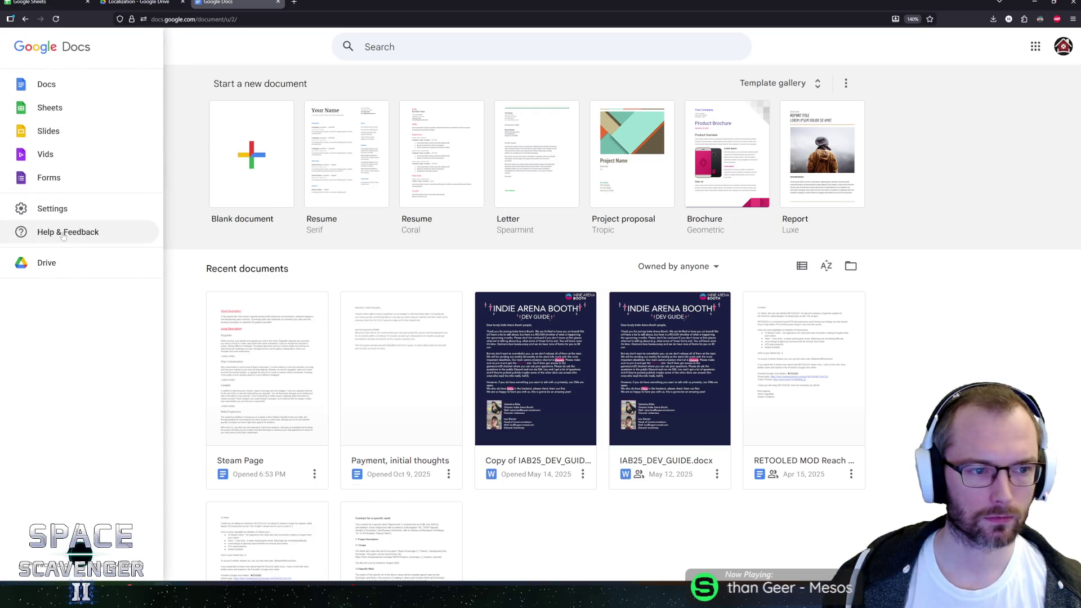
{"action": "left_click", "coordinate": [50, 261]}
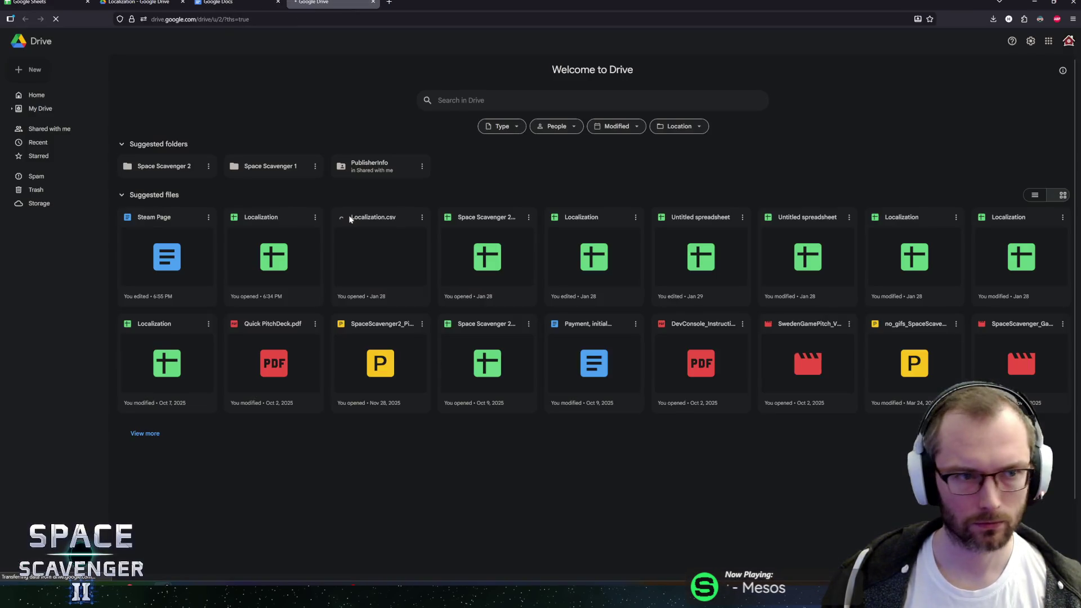
Rename the Steam Page file to 'Steam Page (ORIGINAL)' and switch the folder to list view.
{"action": "left_click", "coordinate": [373, 2]}
{"action": "left_click", "coordinate": [141, 2]}
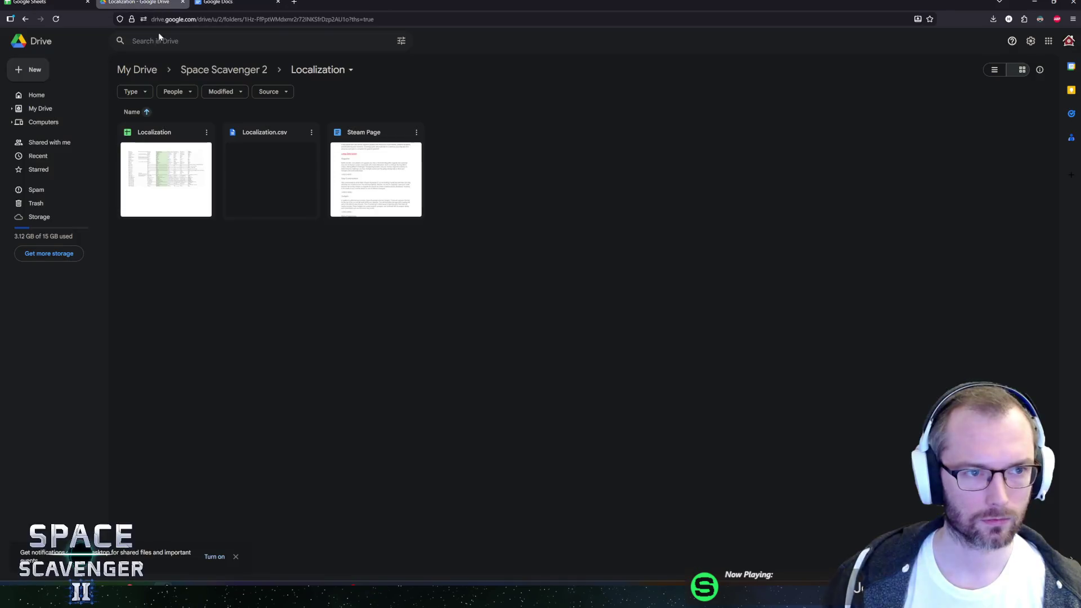
{"action": "left_click", "coordinate": [415, 133]}
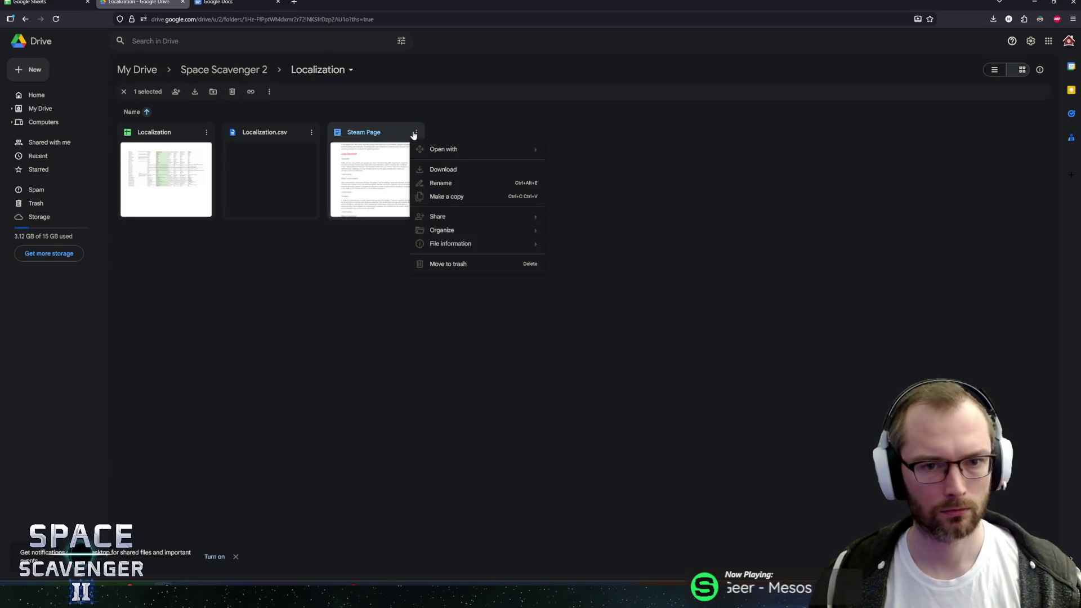
{"action": "left_click", "coordinate": [449, 186]}
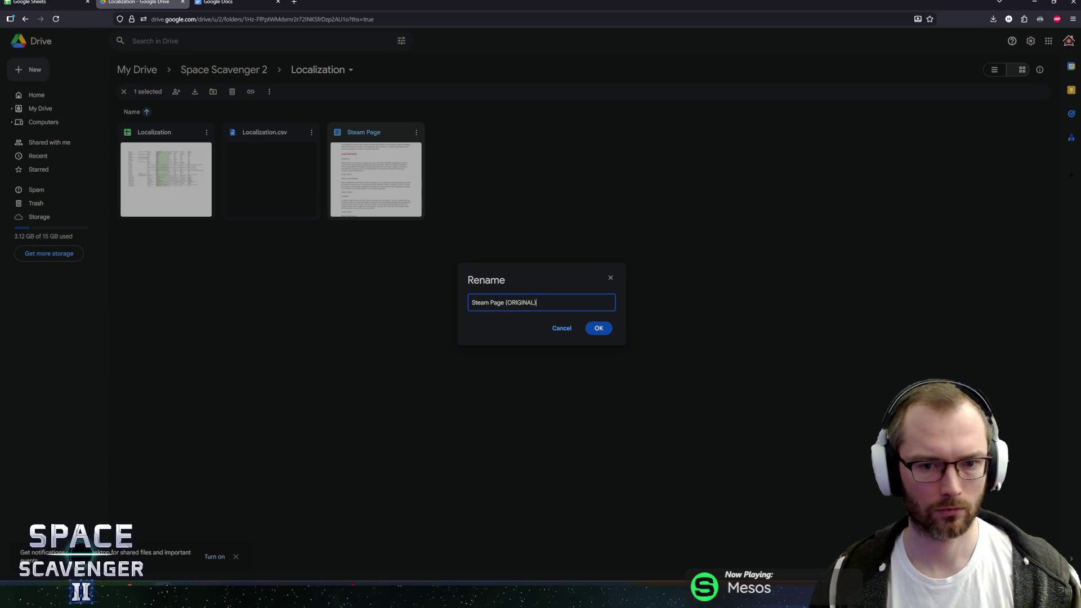
{"action": "key", "text": "Return"}
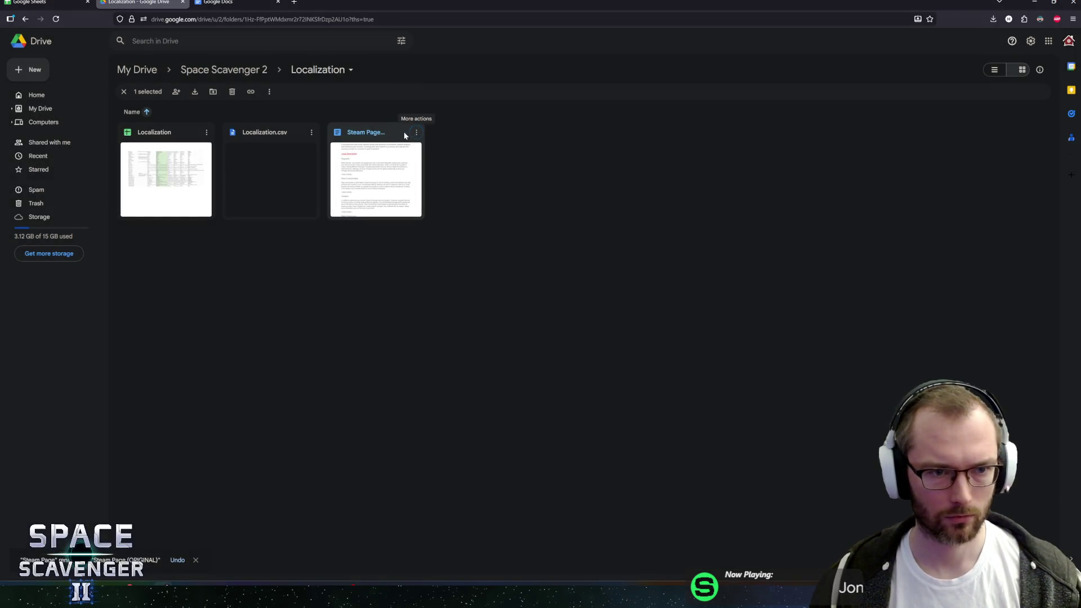
{"action": "left_click", "coordinate": [996, 70]}
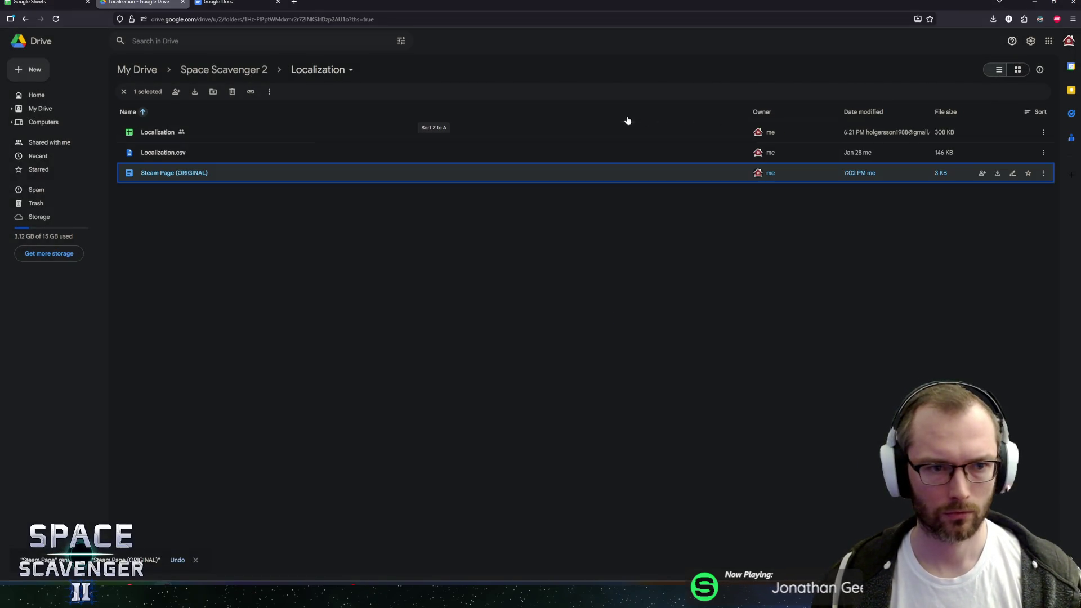
Make a copy of Steam Page (ORIGINAL) and name the copy 'Steam Page (FR)'.
{"action": "right_click", "coordinate": [197, 177]}
{"action": "mouse_move", "coordinate": [274, 190]}
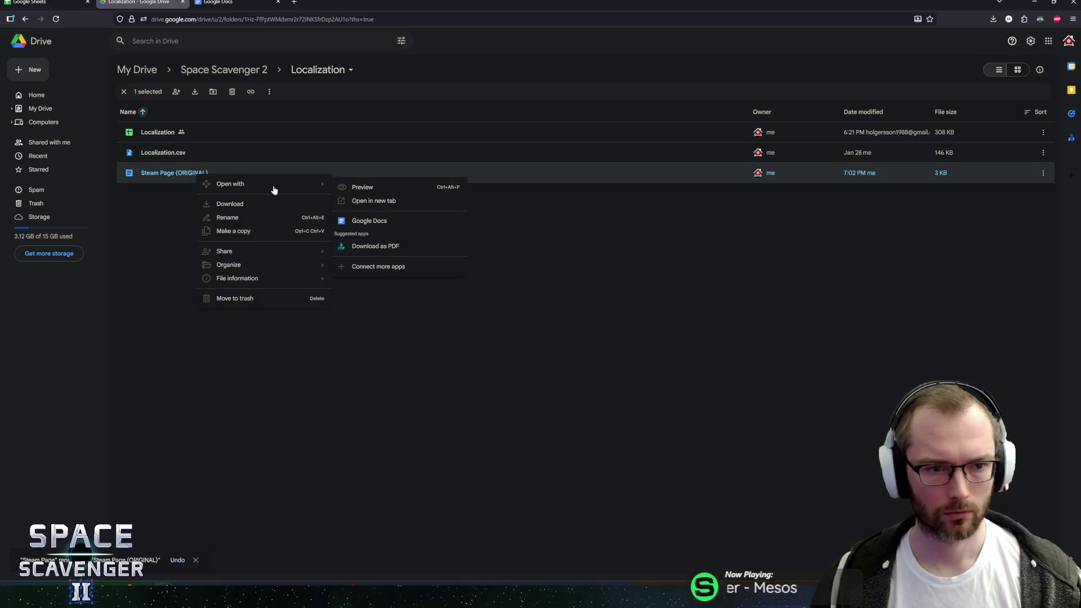
{"action": "left_click", "coordinate": [250, 231]}
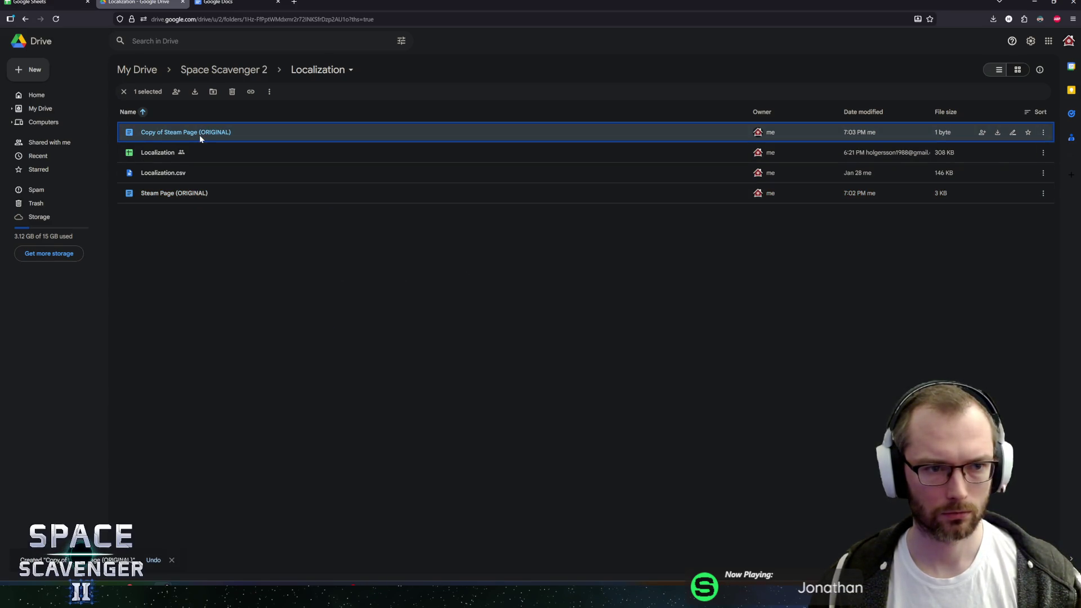
{"action": "right_click", "coordinate": [199, 134]}
{"action": "left_click", "coordinate": [236, 178]}
{"action": "key", "text": "Home"}
{"action": "key", "text": "ctrl+shift+Right"}
{"action": "key", "text": "ctrl+shift+Right"}
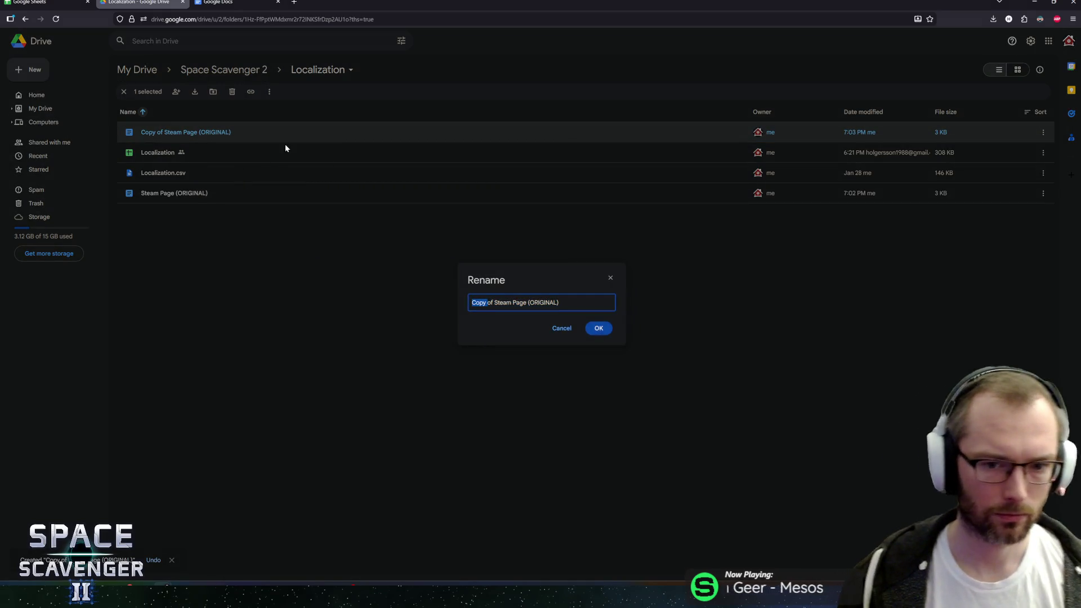
{"action": "key", "text": "Delete"}
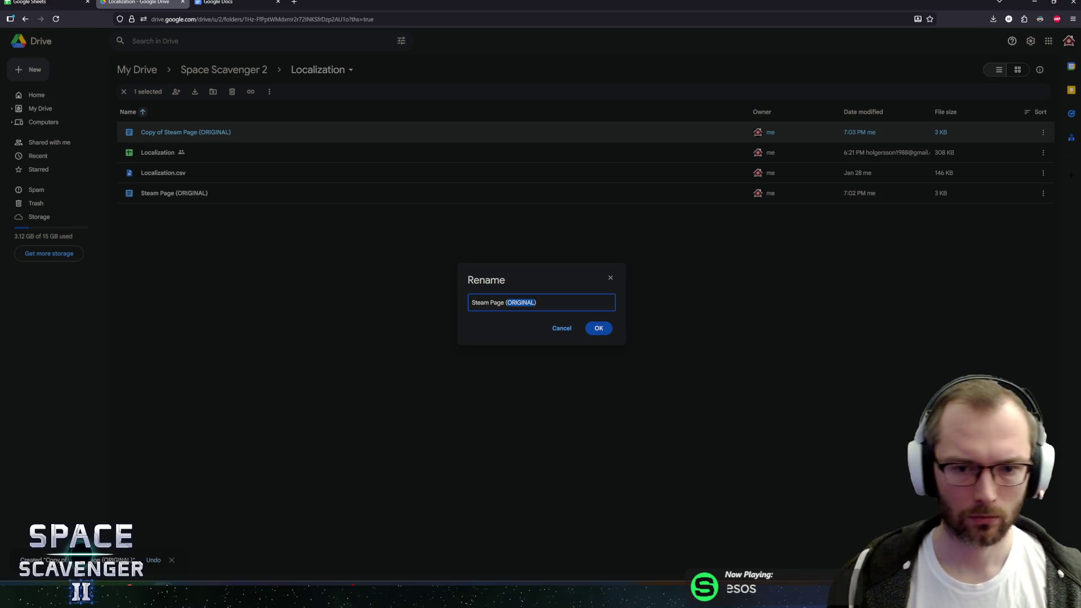
{"action": "type", "text": "R"}
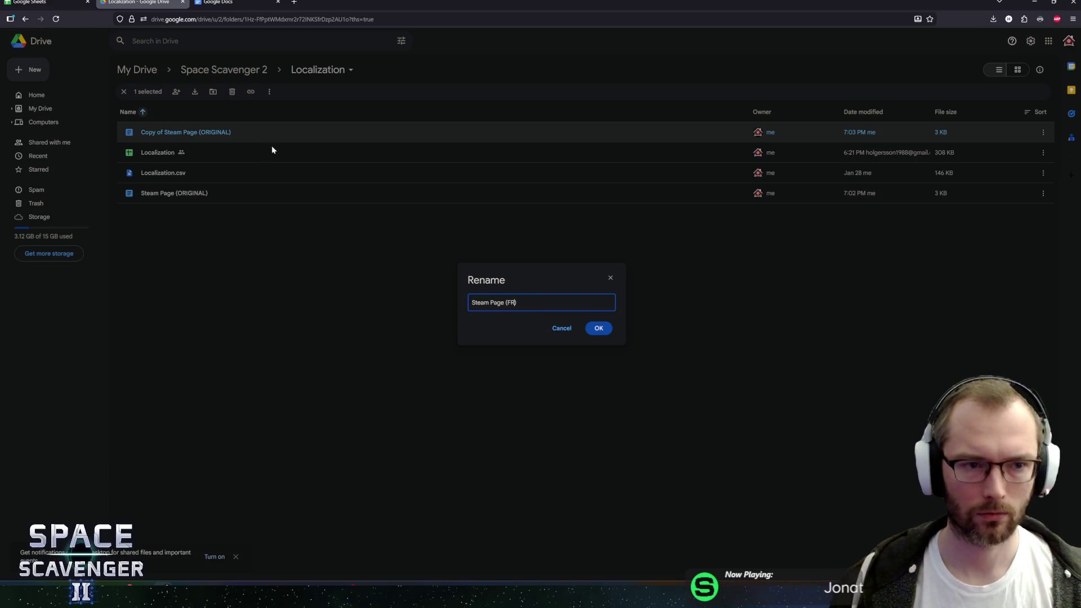
{"action": "left_click", "coordinate": [599, 328]}
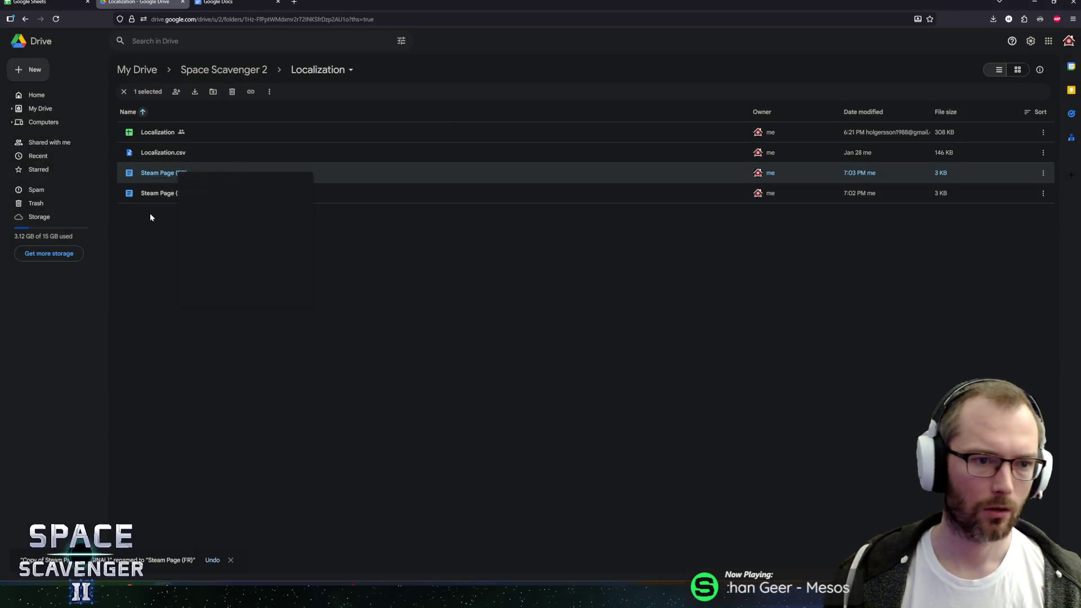
Rename the original document to 'EN Steam Page (original'.
{"action": "right_click", "coordinate": [165, 199]}
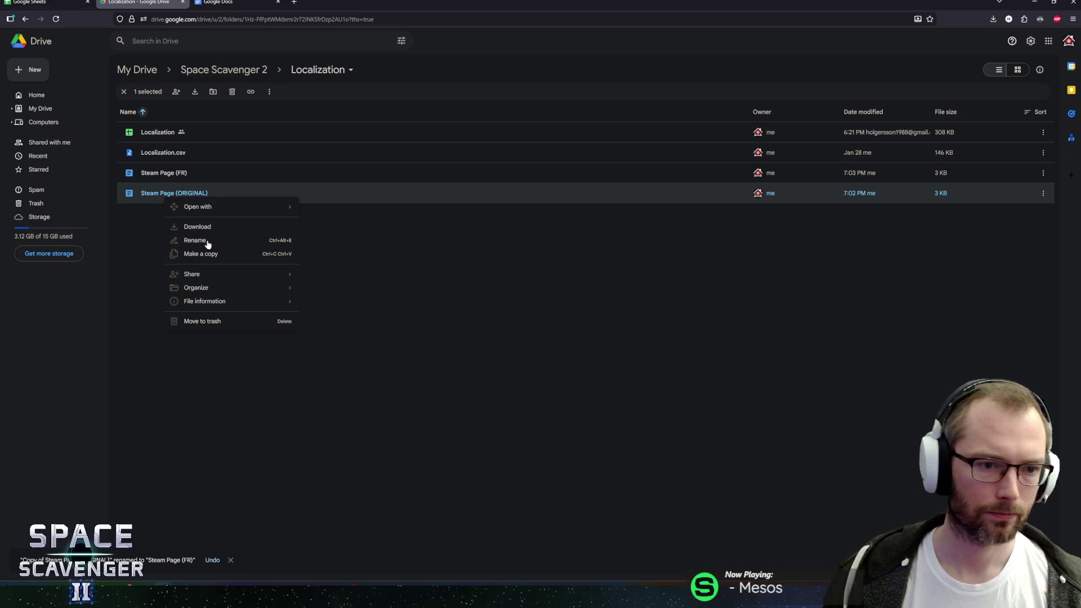
{"action": "left_click", "coordinate": [208, 245]}
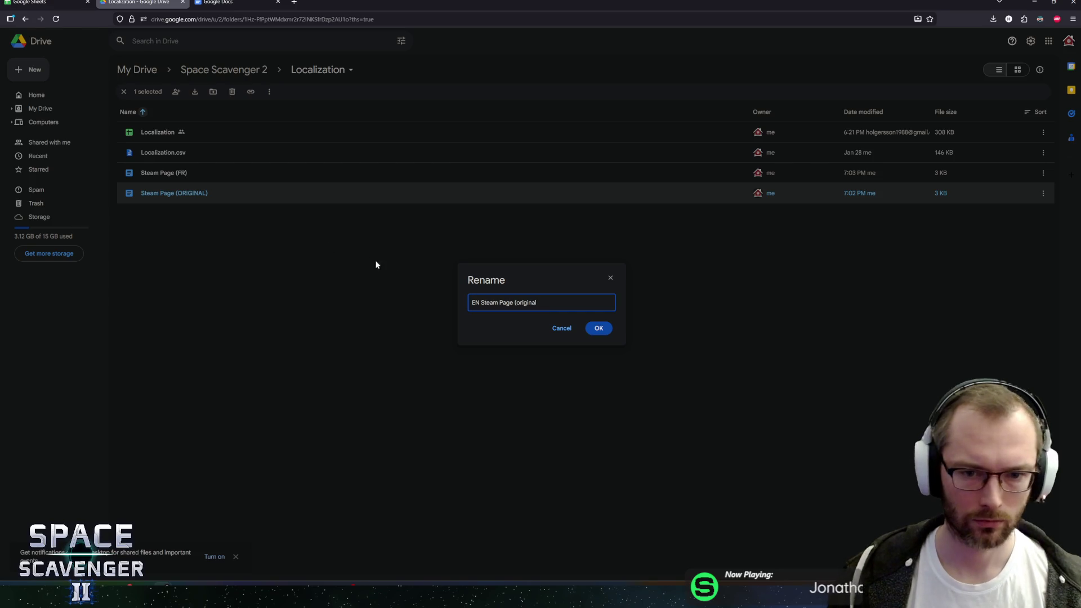
{"action": "left_click", "coordinate": [598, 330]}
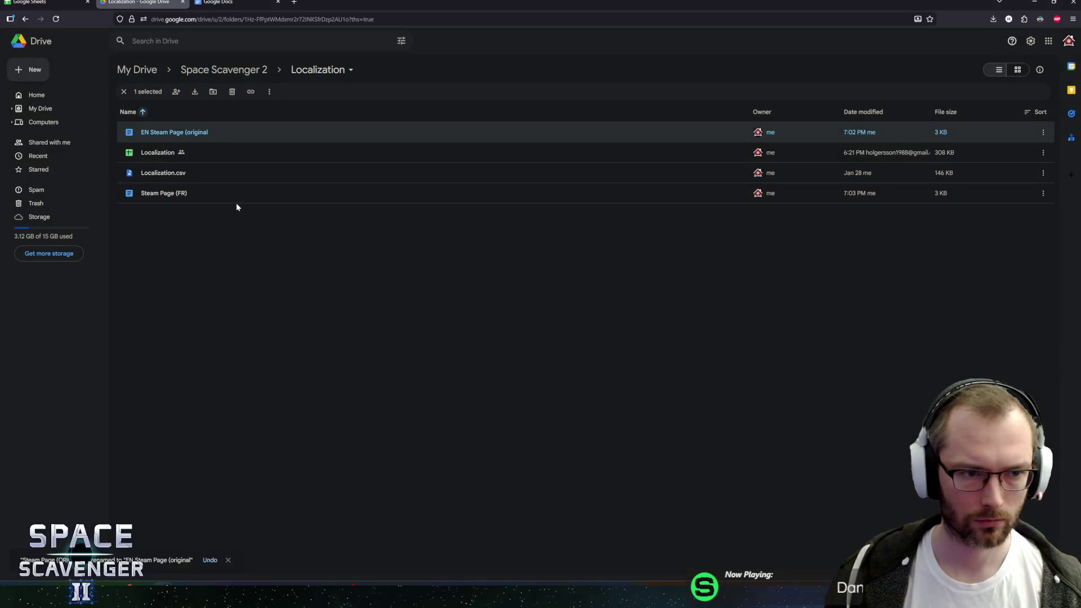
{"action": "right_click", "coordinate": [164, 197]}
{"action": "mouse_move", "coordinate": [196, 210]}
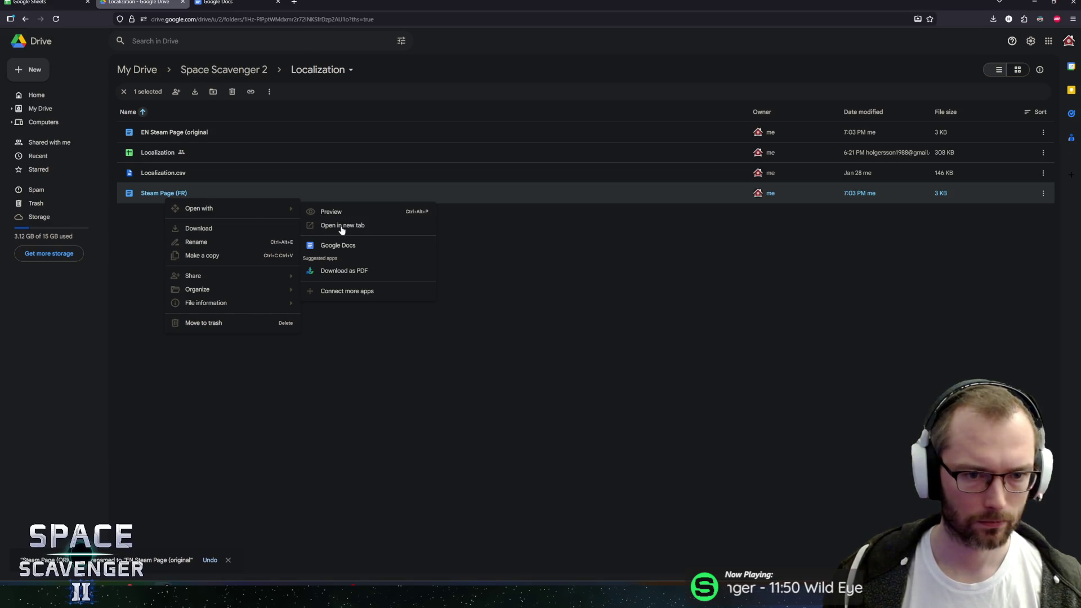
Rename the French copy to 'FR Steam Page', then duplicate it as 'DE Steam Page'.
{"action": "left_click", "coordinate": [197, 244]}
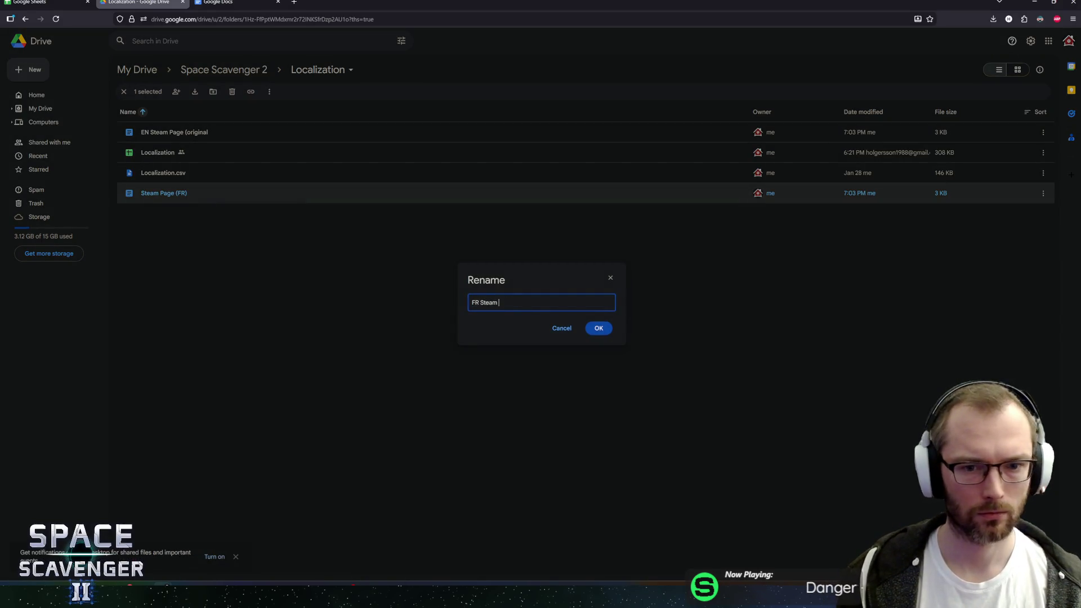
{"action": "type", "text": "e"}
{"action": "key", "text": "Return"}
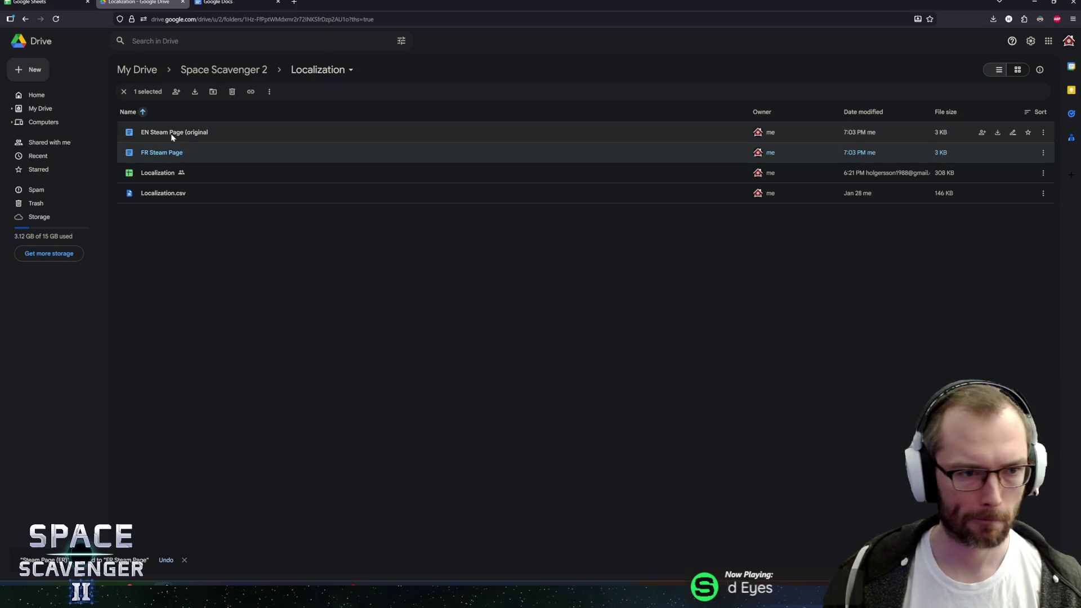
{"action": "right_click", "coordinate": [169, 153]}
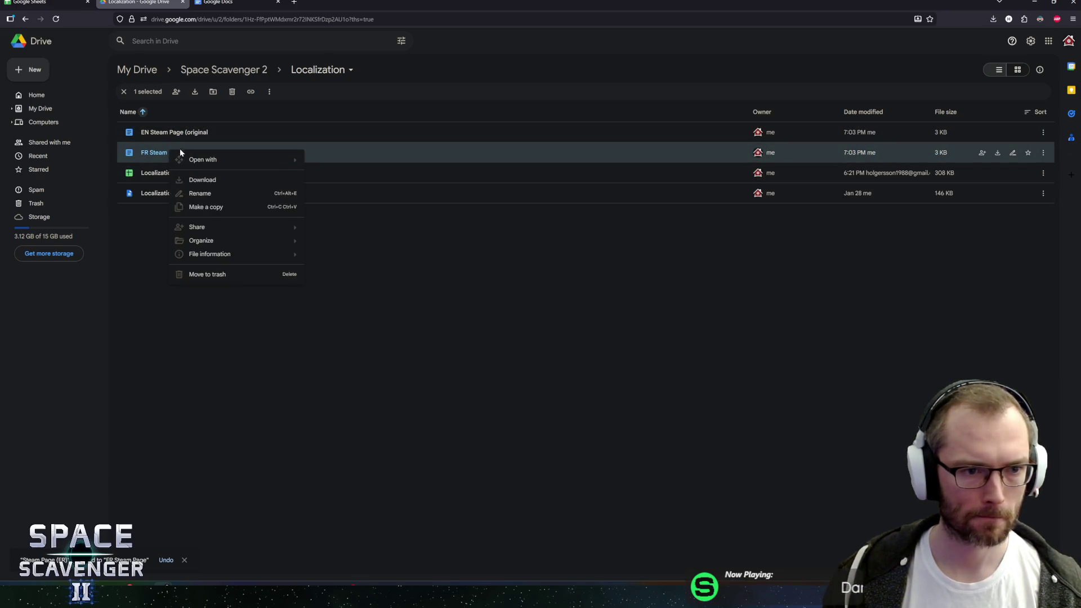
{"action": "left_click", "coordinate": [212, 209]}
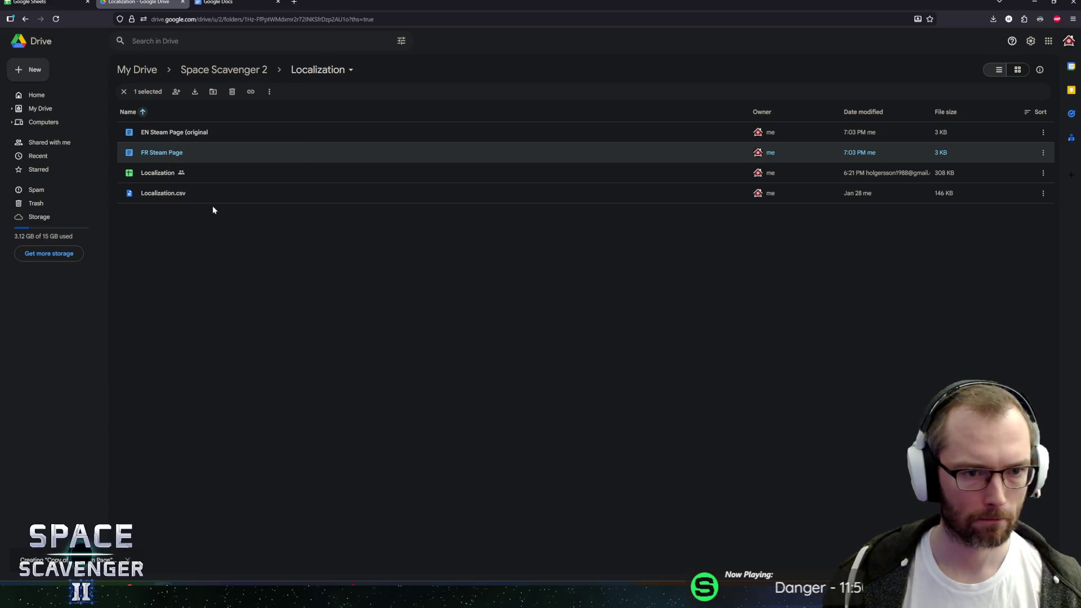
{"action": "right_click", "coordinate": [180, 132]}
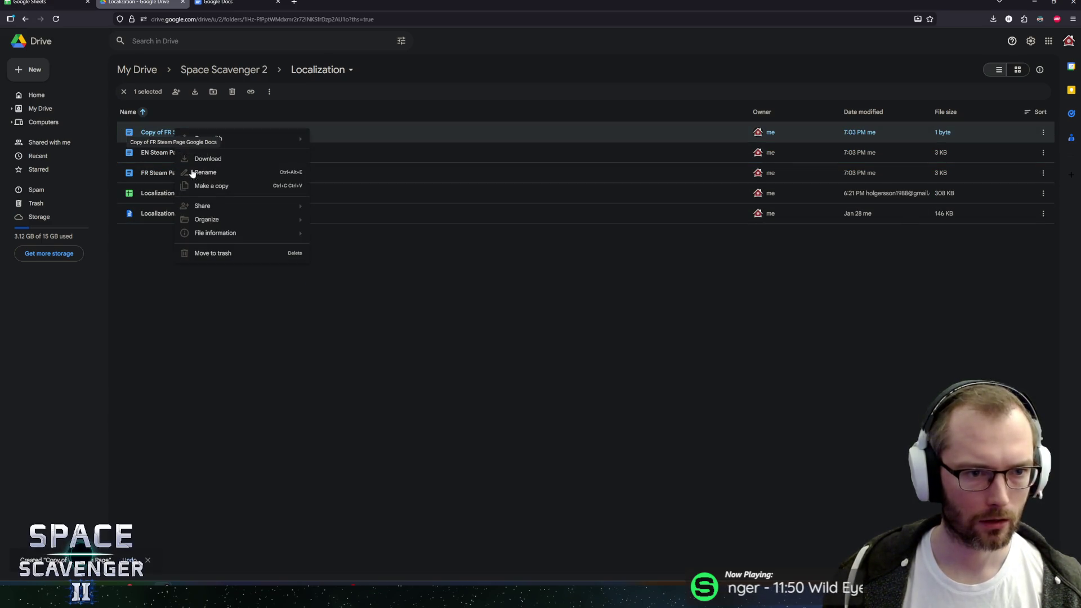
{"action": "left_click", "coordinate": [215, 174]}
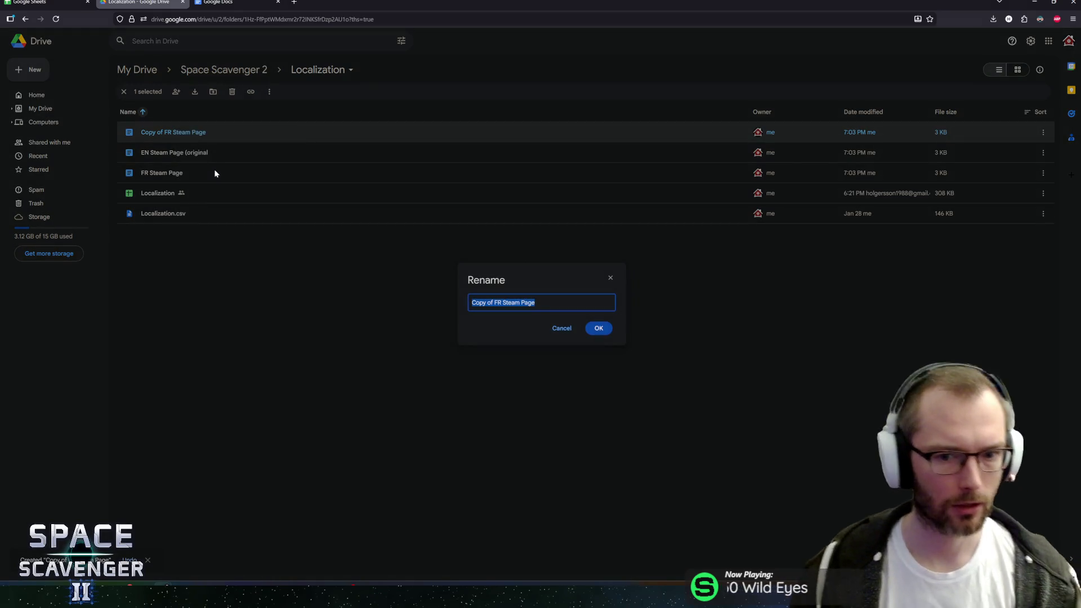
{"action": "type", "text": "DE Steam"}
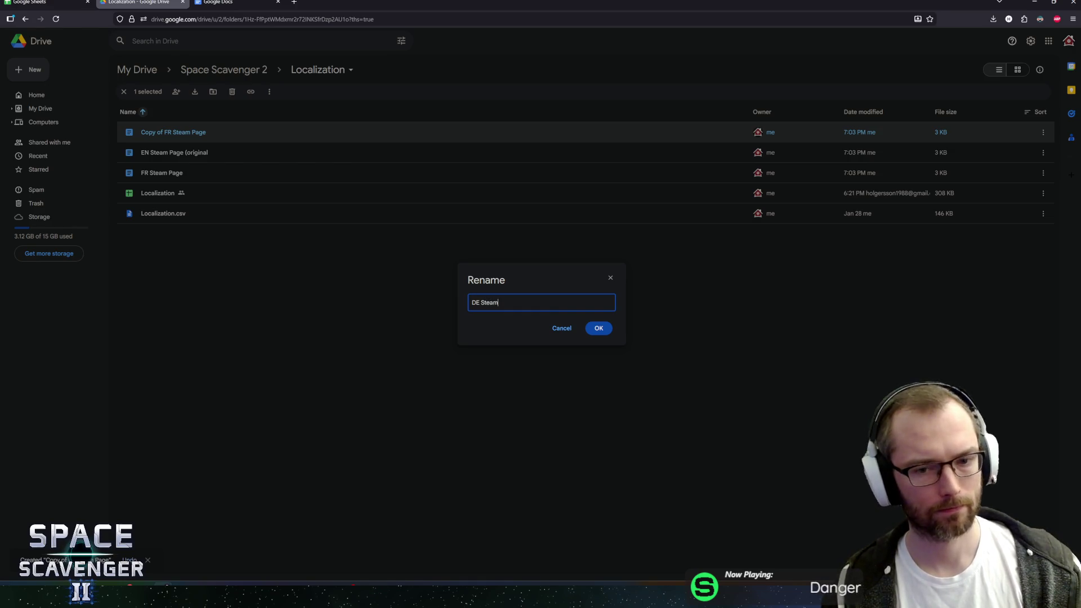
{"action": "type", "text": "ge"}
{"action": "key", "text": "Return"}
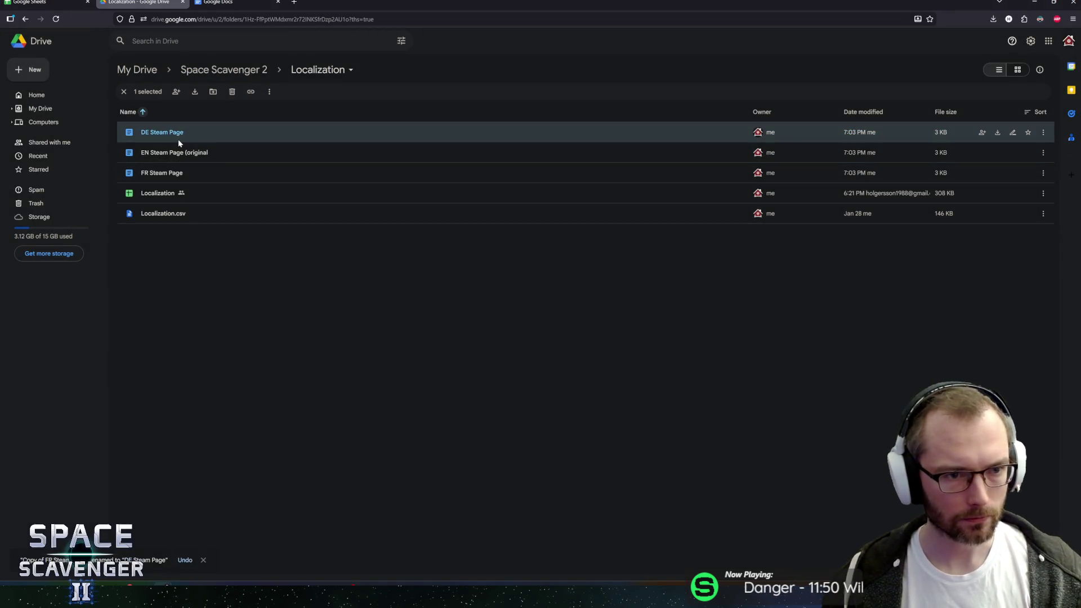
Make two copies of DE Steam Page and name them 'ES Steam Page' and 'CN Steam Page'.
{"action": "right_click", "coordinate": [178, 141]}
{"action": "left_click", "coordinate": [218, 193]}
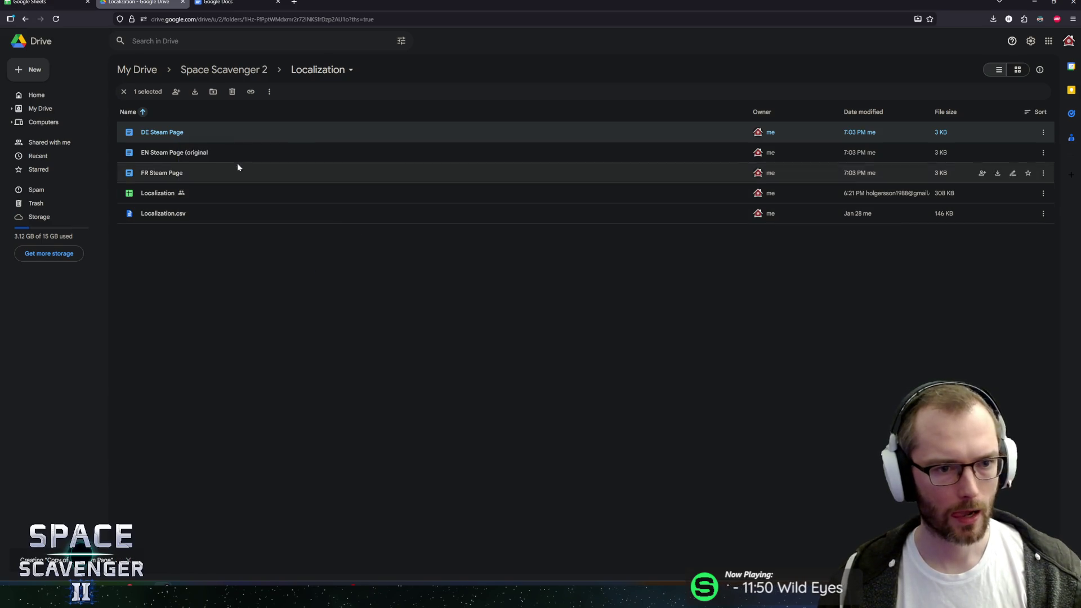
{"action": "right_click", "coordinate": [150, 135]}
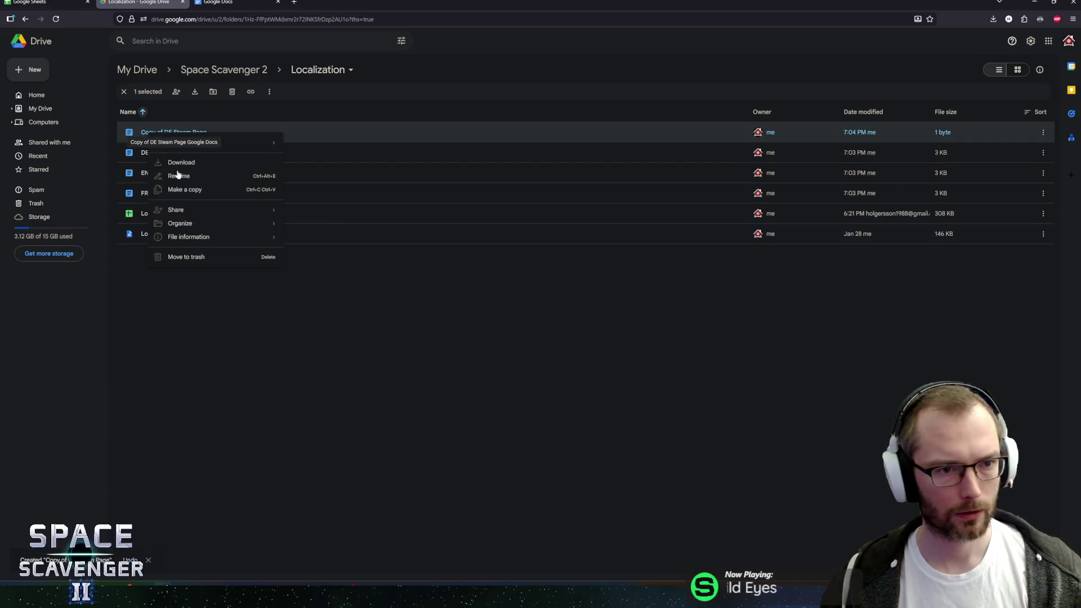
{"action": "left_click", "coordinate": [182, 190]}
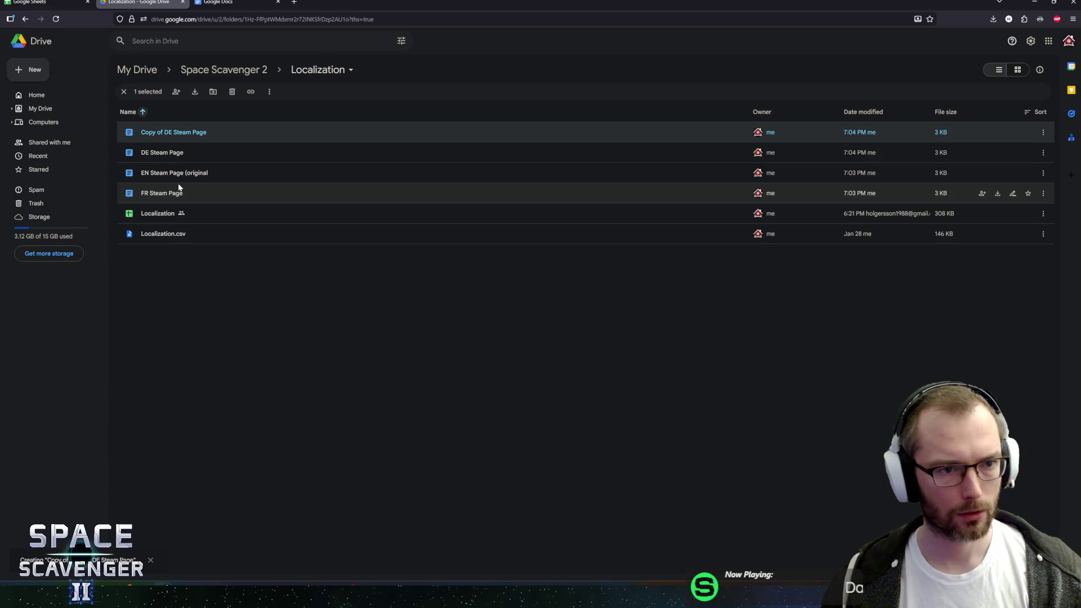
{"action": "right_click", "coordinate": [152, 151]}
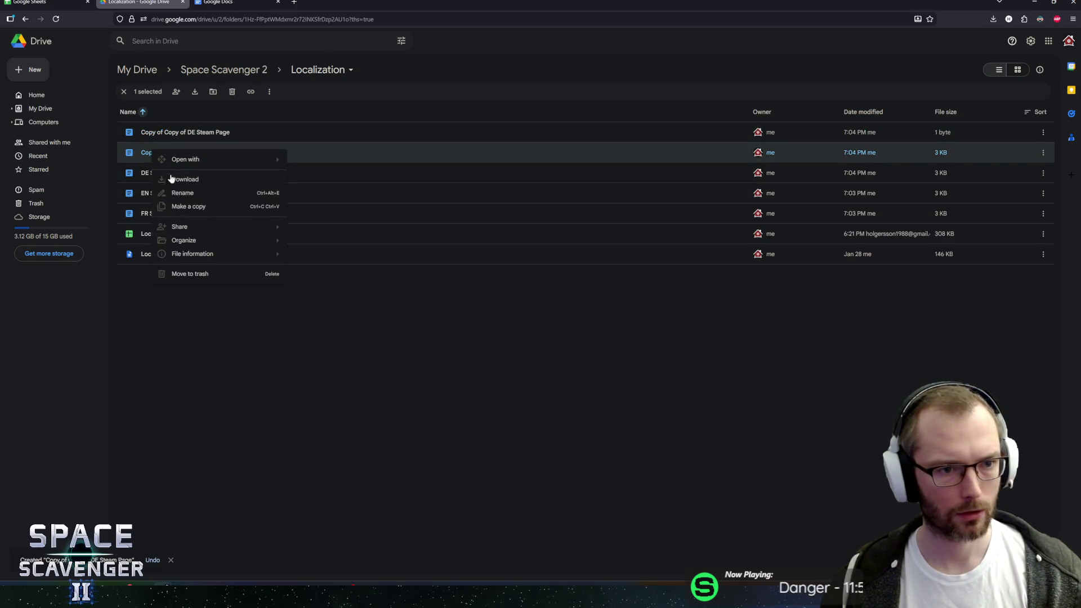
{"action": "left_click", "coordinate": [181, 193]}
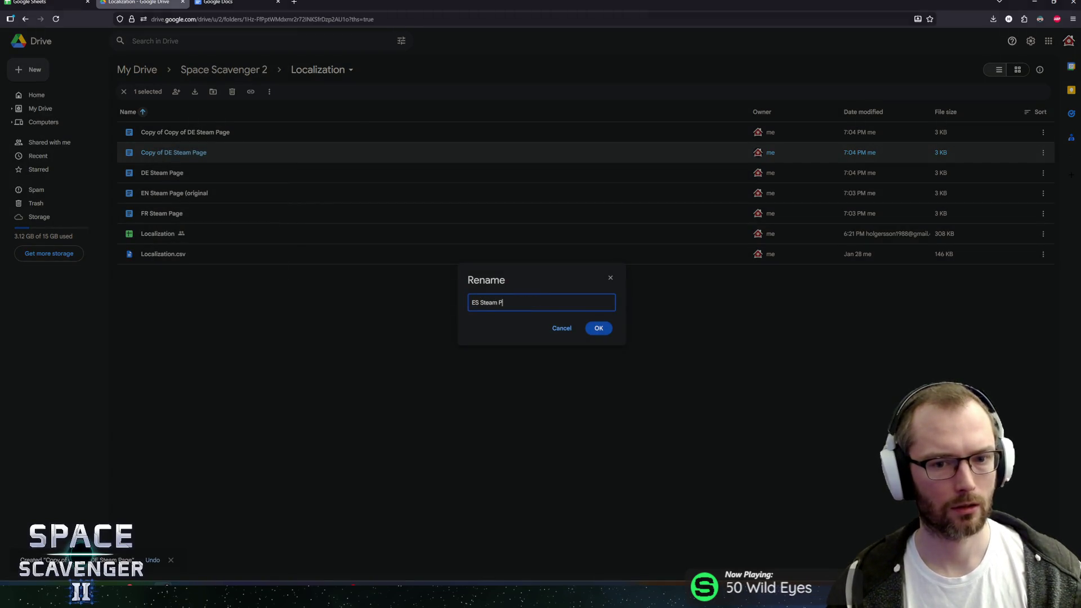
{"action": "key", "text": "Return"}
{"action": "right_click", "coordinate": [183, 136]}
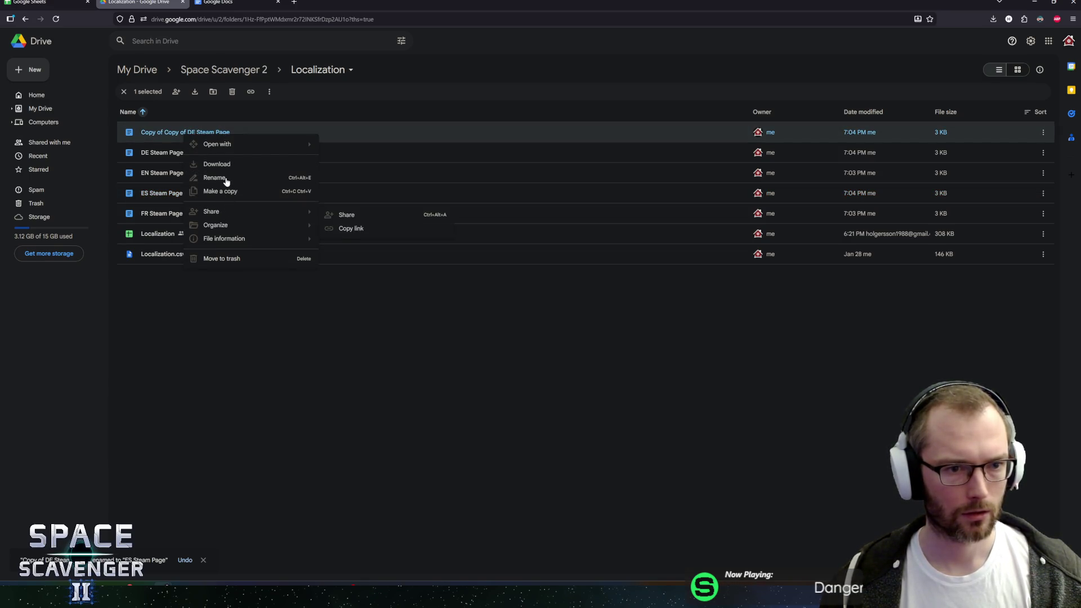
{"action": "left_click", "coordinate": [226, 180]}
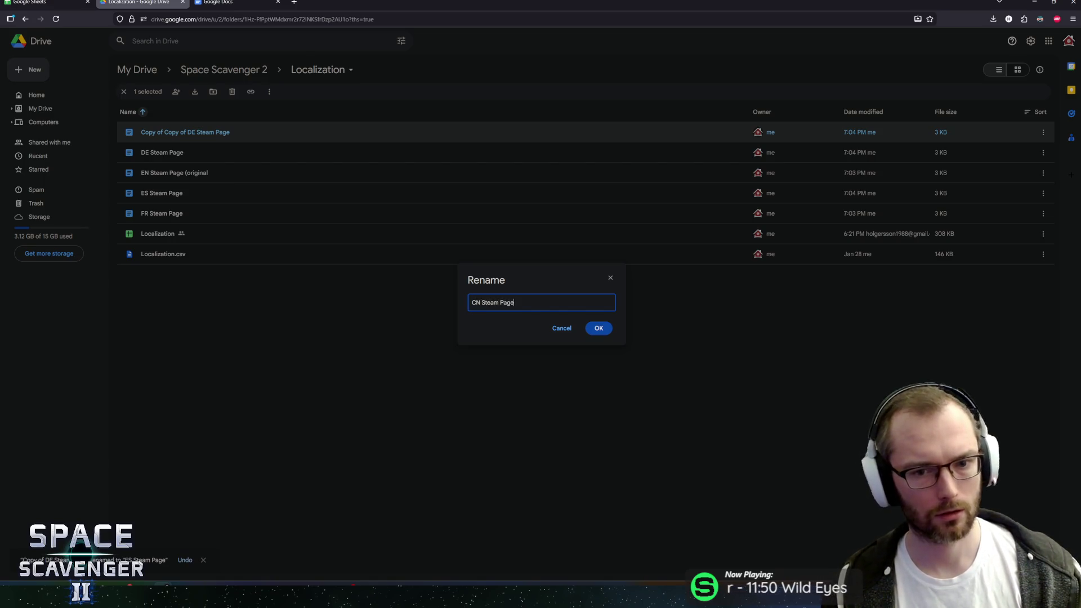
{"action": "key", "text": "Return"}
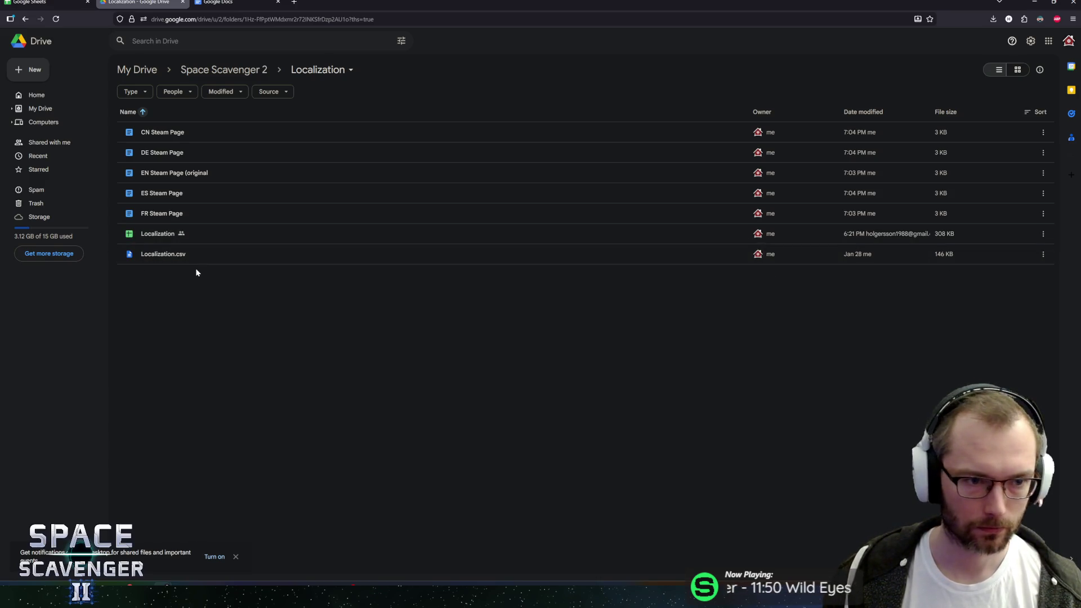
Rename the English page to 'EN Steam Page (original)' and open the DE Steam Page document.
{"action": "left_click", "coordinate": [197, 174]}
{"action": "right_click", "coordinate": [197, 174]}
{"action": "left_click", "coordinate": [225, 219]}
{"action": "key", "text": "End"}
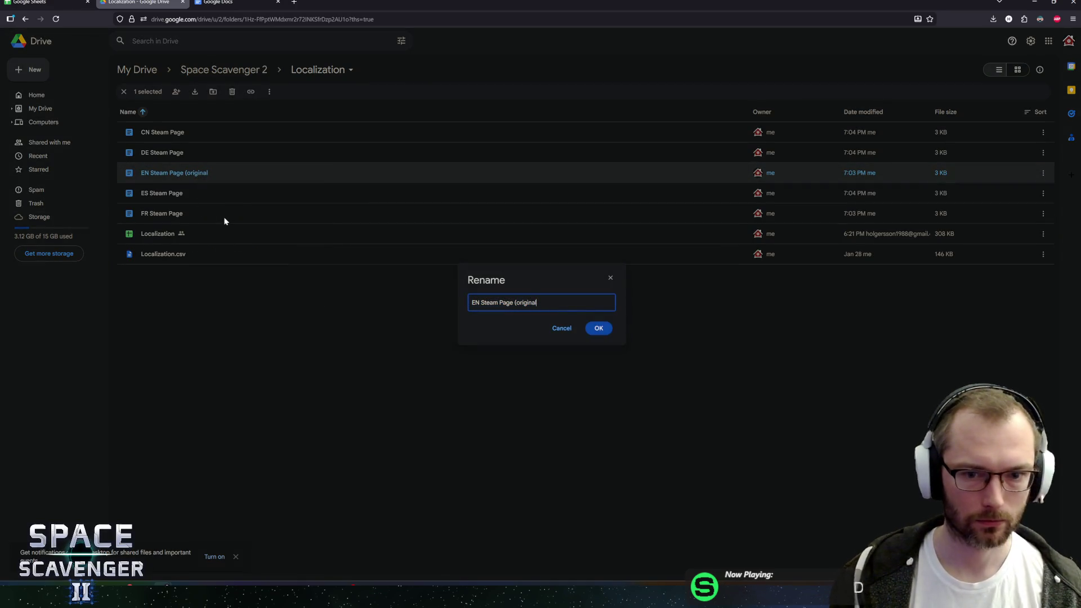
{"action": "key", "text": "Return"}
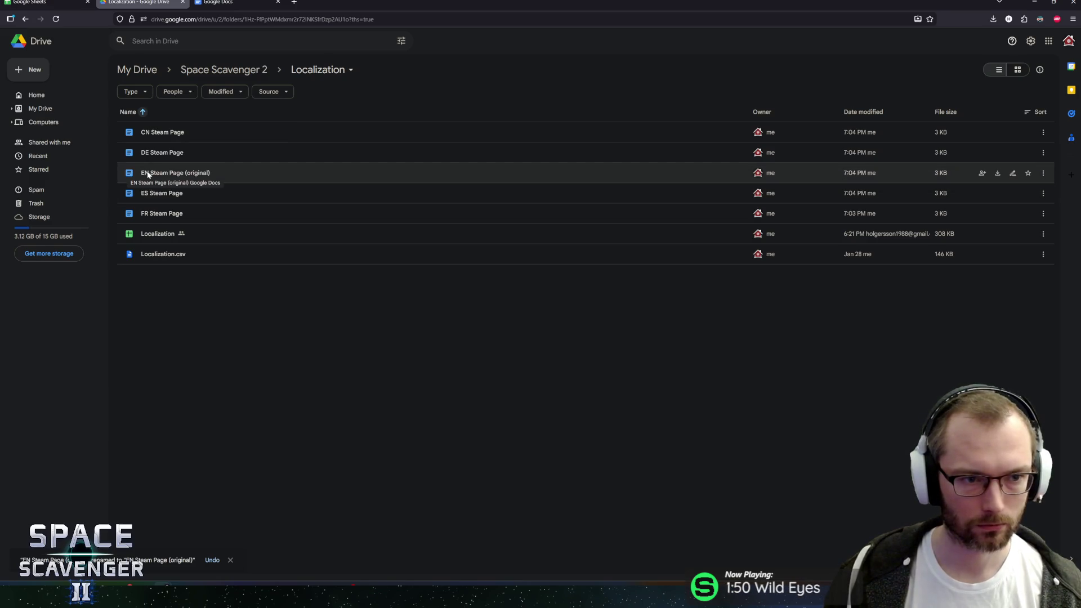
{"action": "double_click", "coordinate": [150, 154]}
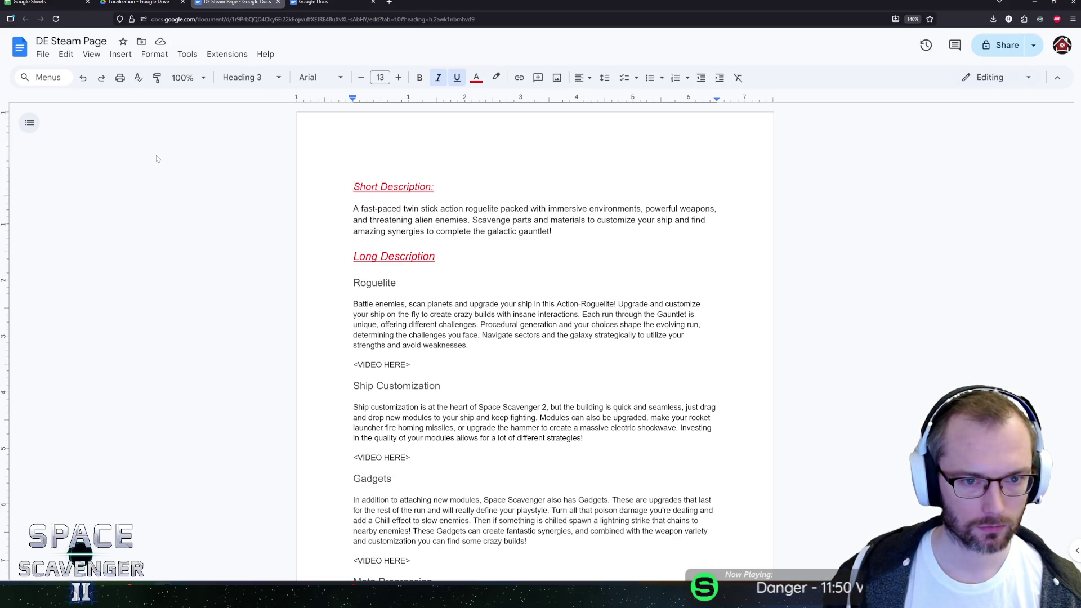
Scroll through the DE Steam Page document, then go back to the Localization folder tab.
{"action": "left_click", "coordinate": [145, 6]}
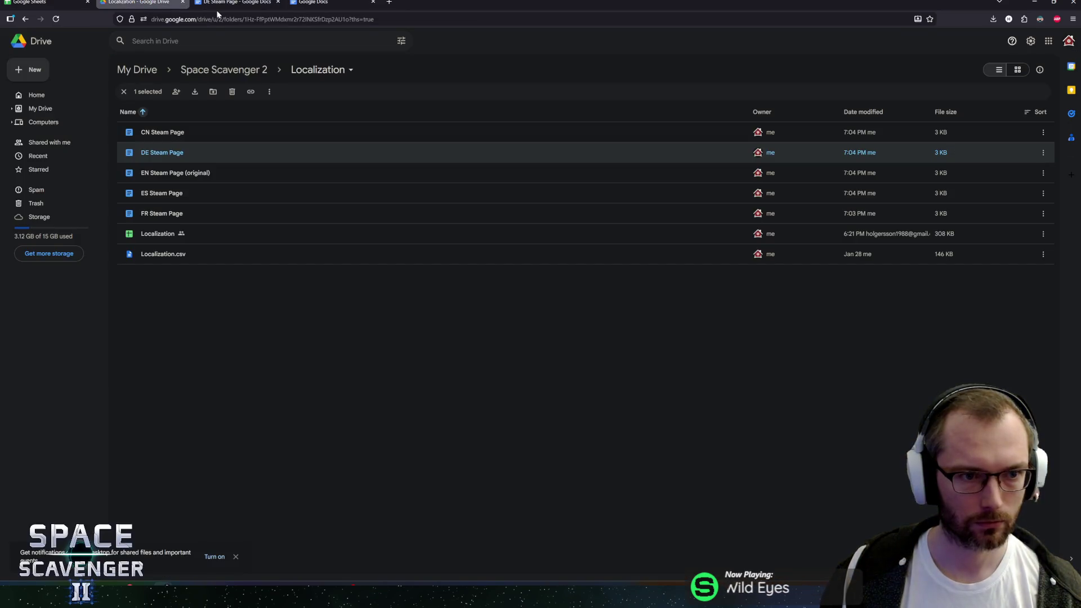
{"action": "left_click", "coordinate": [223, 6]}
{"action": "left_click", "coordinate": [146, 4]}
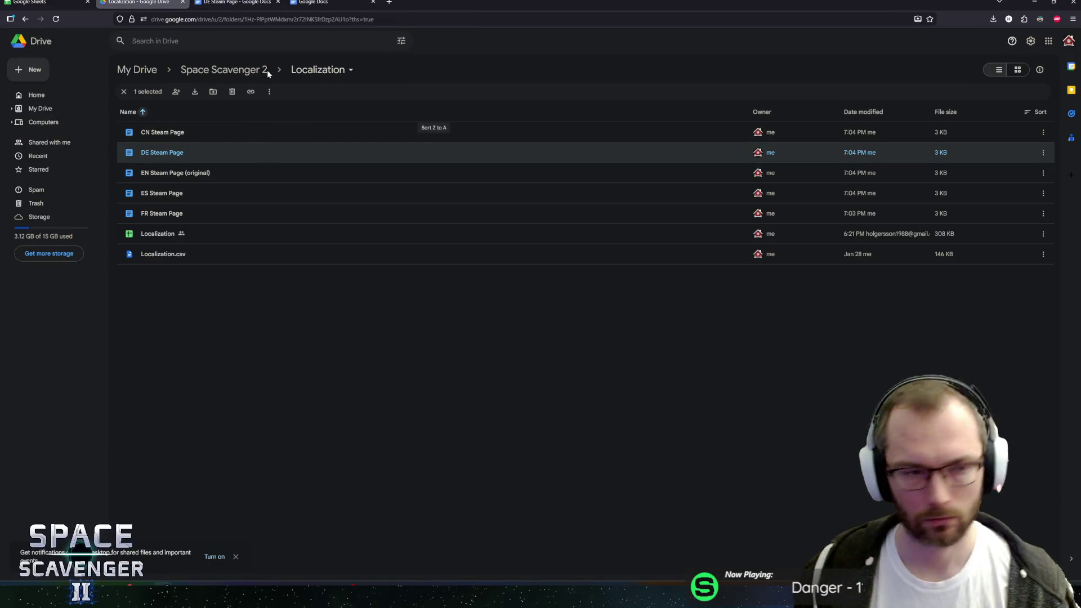
{"action": "left_click", "coordinate": [237, 3]}
{"action": "scroll", "coordinate": [536, 338], "scroll_direction": "down", "scroll_amount": 10}
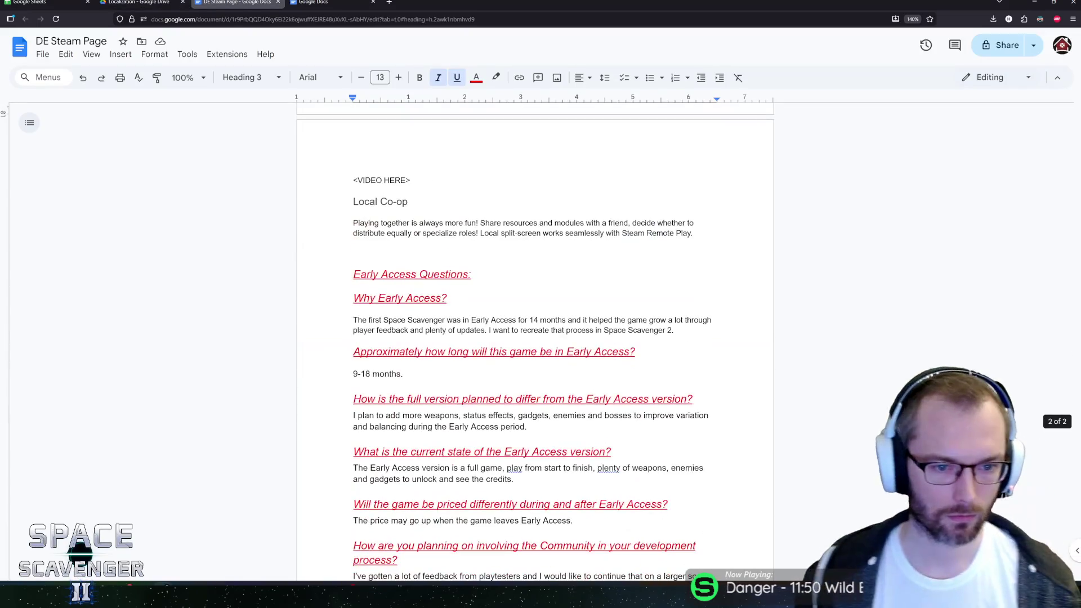
{"action": "scroll", "coordinate": [535, 338], "scroll_direction": "up", "scroll_amount": 15}
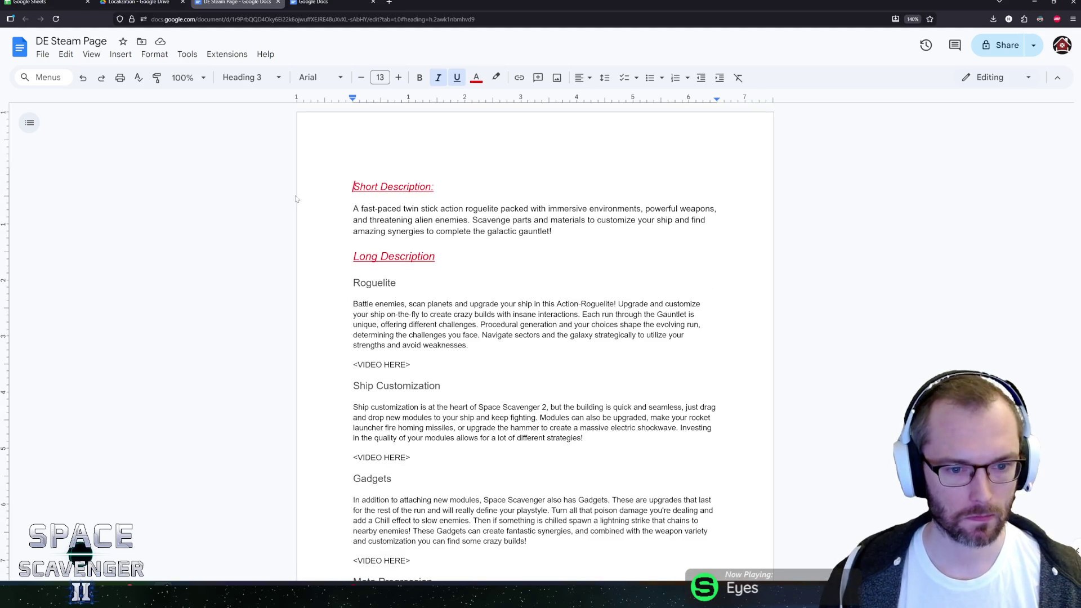
{"action": "left_click", "coordinate": [135, 2]}
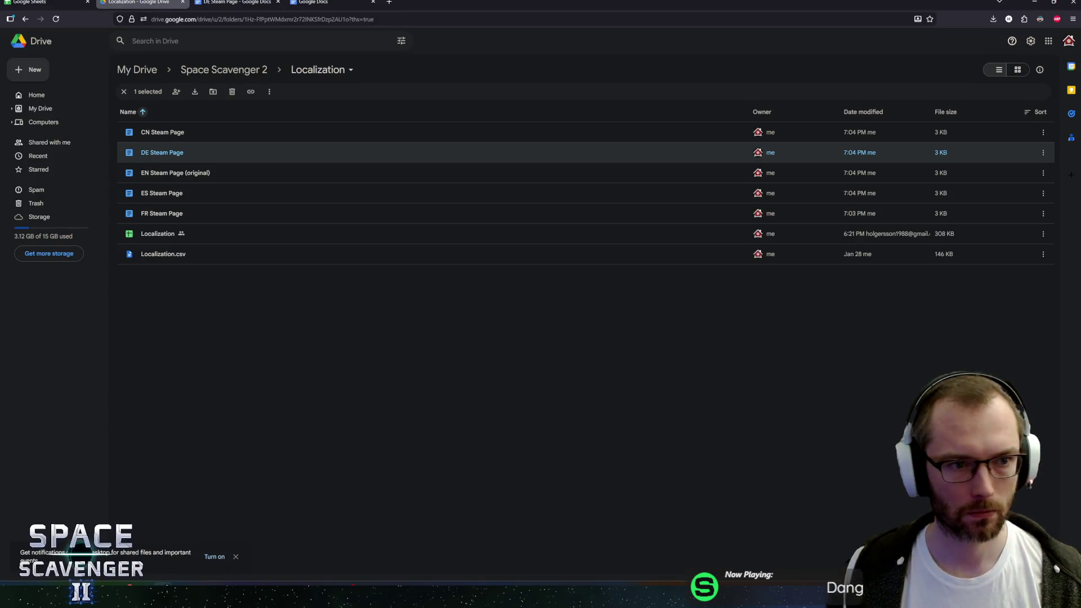
Duplicate DE Steam Page, name the copy 'SV Steam Page', and open it.
{"action": "right_click", "coordinate": [156, 151]}
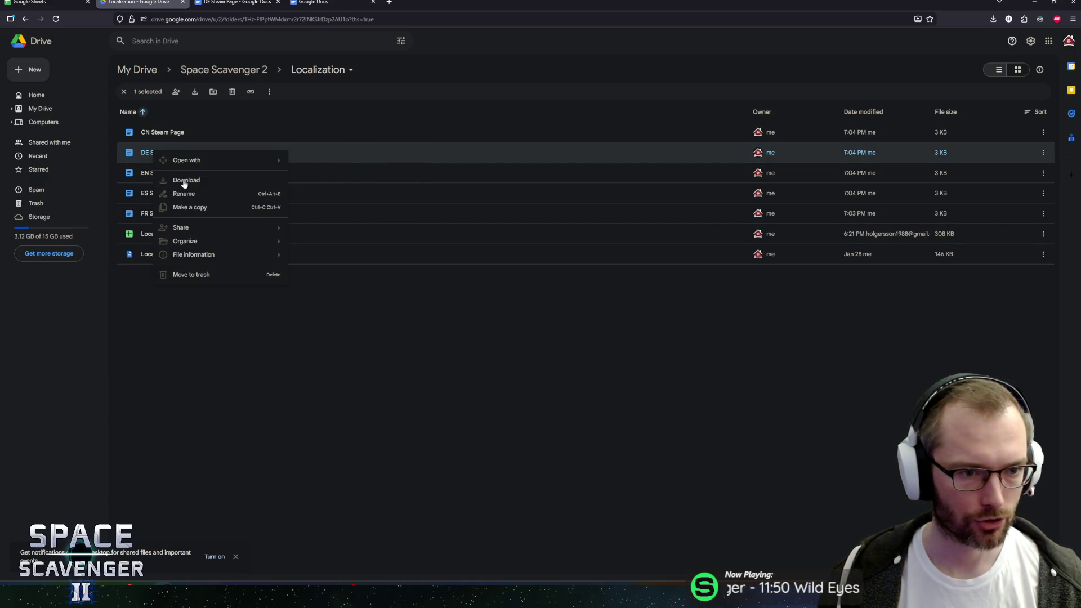
{"action": "left_click", "coordinate": [183, 208]}
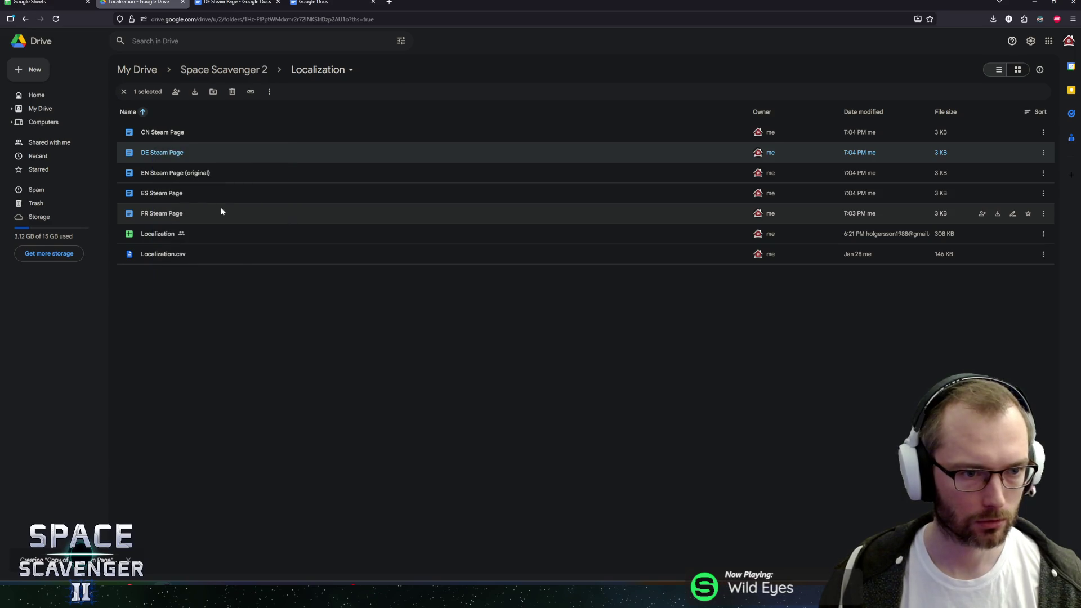
{"action": "right_click", "coordinate": [178, 157]}
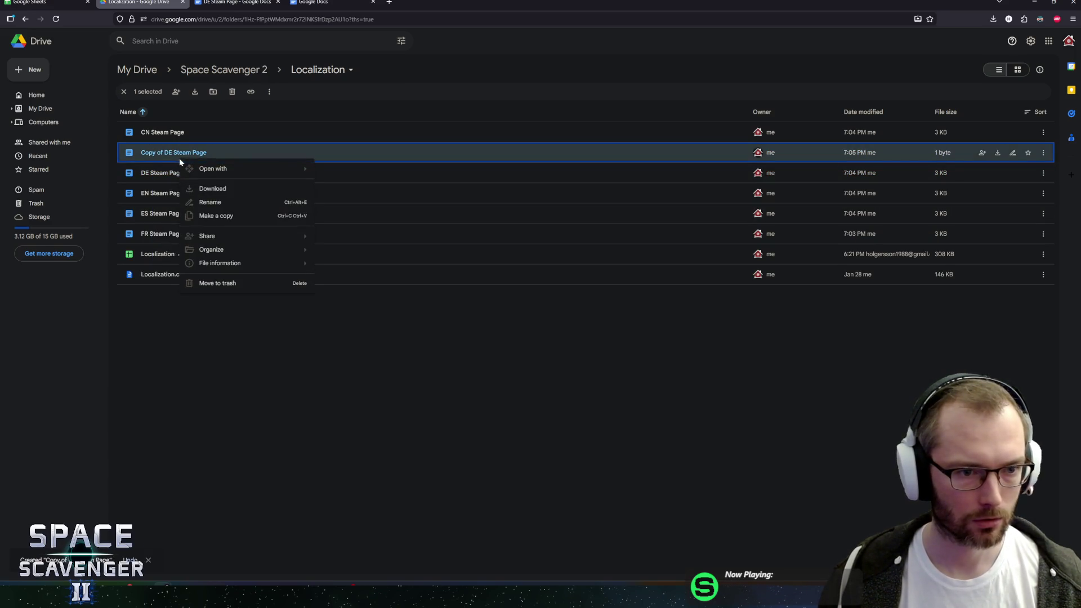
{"action": "left_click", "coordinate": [207, 204]}
{"action": "type", "text": "SV"}
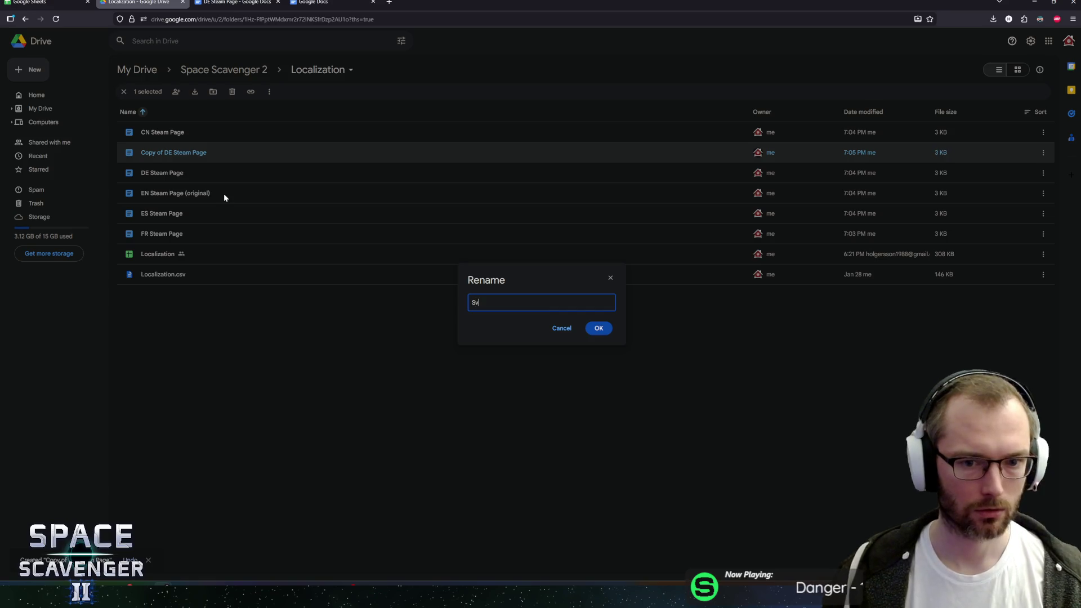
{"action": "type", "text": " Steam Page"}
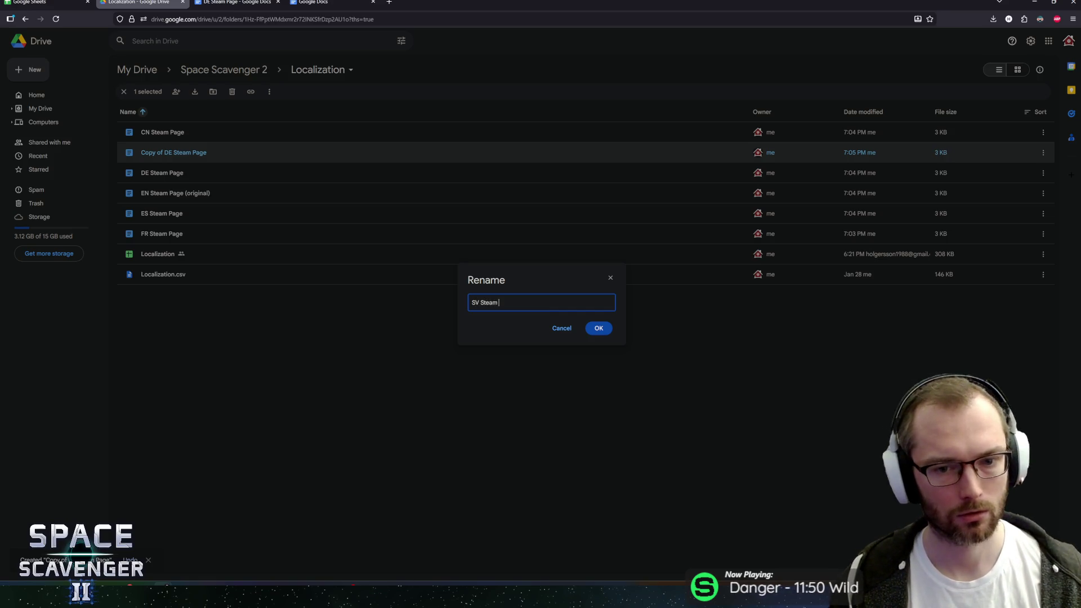
{"action": "key", "text": "Return"}
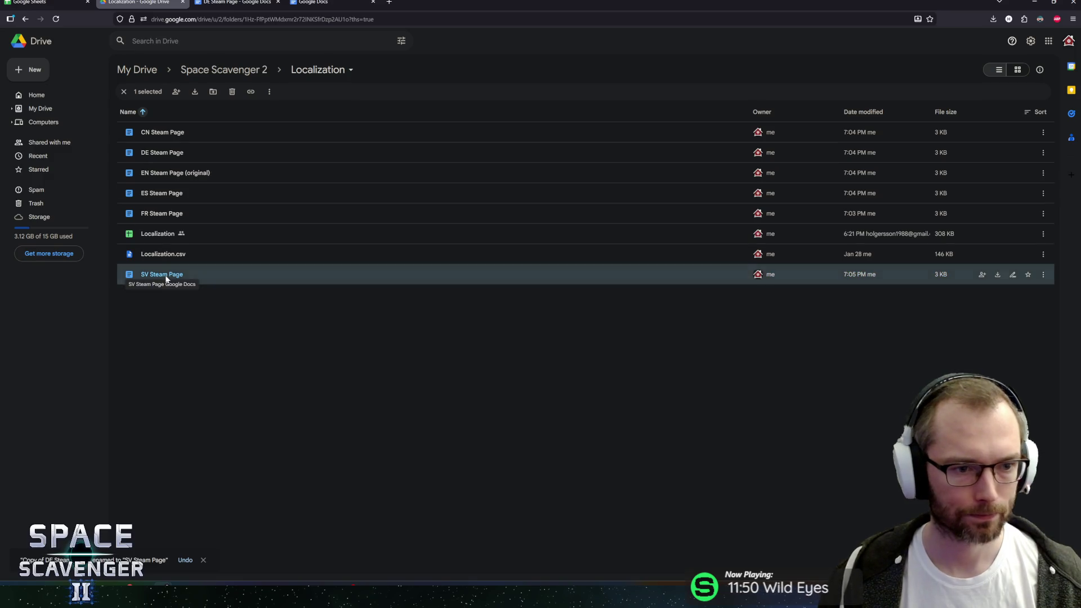
{"action": "double_click", "coordinate": [162, 274]}
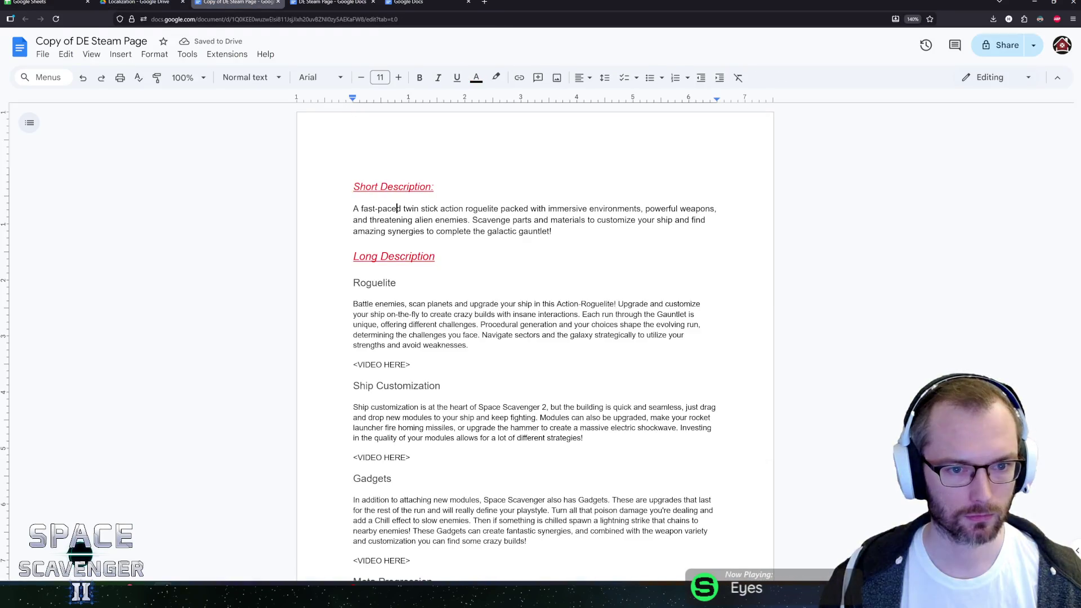
Insert an empty line under the Short Description heading for the Swedish text.
{"action": "key", "text": "Return"}
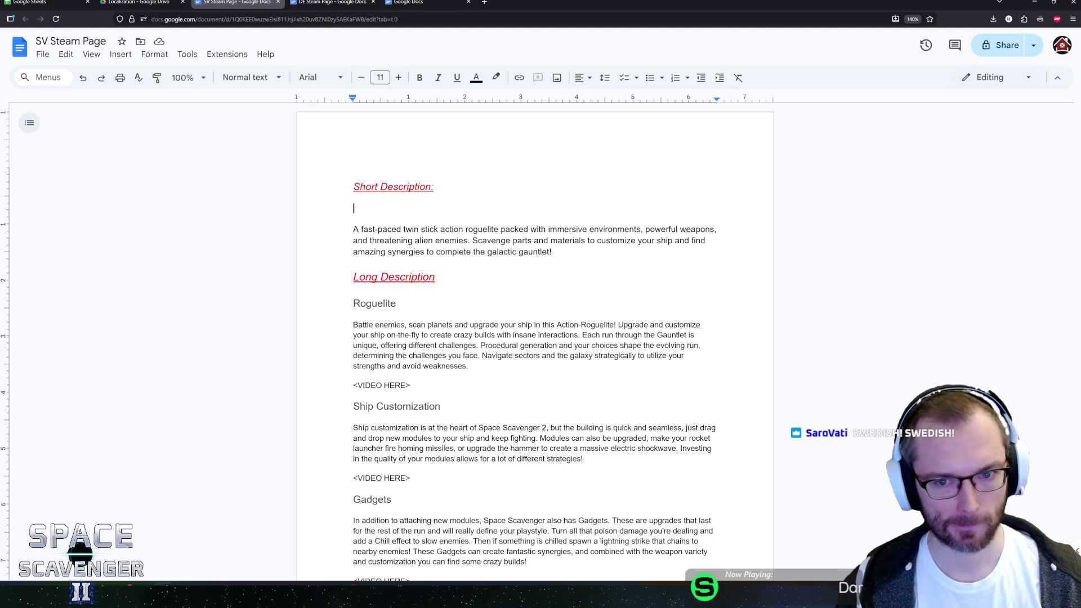
Type the Swedish sentence 'Ett snabbt top-down action-roguelite fullt av olika miljöer, kraftfulla vapen…'.
{"action": "type", "text": "Ett snabbt"}
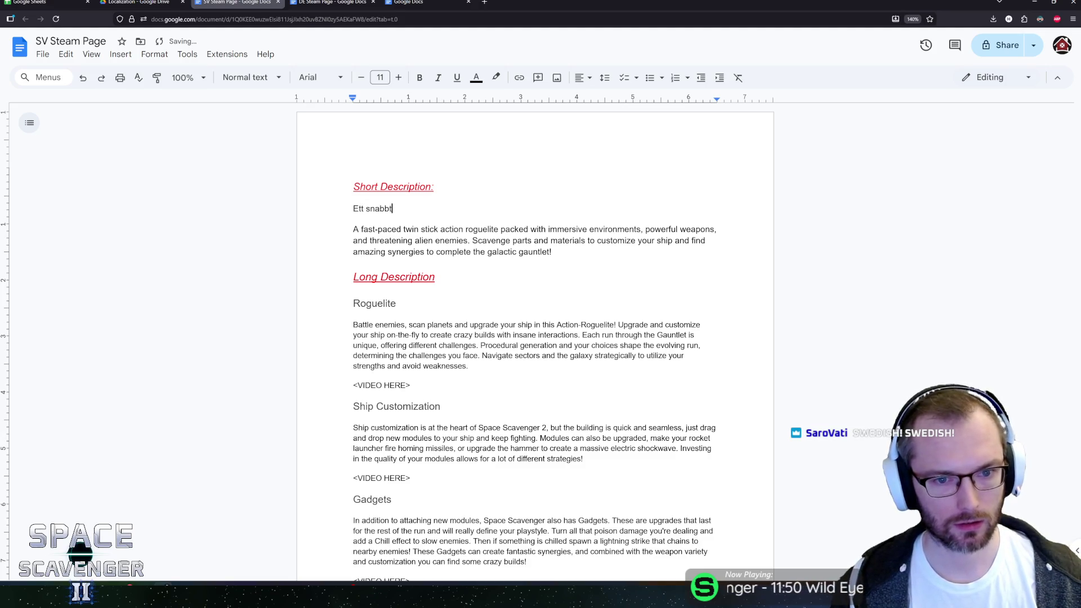
{"action": "type", "text": " top-down "}
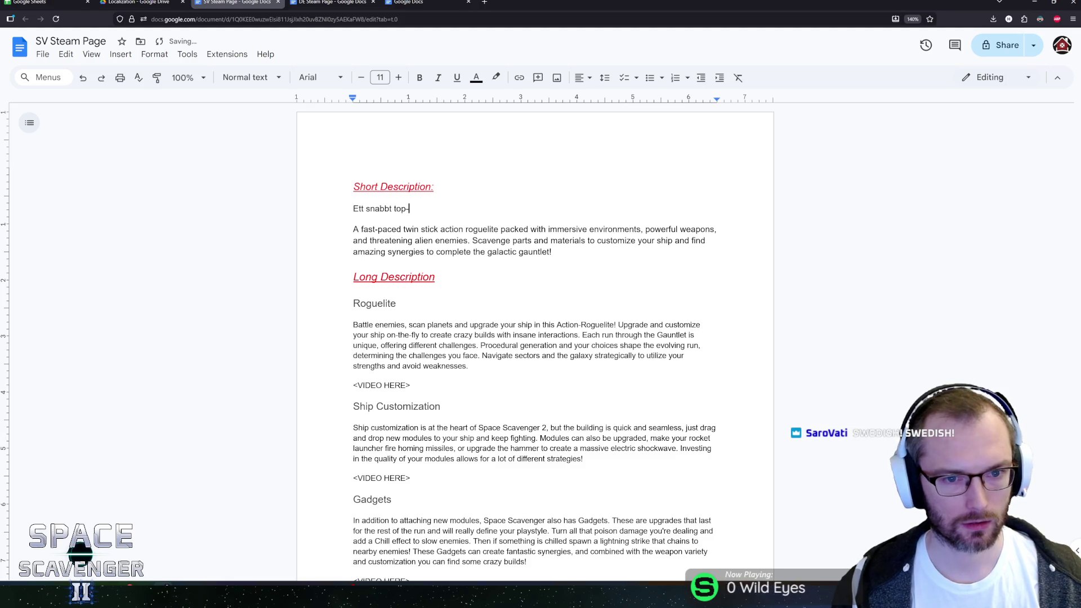
{"action": "type", "text": "action"}
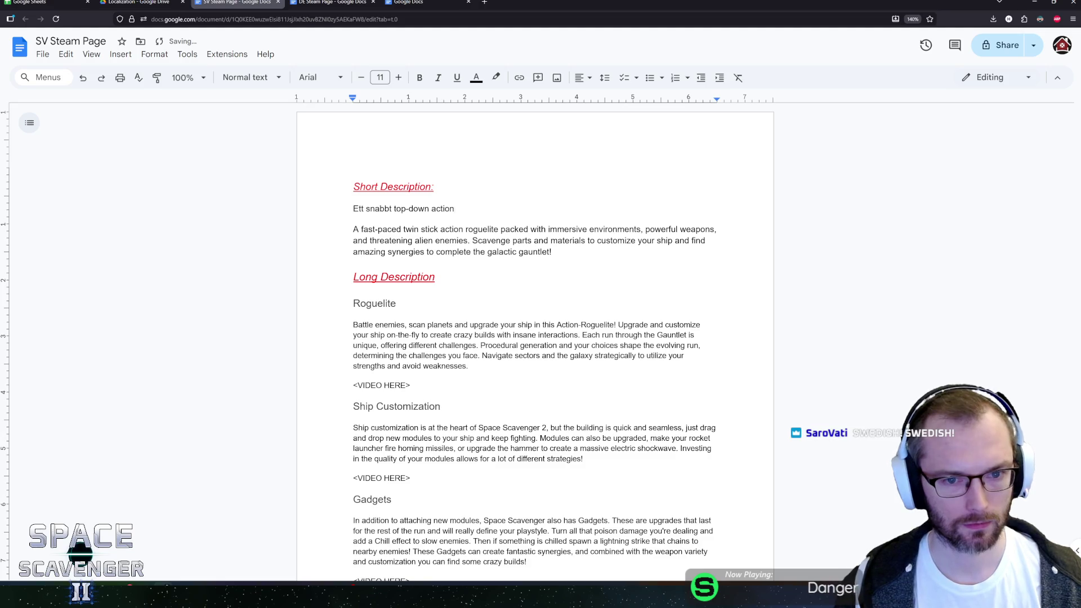
{"action": "type", "text": "-roguelite"}
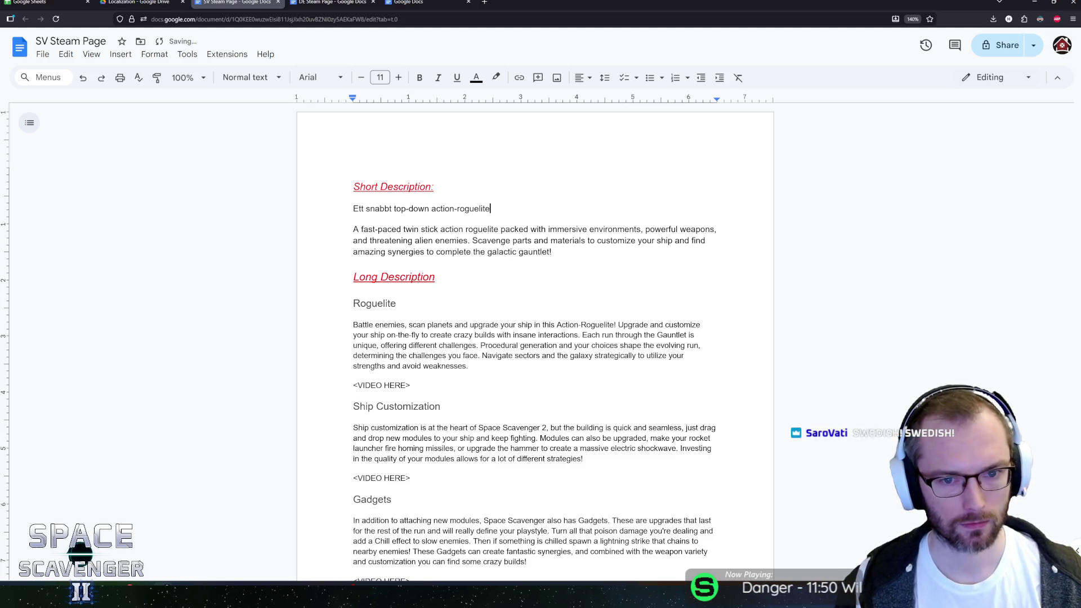
{"action": "type", "text": " fullt av"}
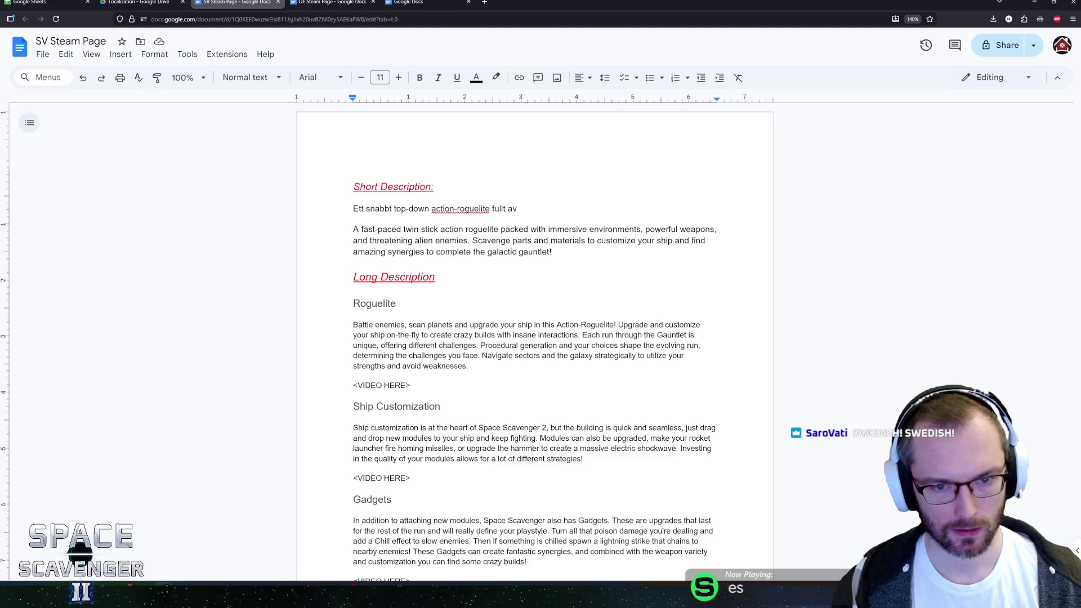
{"action": "type", "text": "olika mi"}
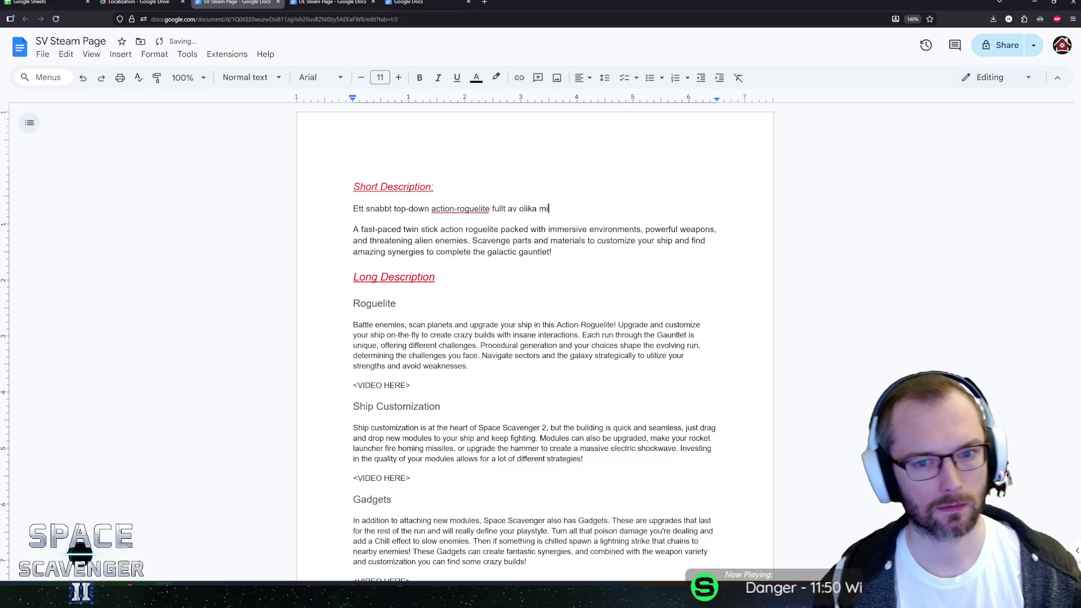
{"action": "type", "text": "ljöer"}
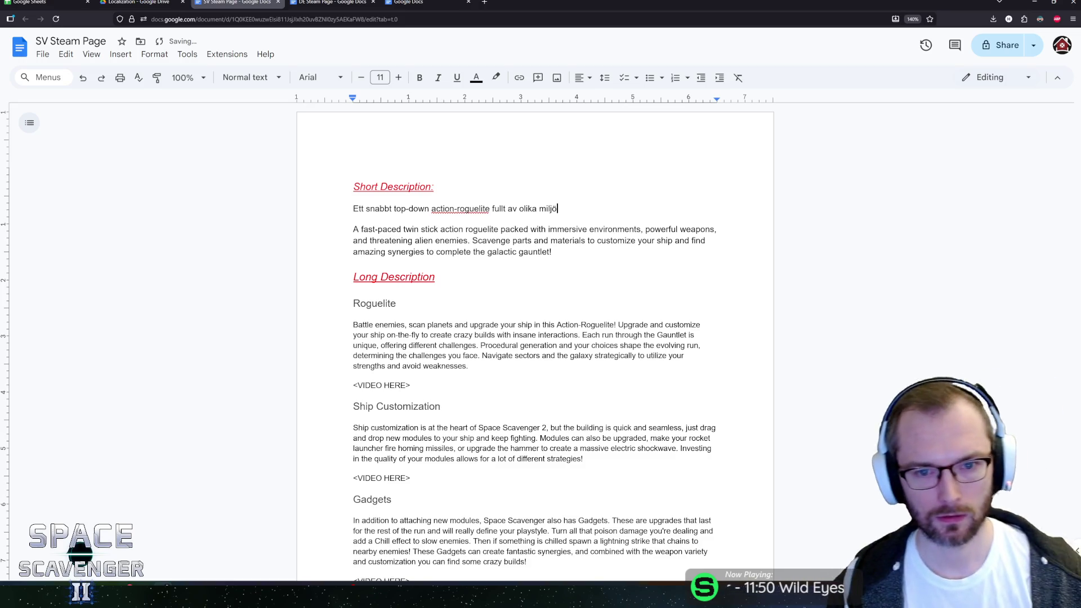
{"action": "type", "text": ", "}
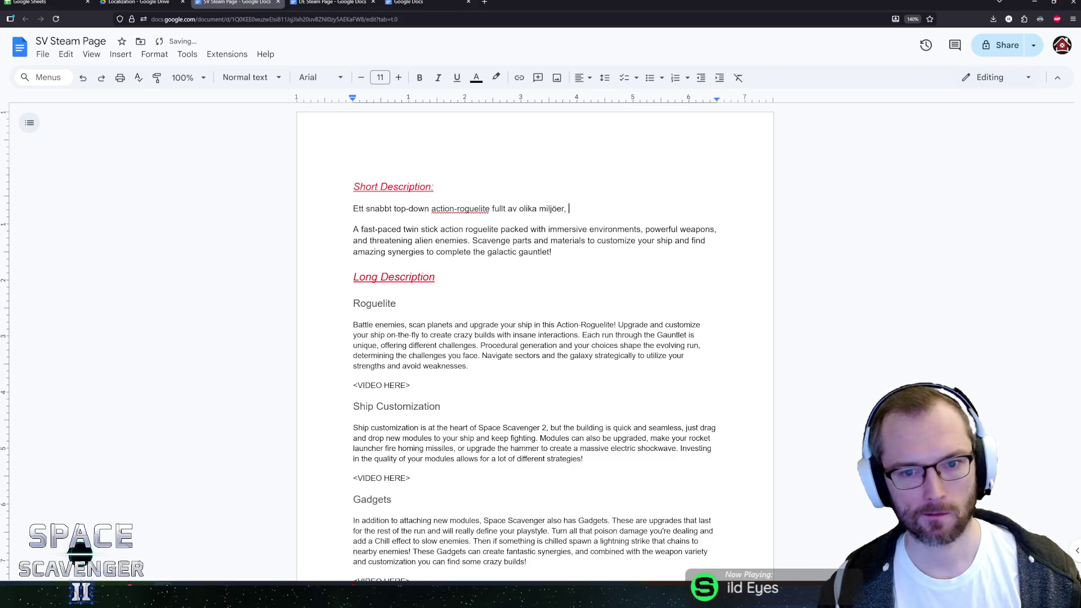
{"action": "type", "text": "kraftfulla v"}
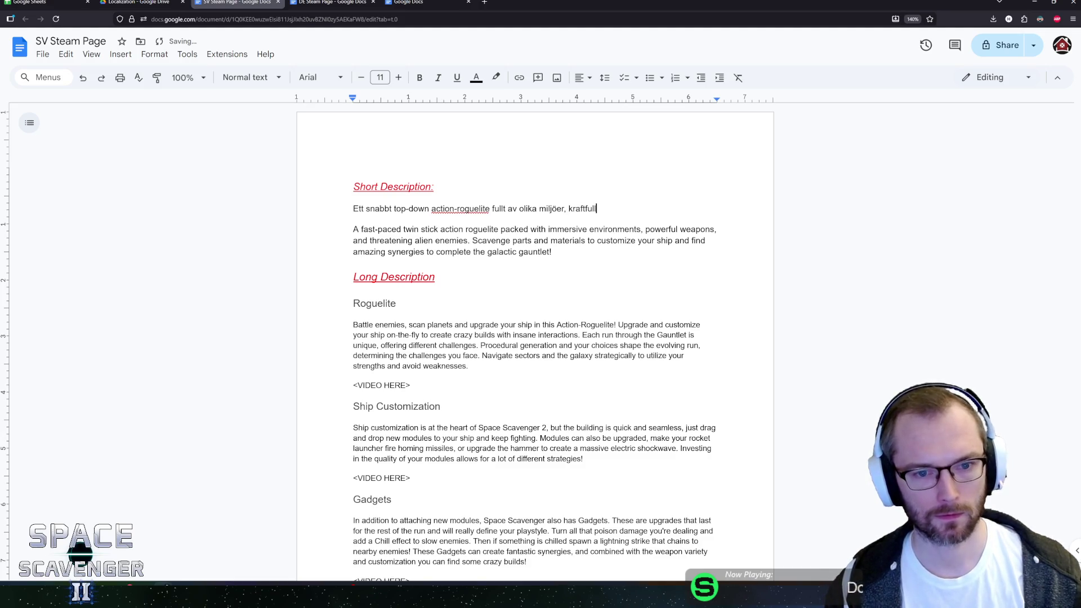
{"action": "type", "text": "apen och "}
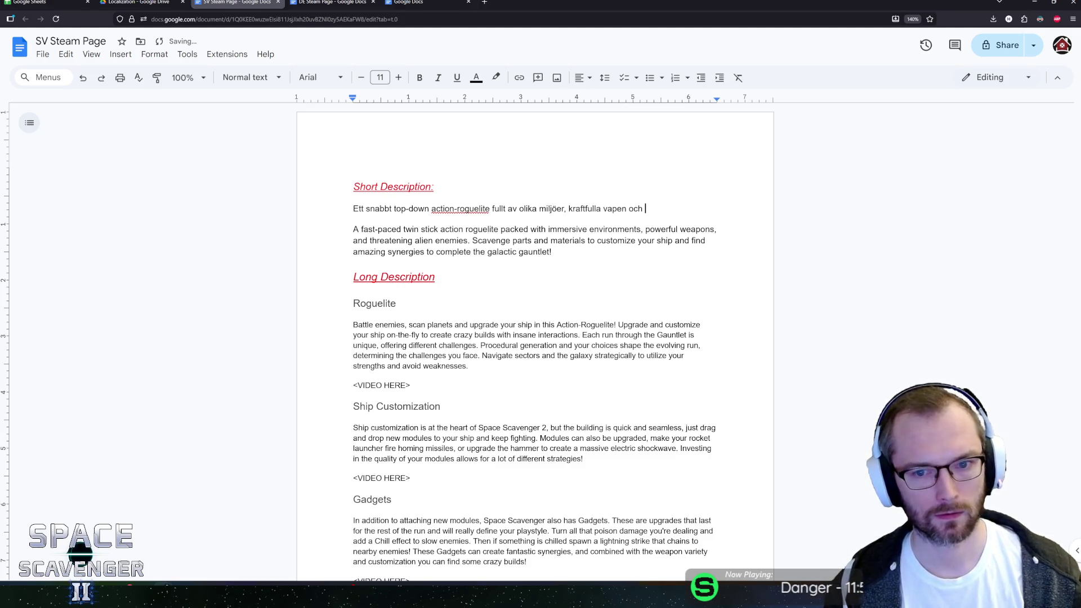
{"action": "type", "text": "livsfar"}
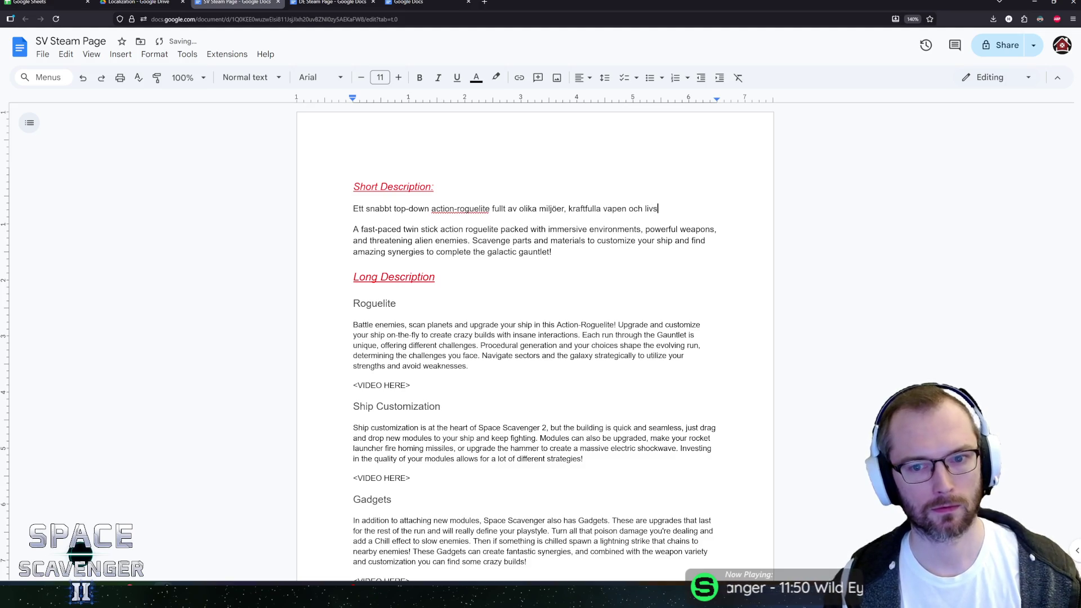
{"action": "type", "text": "lige"}
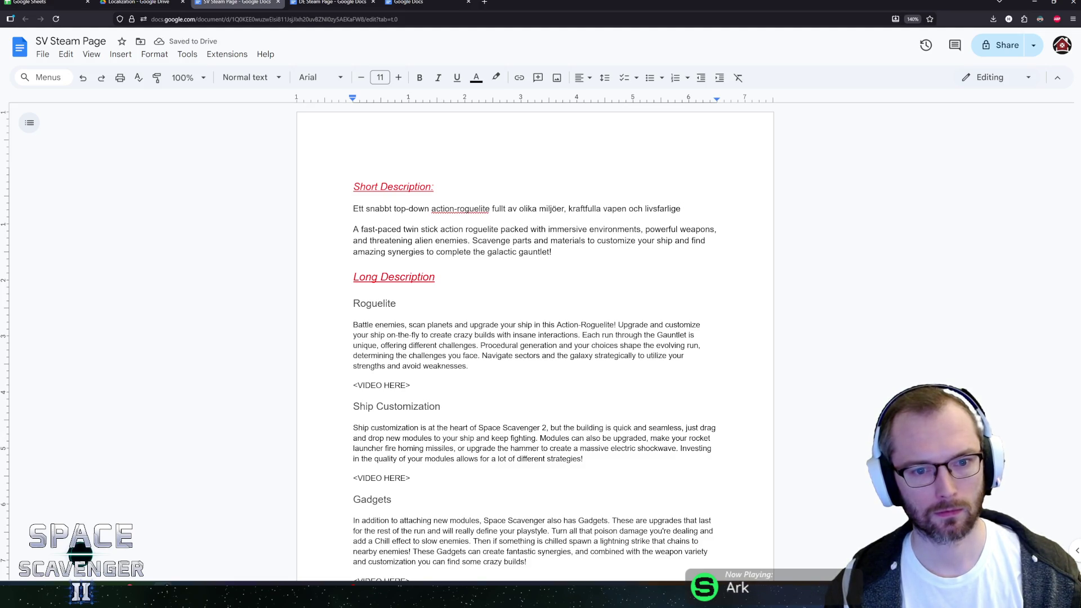
{"action": "type", "text": " u"}
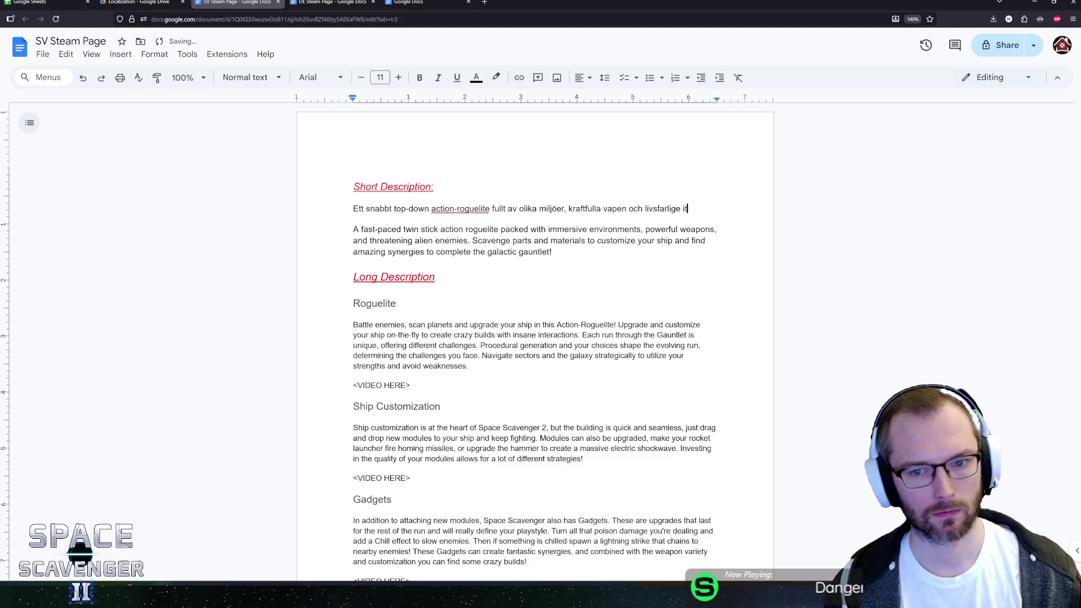
{"action": "type", "text": "tomjobrd"}
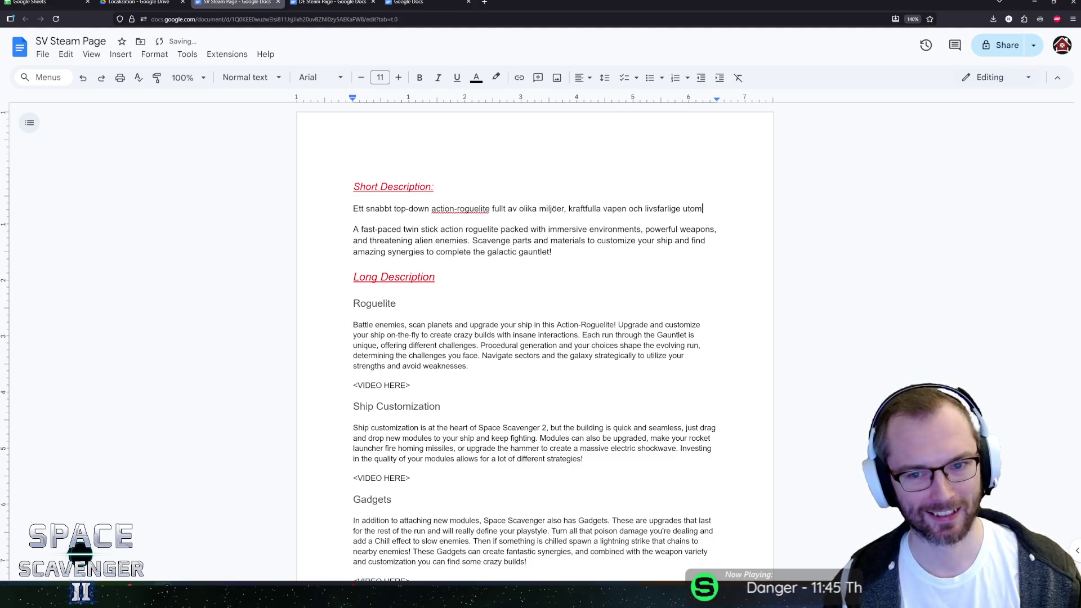
{"action": "type", "text": "ig"}
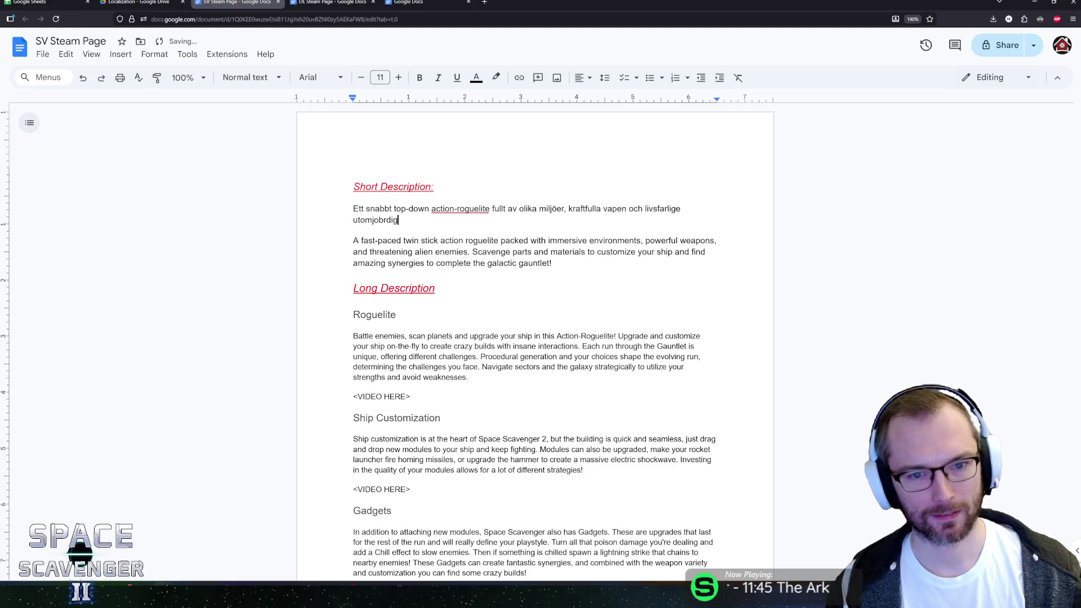
{"action": "key", "text": "BackSpace"}
{"action": "key", "text": "BackSpace"}
{"action": "key", "text": "BackSpace"}
{"action": "type", "text": "ding"}
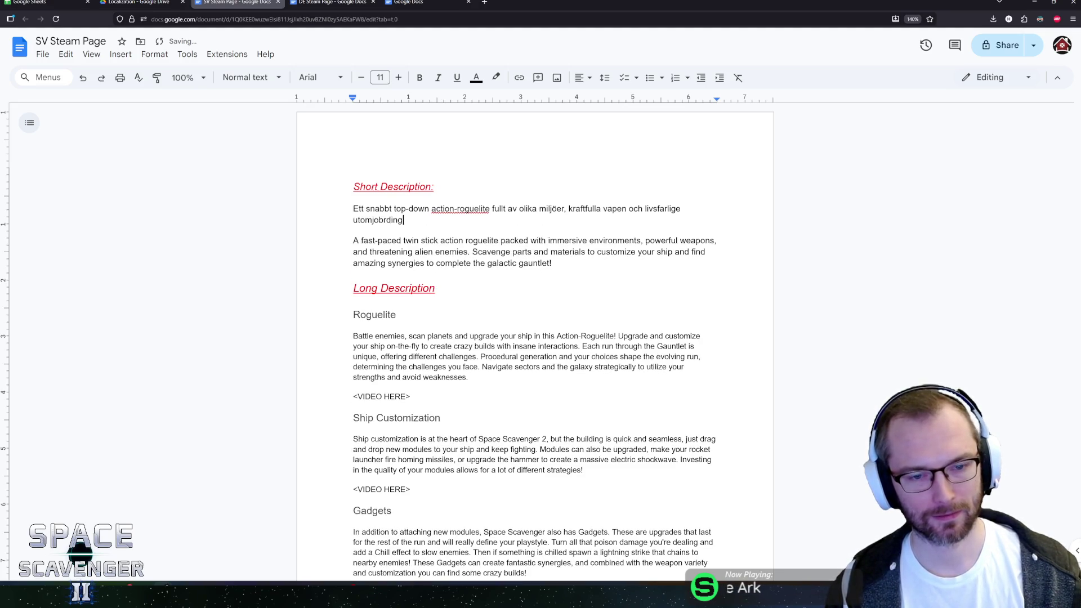
{"action": "type", "text": "ar"}
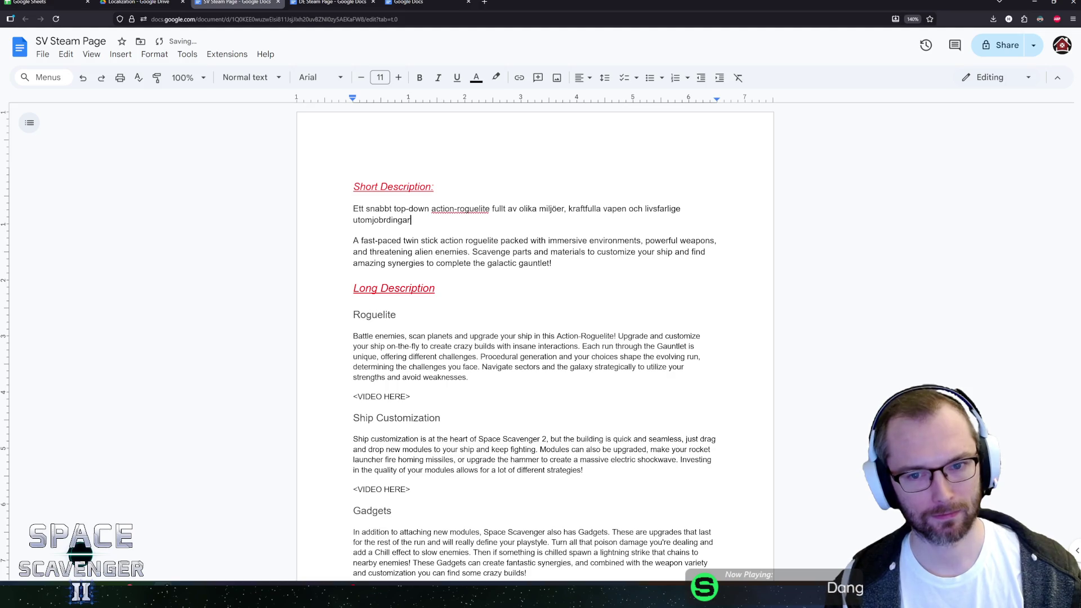
Correct 'livsfarliga', replace the last word with 'aliens.' and start the next sentence 'Leta'.
{"action": "left_click", "coordinate": [681, 209]}
{"action": "key", "text": "BackSpace"}
{"action": "type", "text": "a"}
{"action": "left_click", "coordinate": [411, 221]}
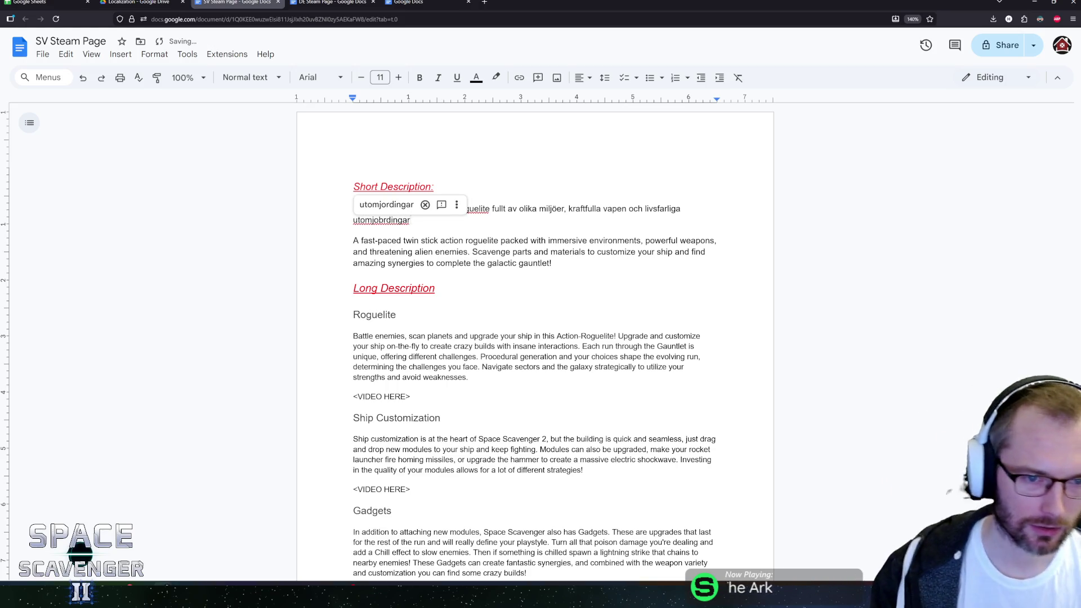
{"action": "left_click", "coordinate": [386, 205]}
{"action": "type", "text": "."}
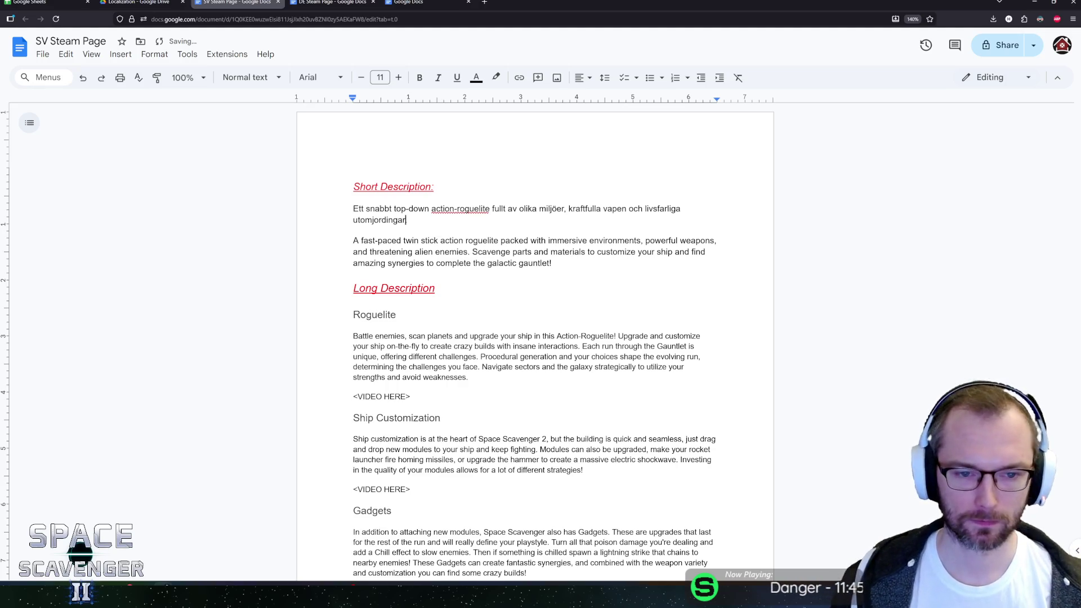
{"action": "key", "text": "shift+Home"}
{"action": "type", "text": "aliens. "}
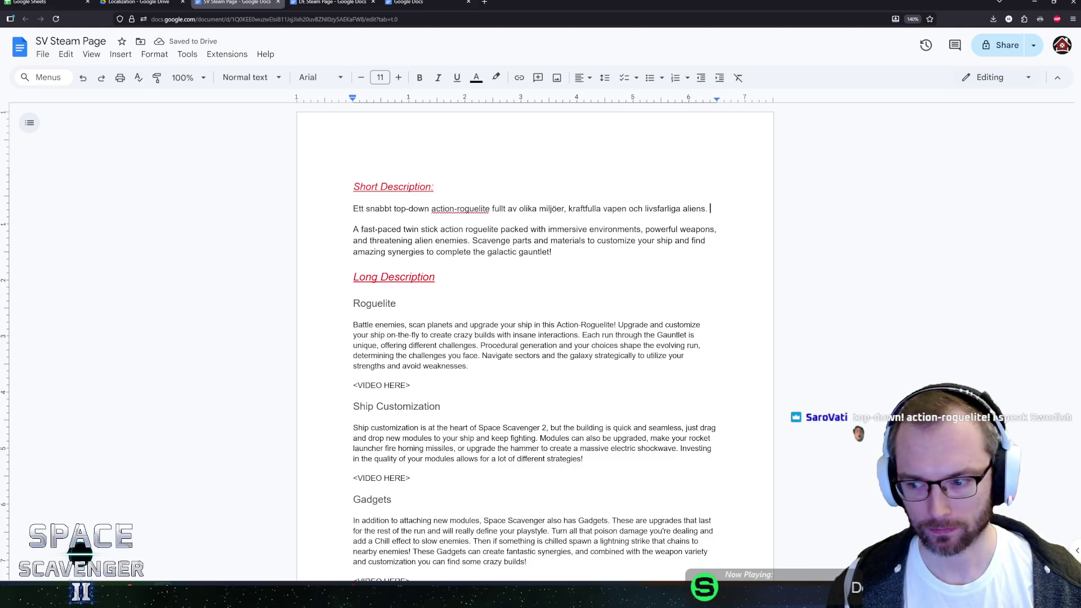
{"action": "type", "text": "Leta"}
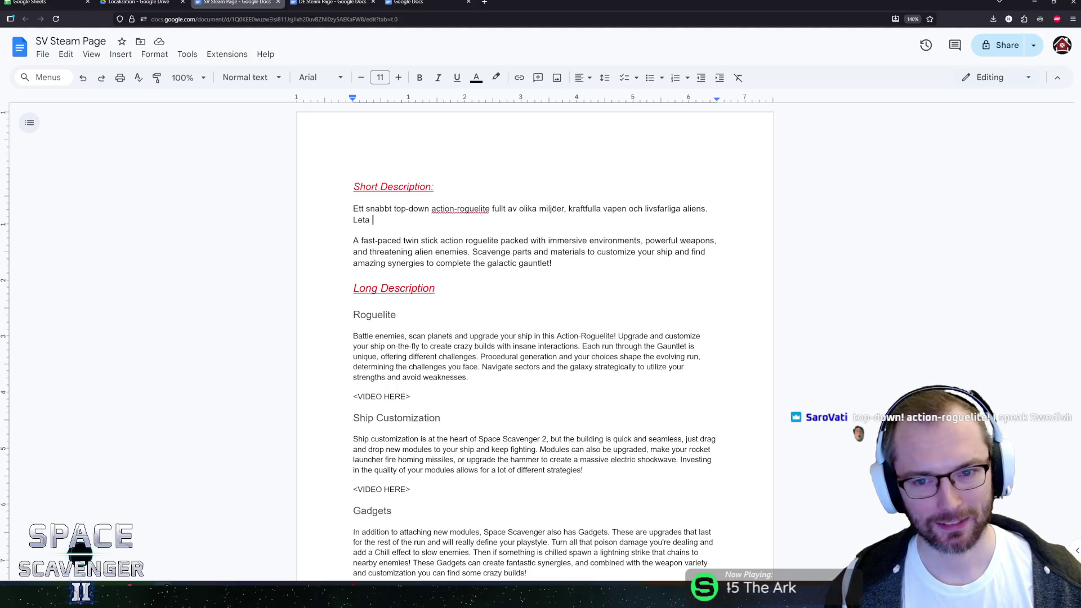
Continue the Swedish text through 'klara det galaktiska gatloppet!', correcting 'den' to 'det'.
{"action": "type", "text": "delar och materi"}
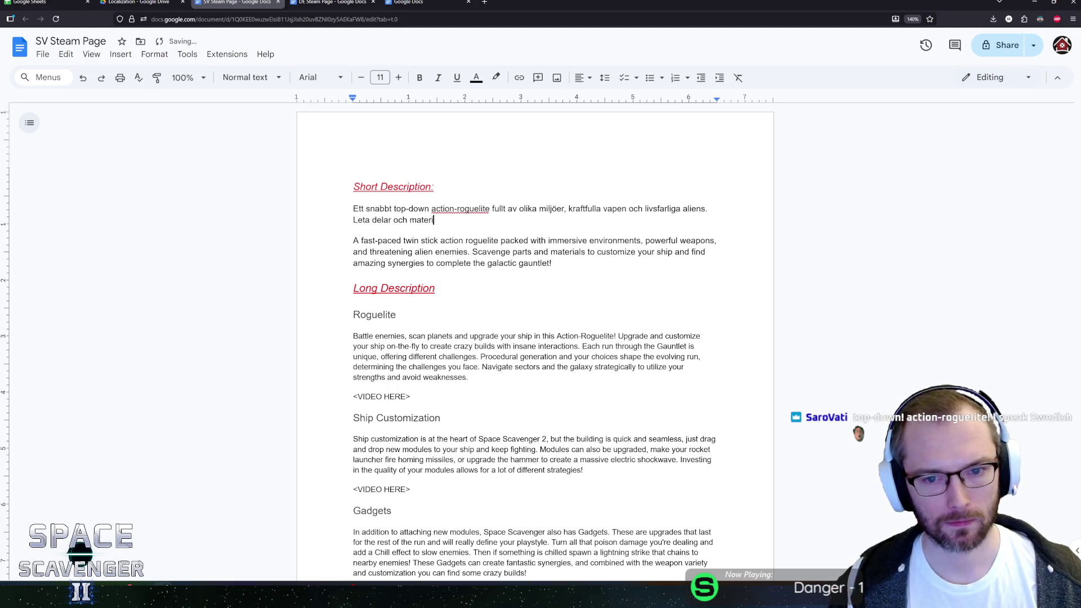
{"action": "type", "text": "al för att"}
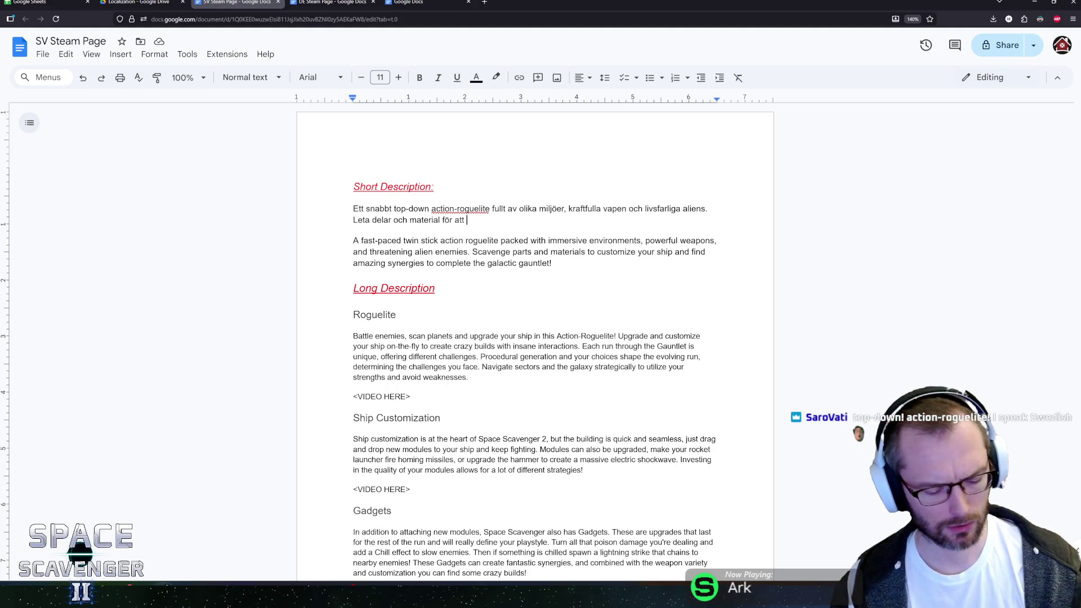
{"action": "type", "text": "bygg"}
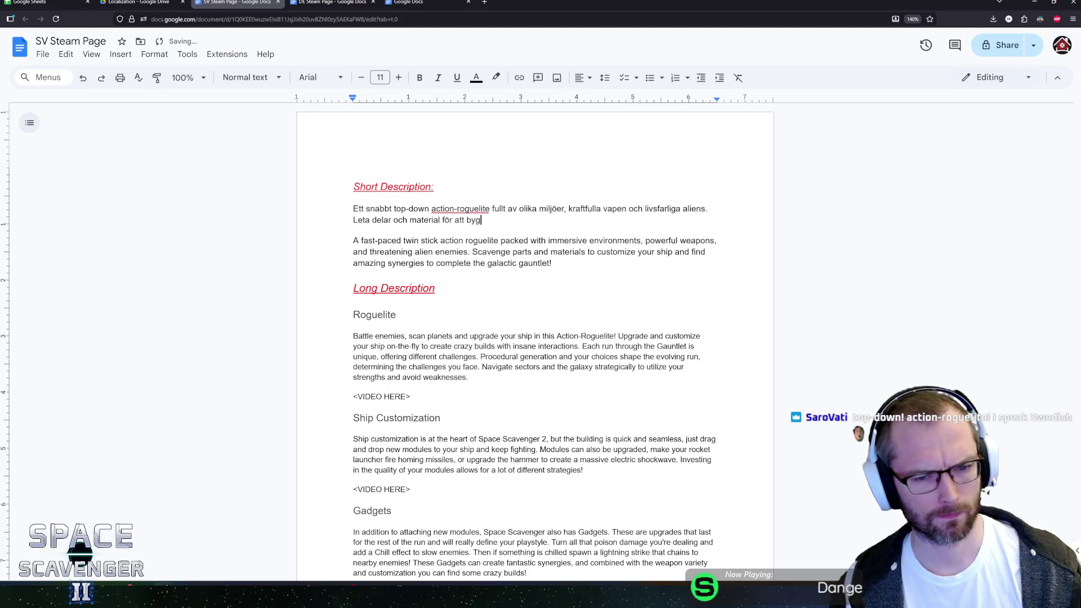
{"action": "type", "text": "a ditt "}
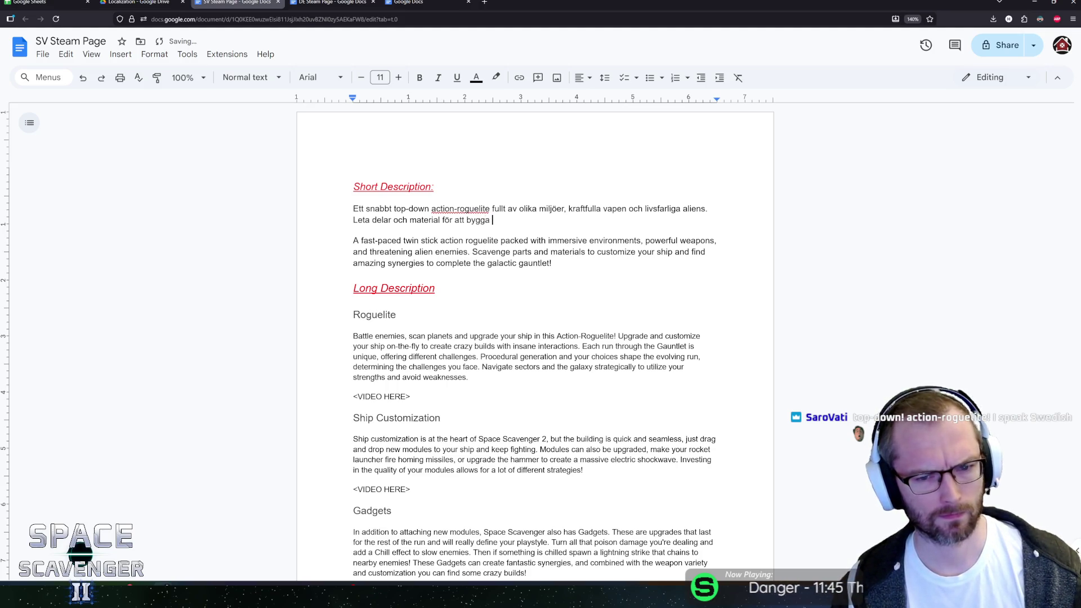
{"action": "type", "text": "skepp och hi"}
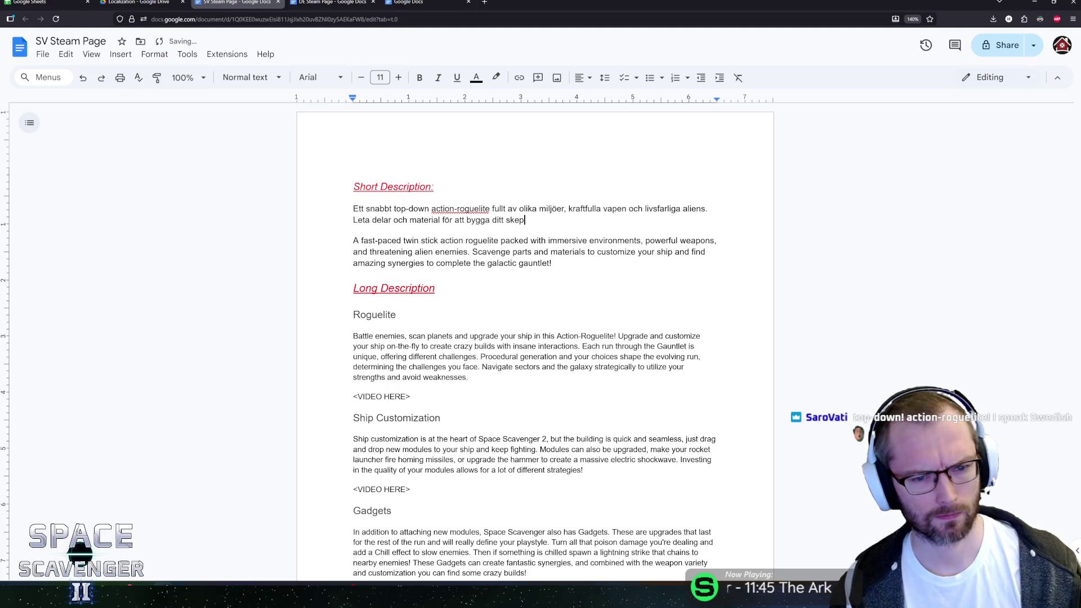
{"action": "type", "text": "tta fantastis"}
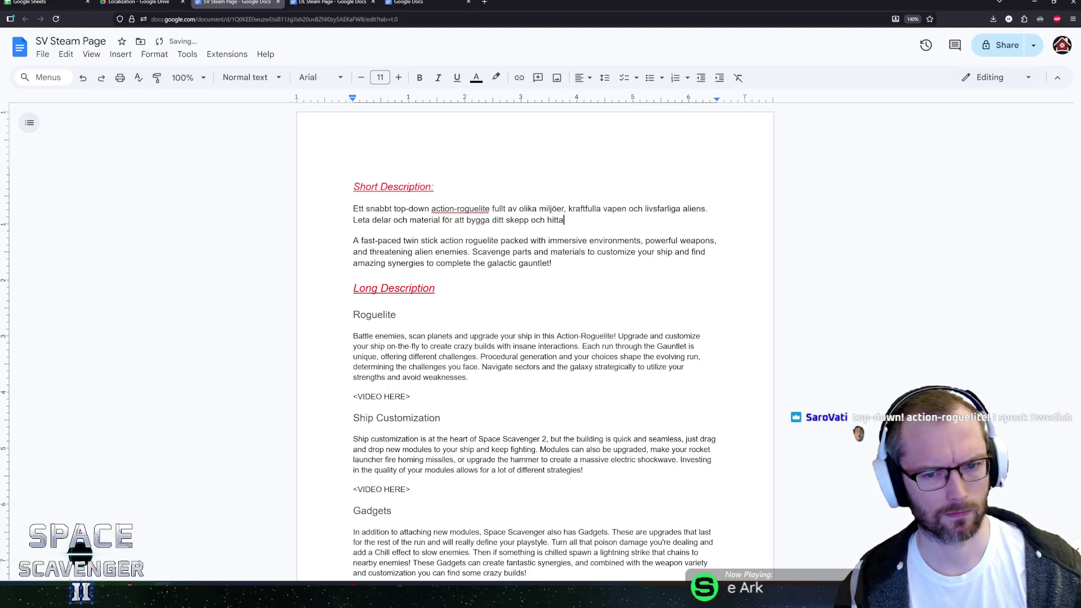
{"action": "type", "text": "ka synergier"}
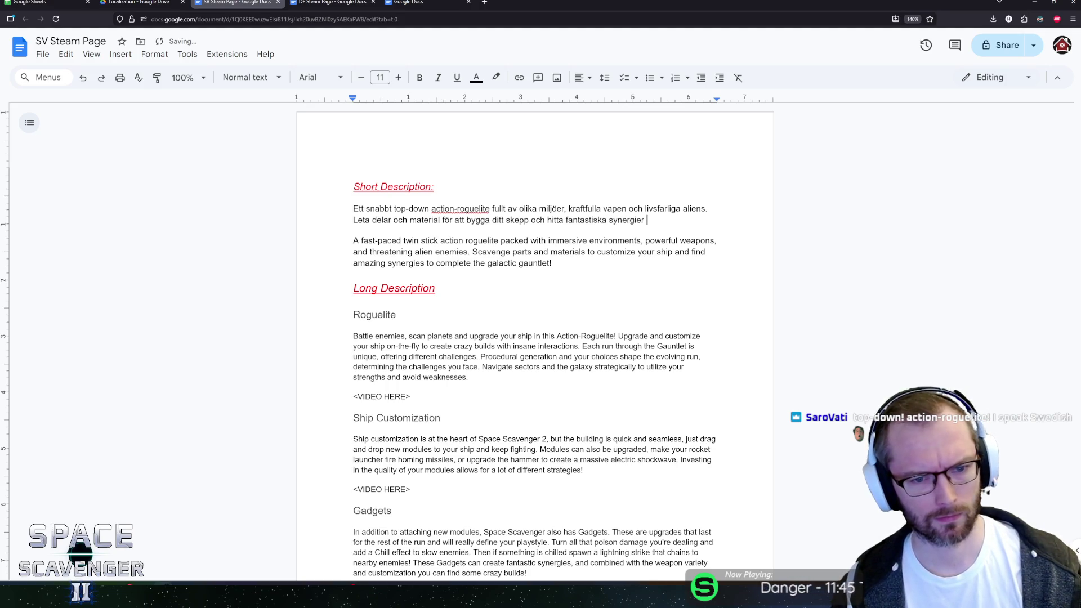
{"action": "type", "text": " för att"}
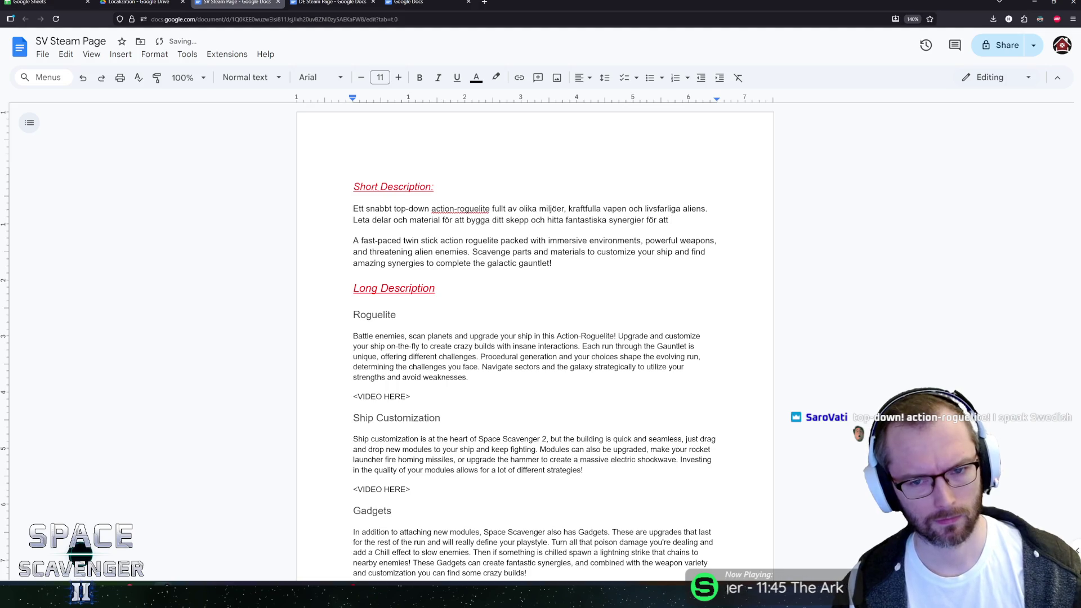
{"action": "type", "text": "a d"}
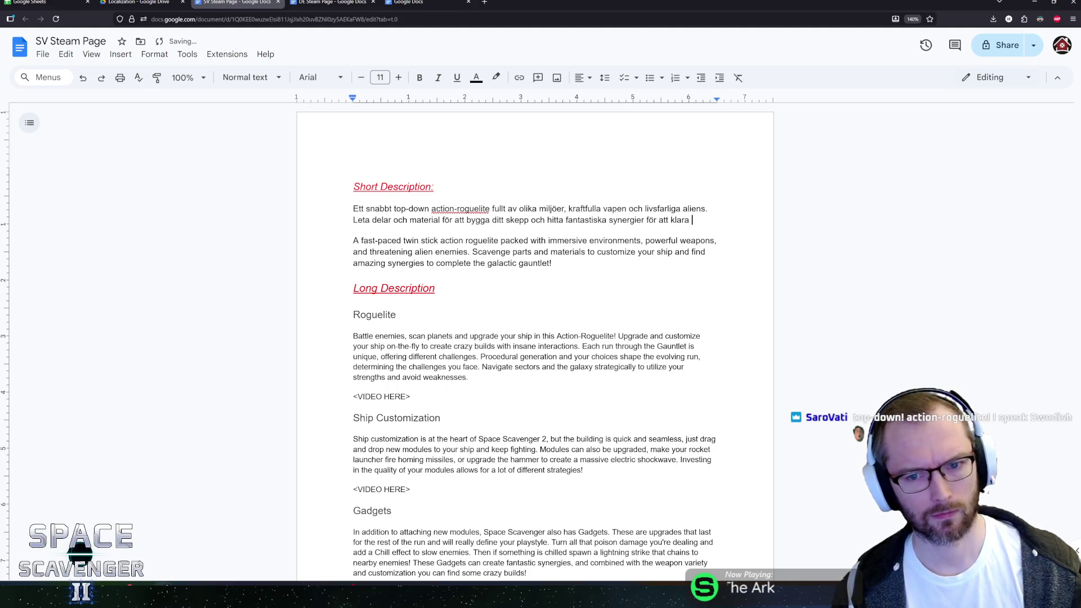
{"action": "type", "text": "en galakti"}
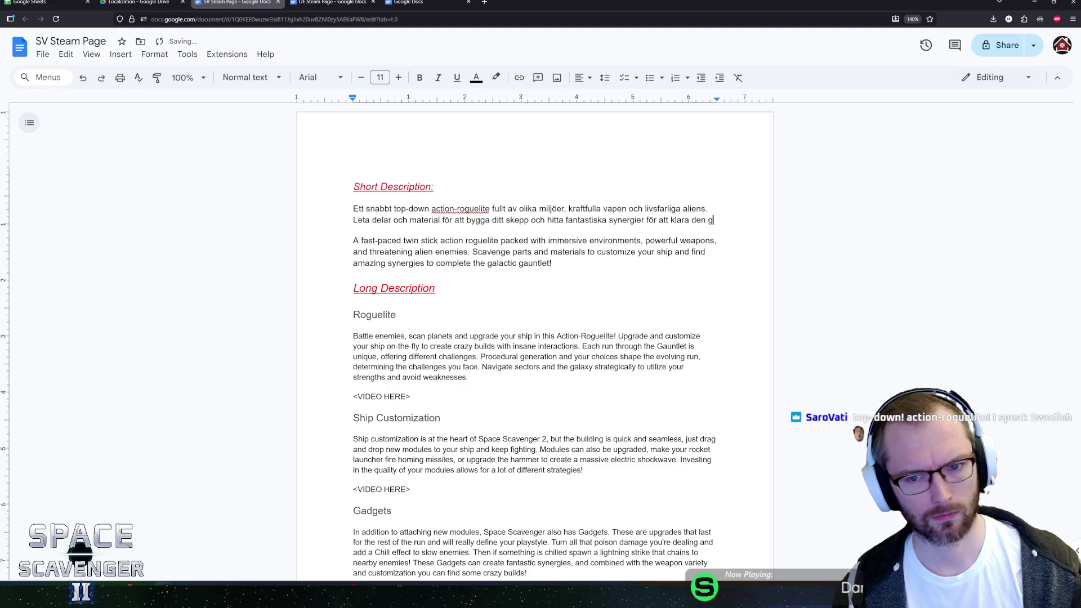
{"action": "type", "text": "ska "}
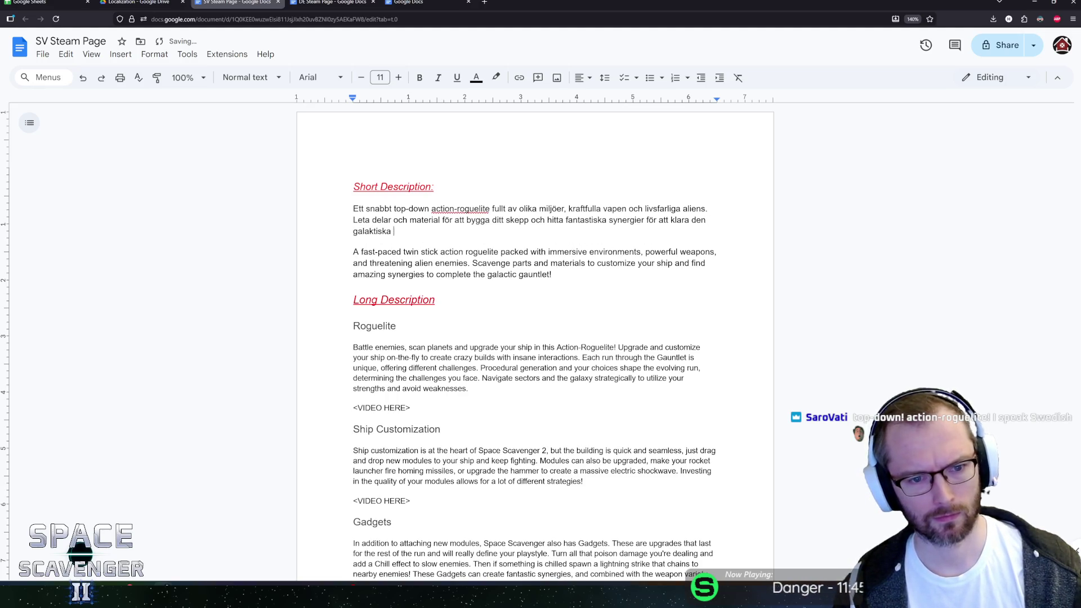
{"action": "type", "text": "gatloppet"}
{"action": "key", "text": "ctrl+Left"}
{"action": "key", "text": "ctrl+Left"}
{"action": "key", "text": "Delete"}
{"action": "type", "text": "t!"}
Delete the English short-description paragraph below the Swedish text.
{"action": "key", "text": "Down"}
{"action": "key", "text": "Down"}
{"action": "key", "text": "Down"}
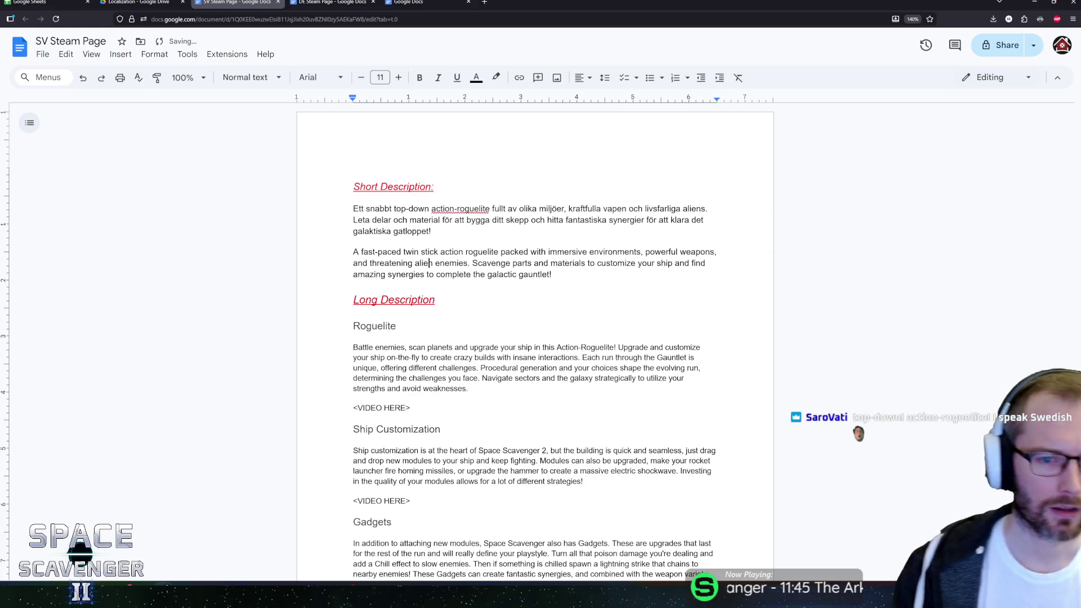
{"action": "key", "text": "End"}
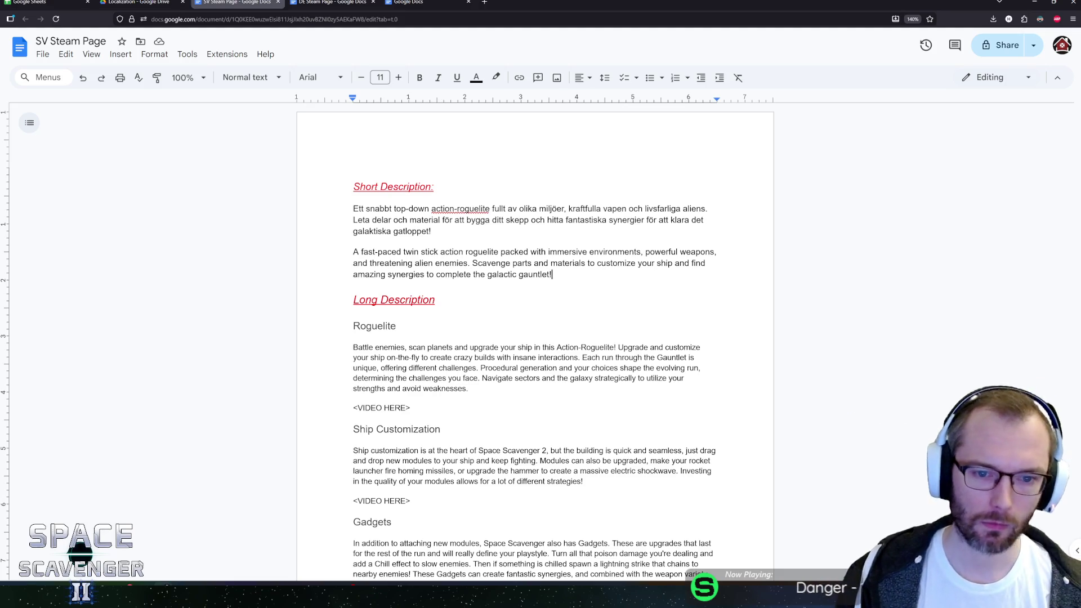
{"action": "key", "text": "shift+Up"}
{"action": "key", "text": "shift+Up"}
{"action": "key", "text": "shift+Up"}
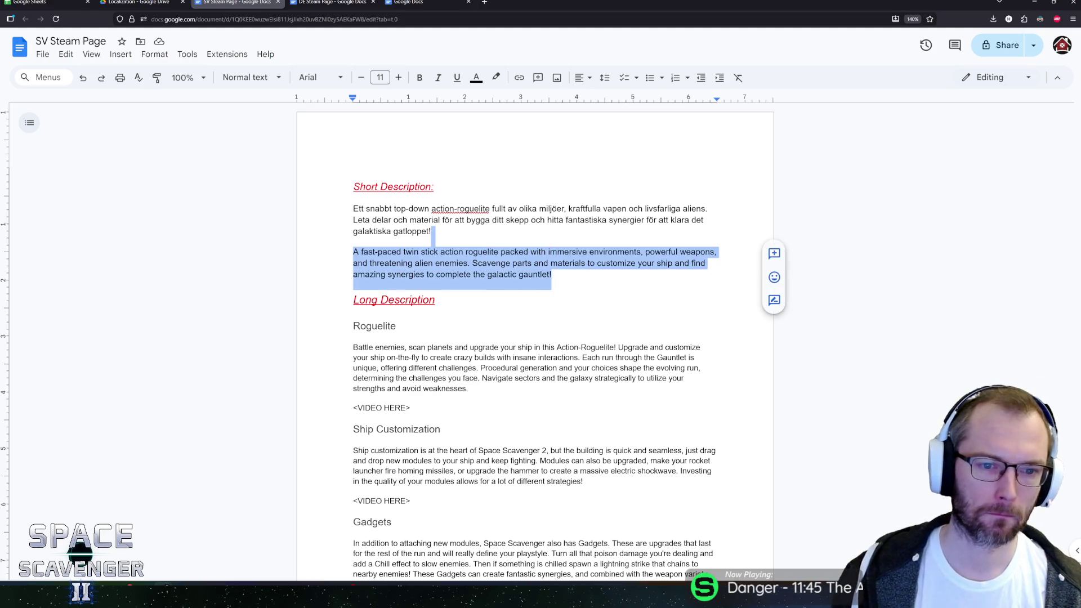
{"action": "key", "text": "BackSpace"}
{"action": "key", "text": "Down"}
{"action": "key", "text": "Down"}
{"action": "key", "text": "Down"}
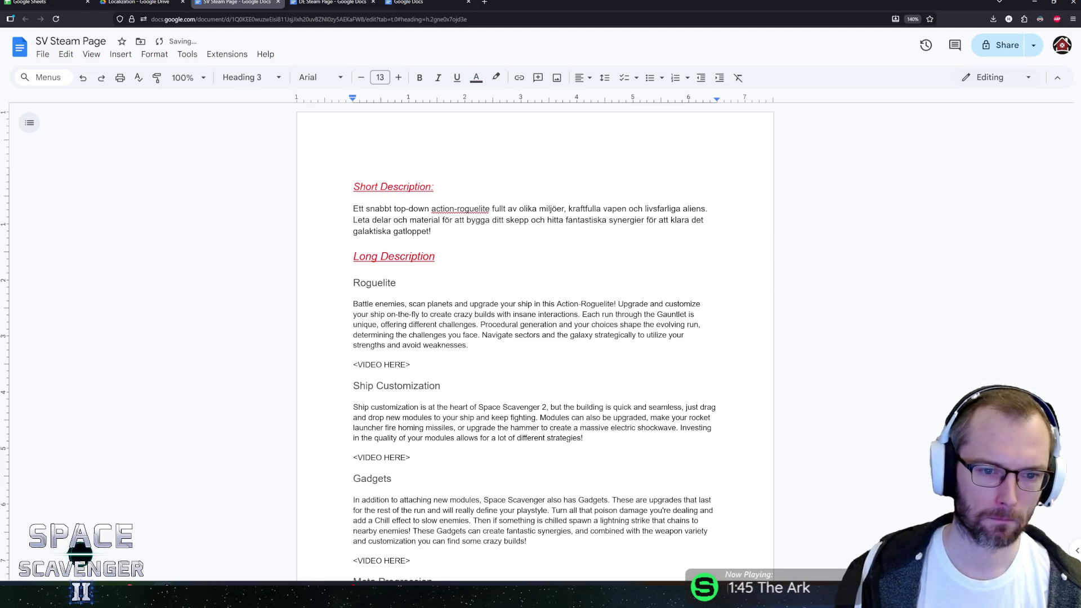
{"action": "key", "text": "Up"}
Under Roguelite, type 'Slåss mot fienter, skanna planeter och uppgradera ditt skepp i detta Action-Roguelite!'.
{"action": "key", "text": "Return"}
{"action": "type", "text": "Slåss "}
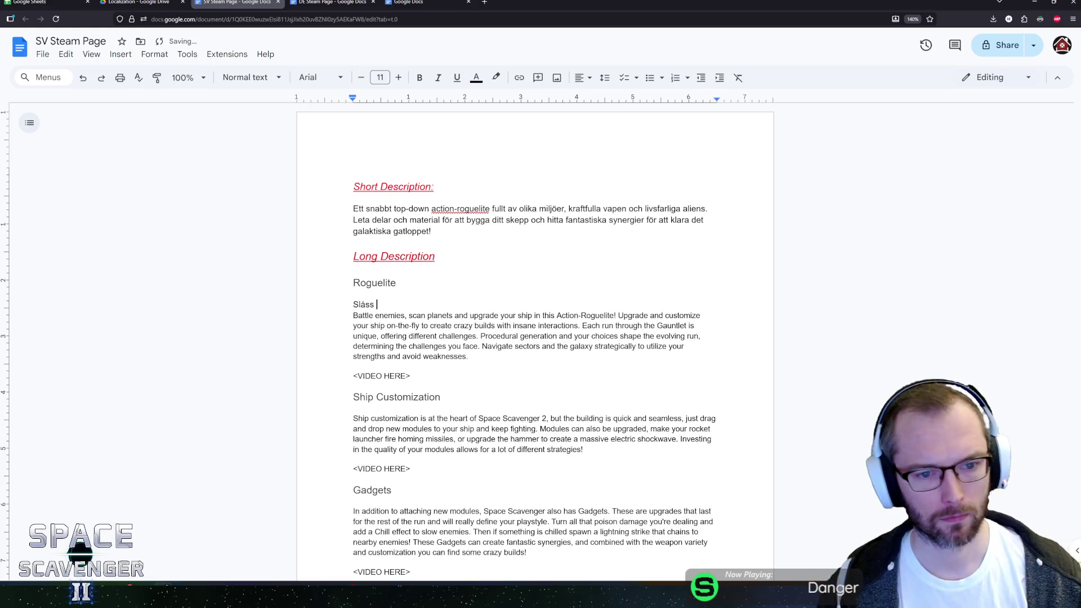
{"action": "type", "text": "mot fienter"}
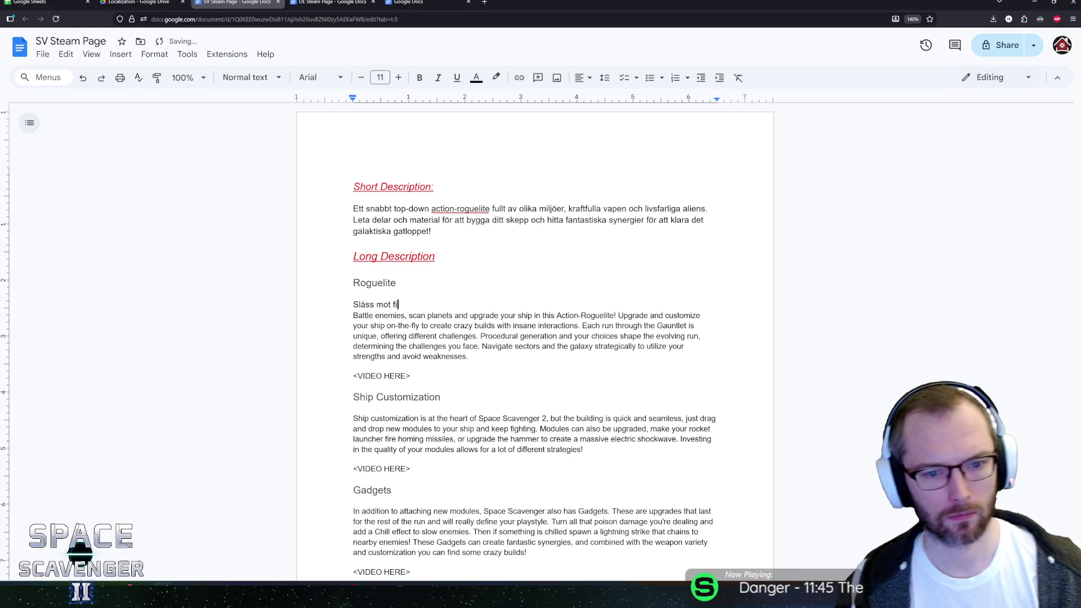
{"action": "type", "text": ", skanna pl"}
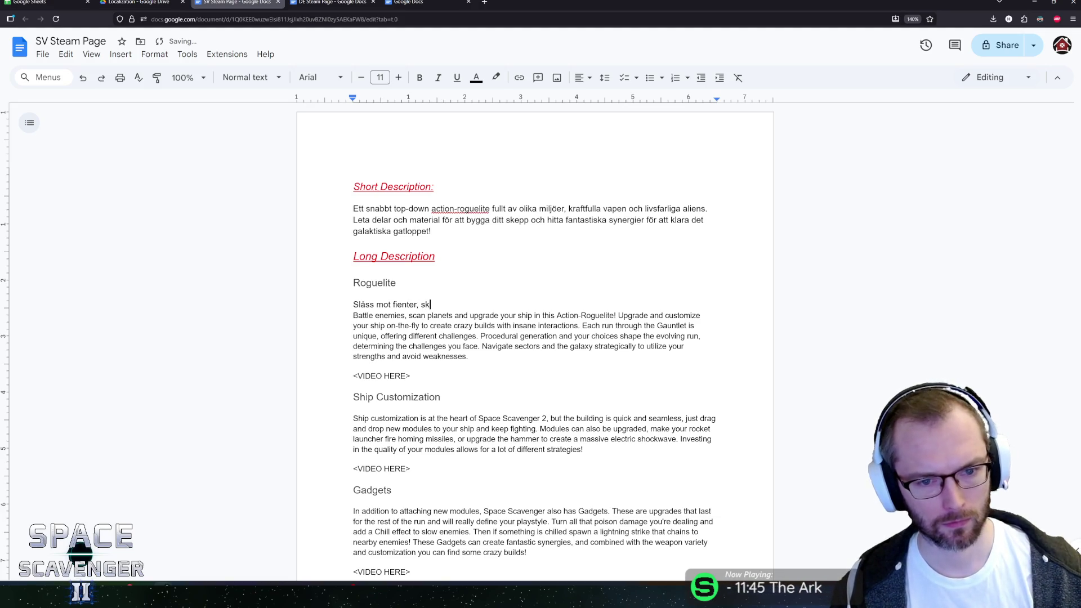
{"action": "type", "text": "aneter och u"}
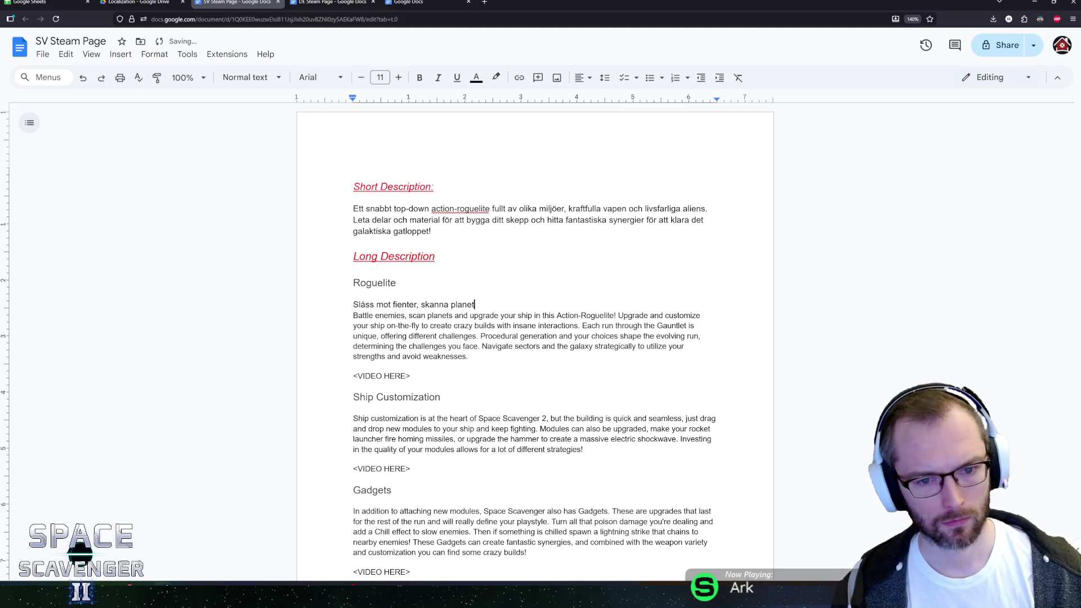
{"action": "type", "text": "ppgrader"}
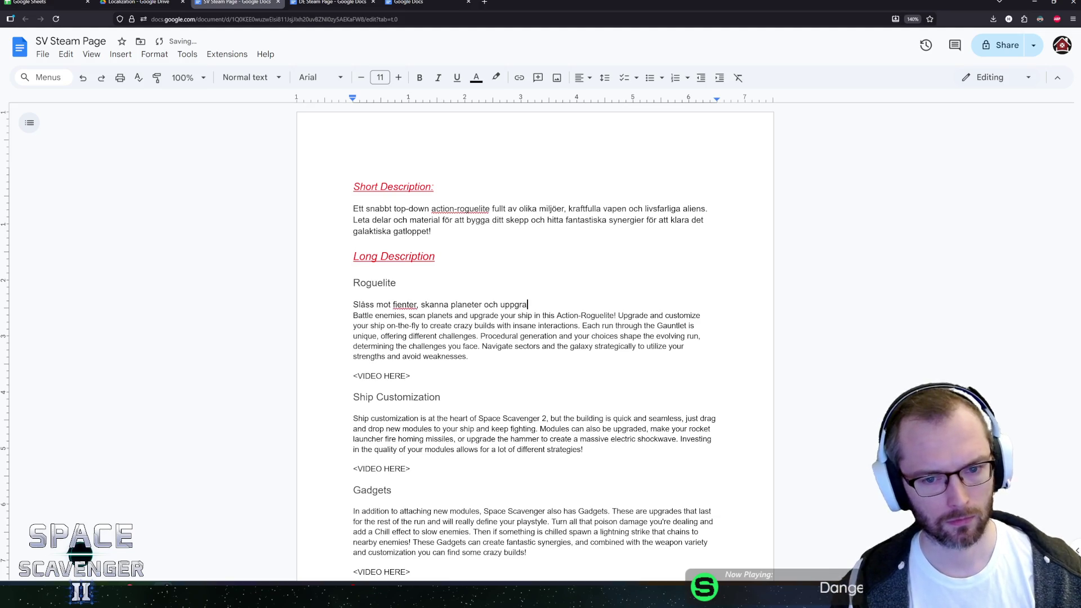
{"action": "type", "text": "a "}
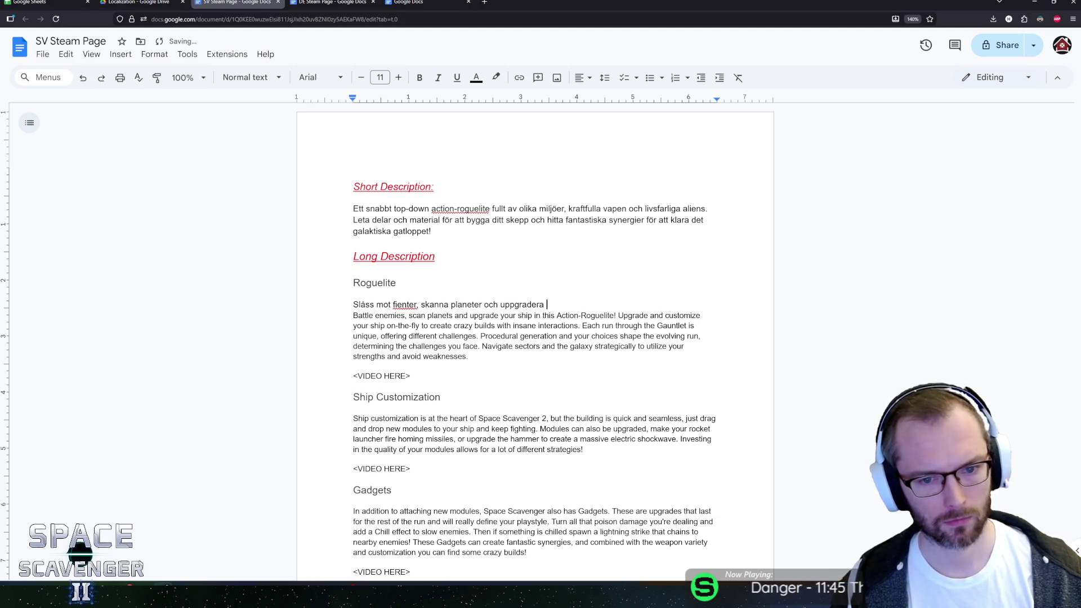
{"action": "type", "text": "ditt skepp i de"}
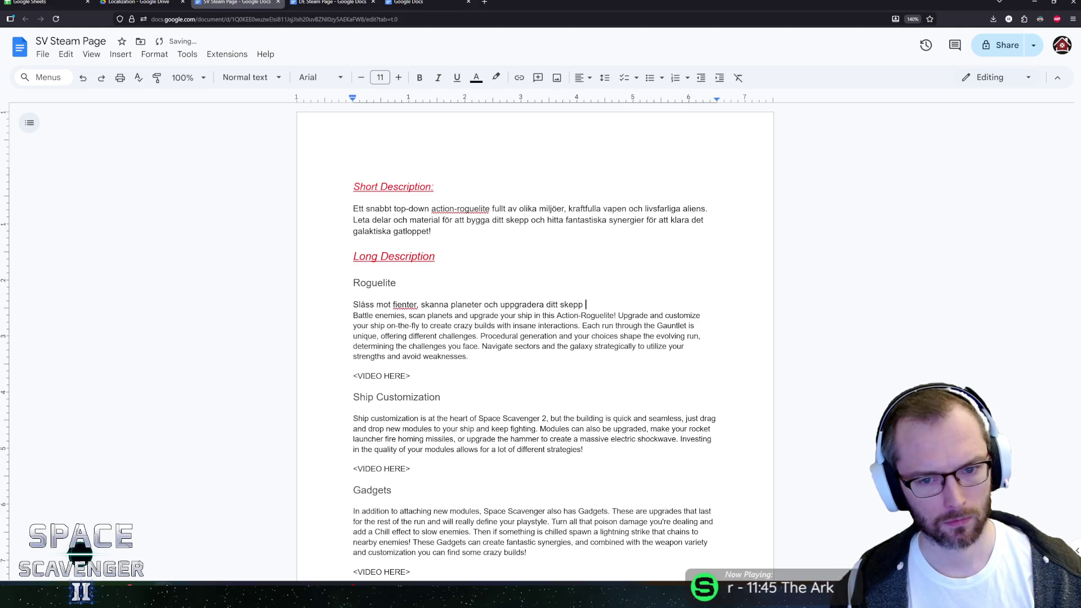
{"action": "type", "text": "tta "}
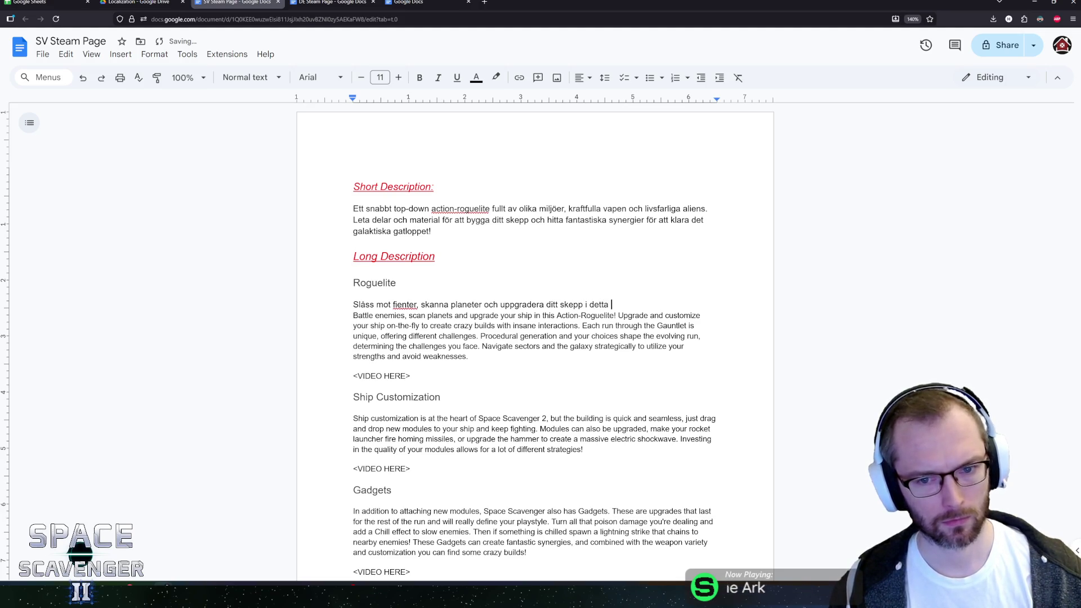
{"action": "type", "text": "Action+"}
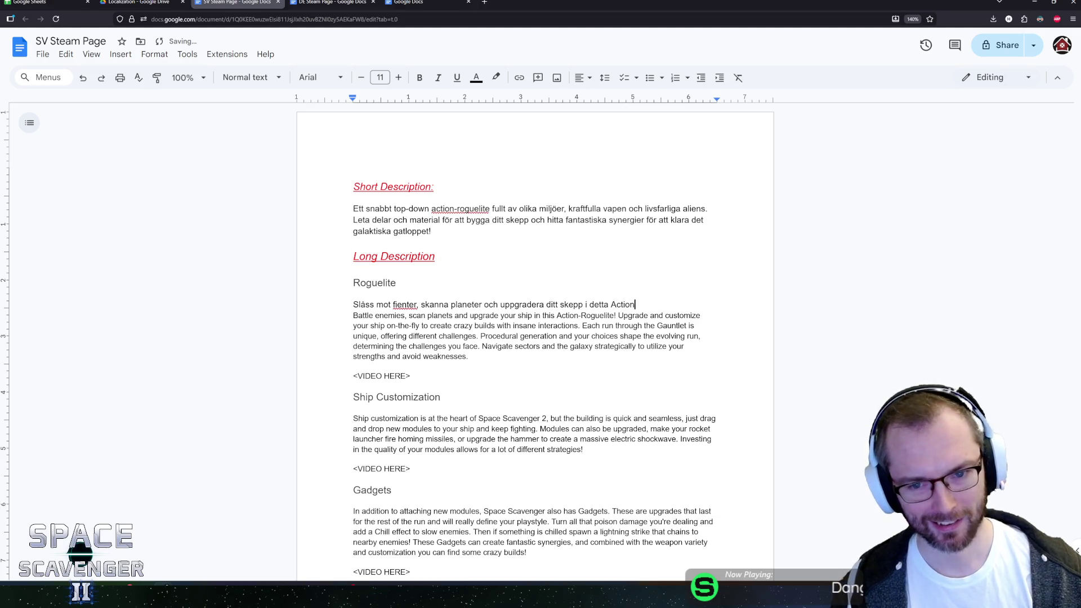
{"action": "key", "text": "BackSpace"}
{"action": "type", "text": "-Roguelite!"}
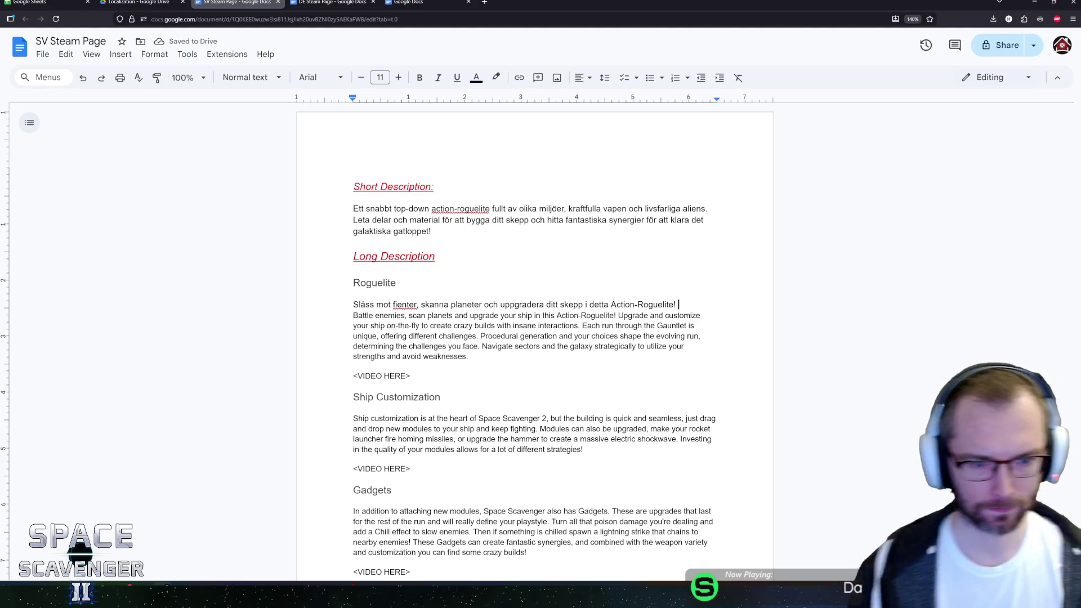
{"action": "type", "text": "Upgr"}
{"action": "key", "text": "BackSpace"}
{"action": "key", "text": "BackSpace"}
{"action": "key", "text": "BackSpace"}
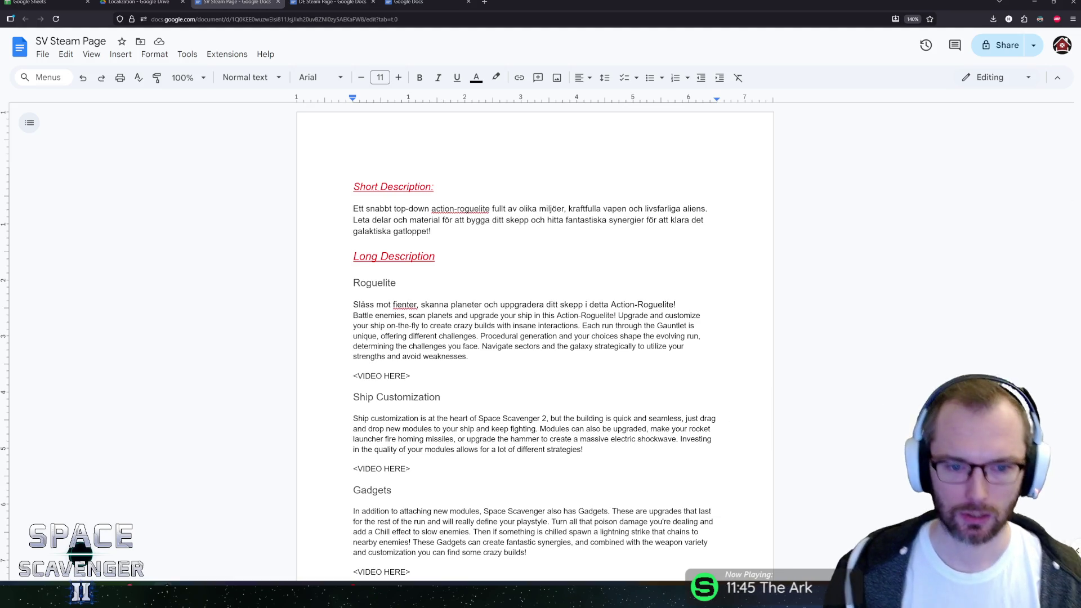
{"action": "left_click", "coordinate": [398, 283]}
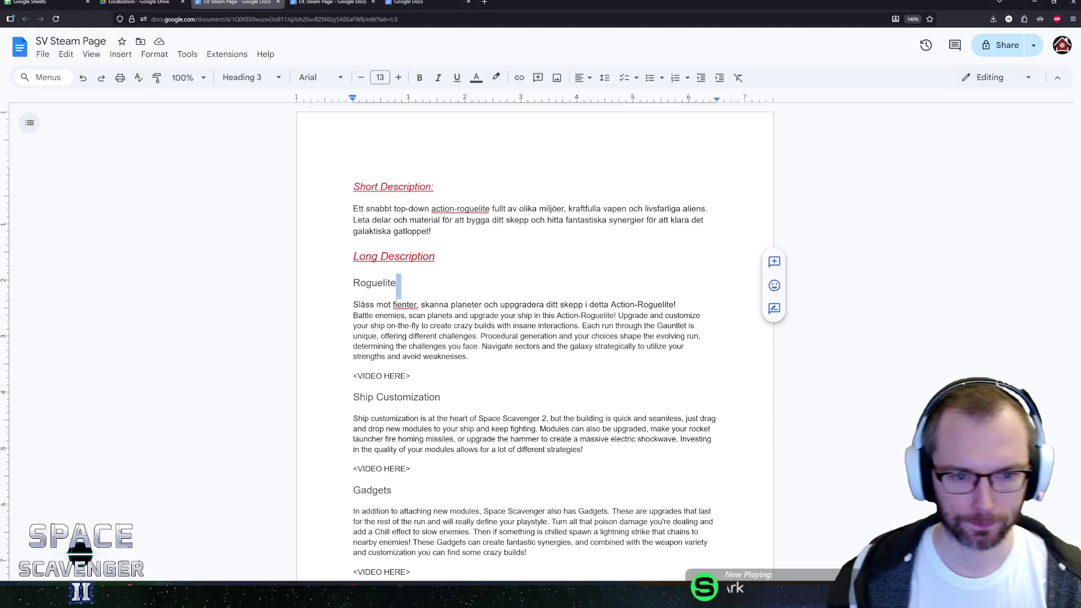
Correct 'fienter' to 'fiender' and return to the end of the Swedish sentence.
{"action": "left_click", "coordinate": [408, 304]}
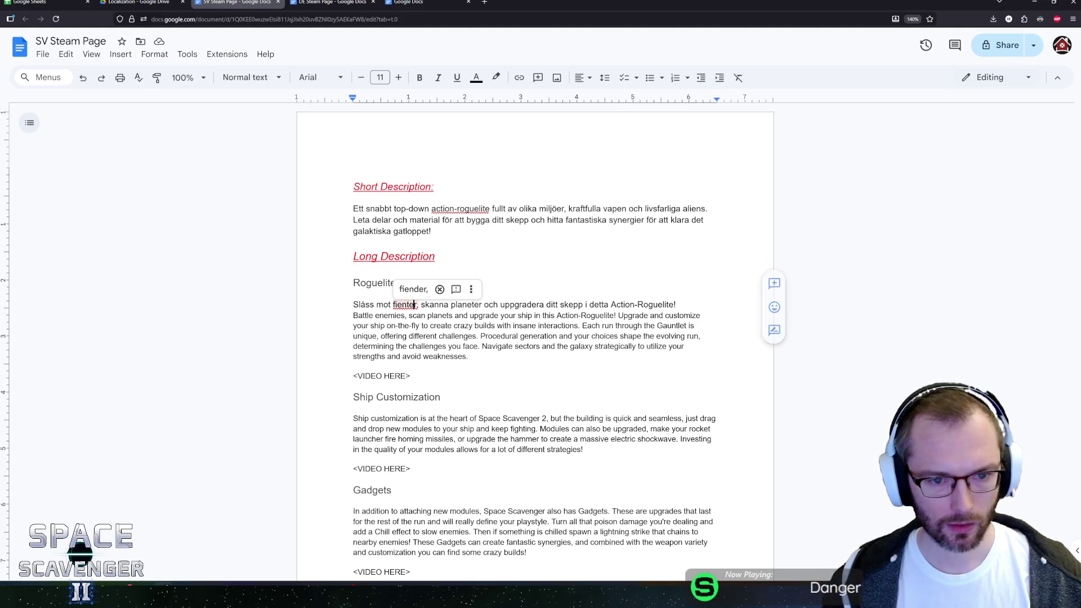
{"action": "key", "text": "Delete"}
{"action": "type", "text": "d"}
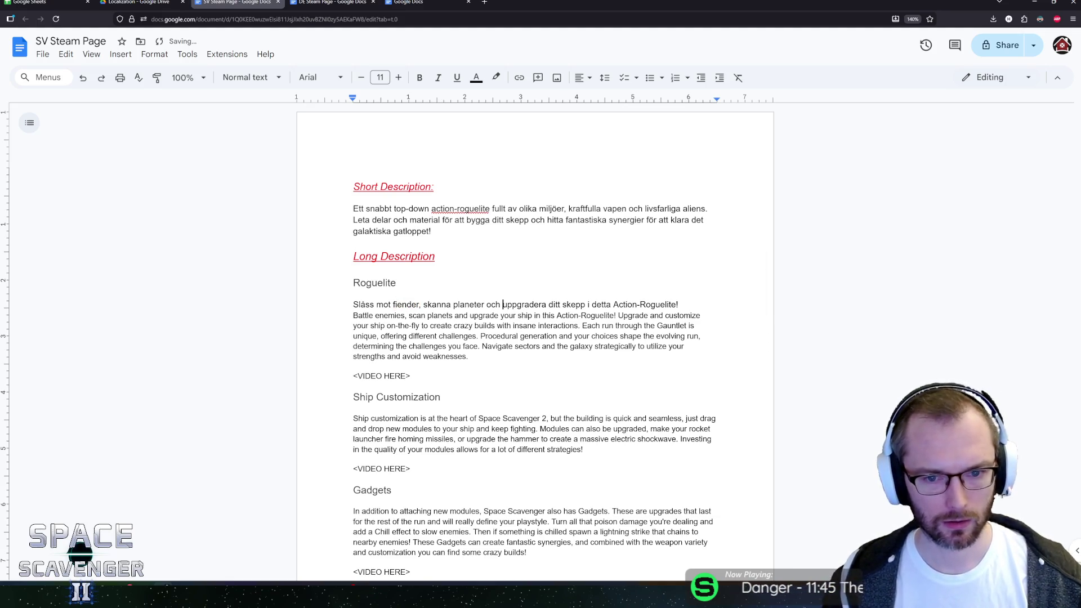
{"action": "left_click", "coordinate": [354, 316]}
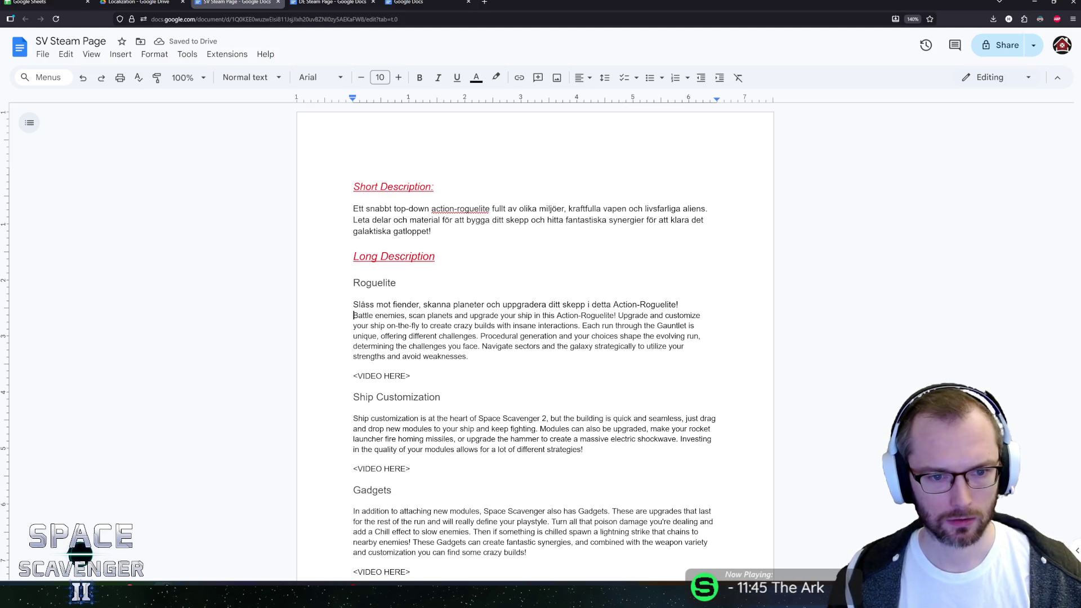
{"action": "key", "text": "Up"}
{"action": "key", "text": "End"}
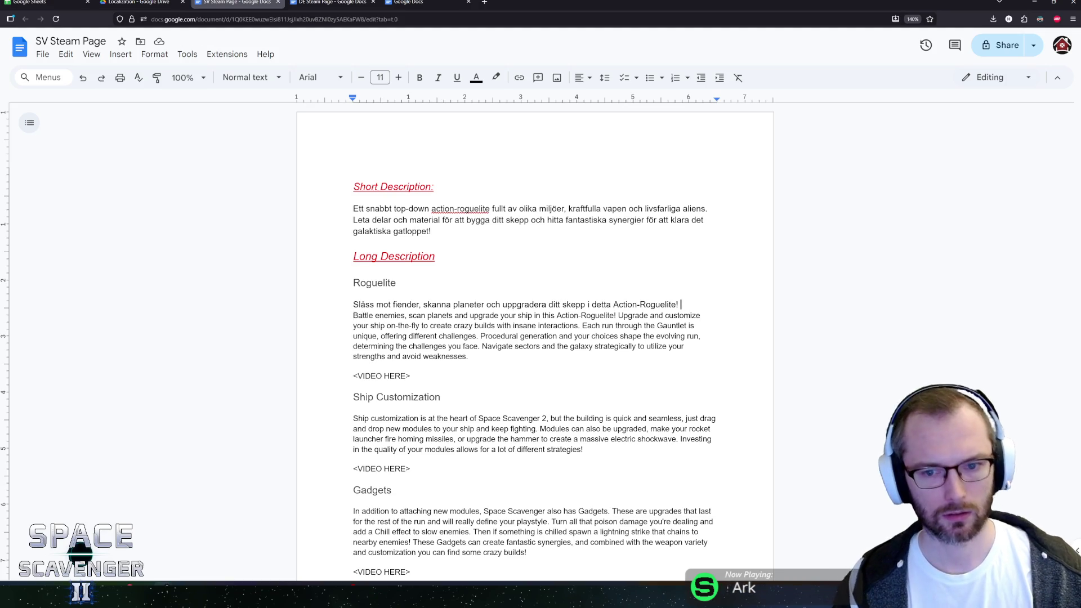
Add 'Anpassa skeppet på några sekunder och skapa galna kombinationer med osannolika interaktioner'.
{"action": "type", "text": "Anpas"}
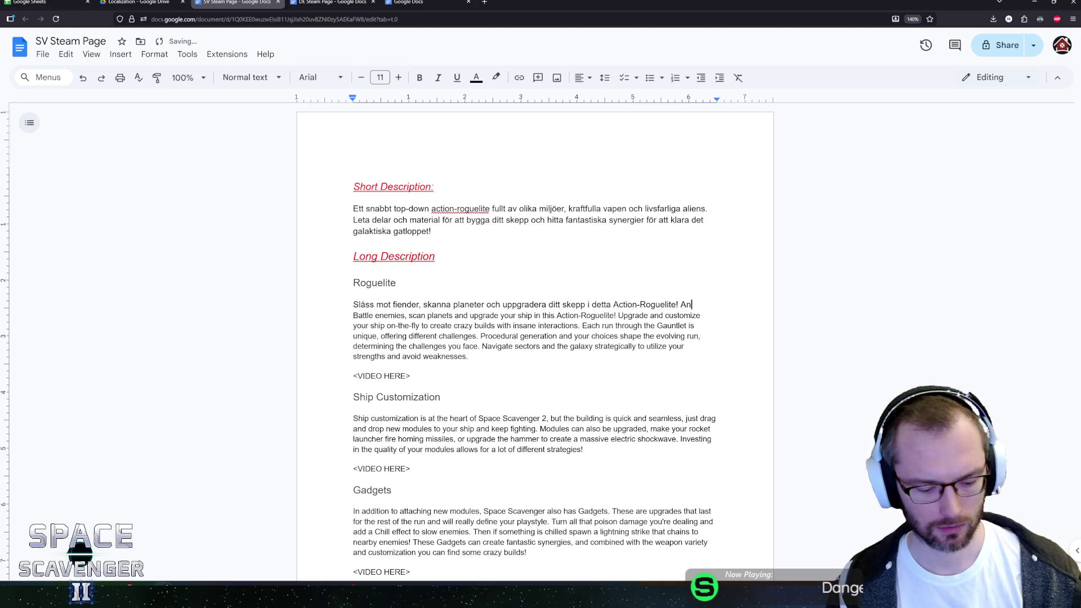
{"action": "type", "text": "sa skeppet "}
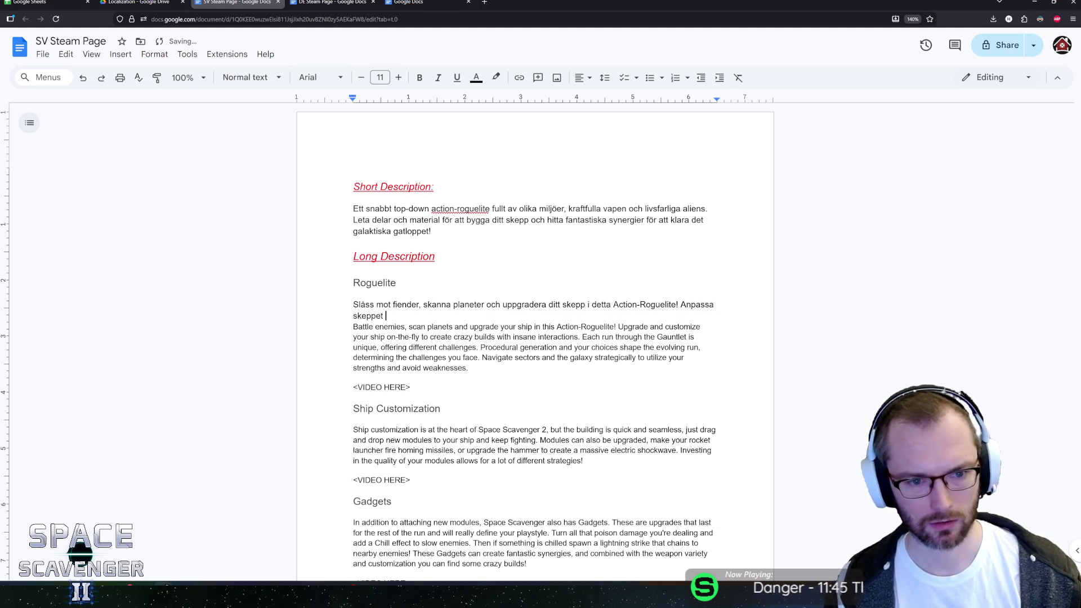
{"action": "type", "text": "på"}
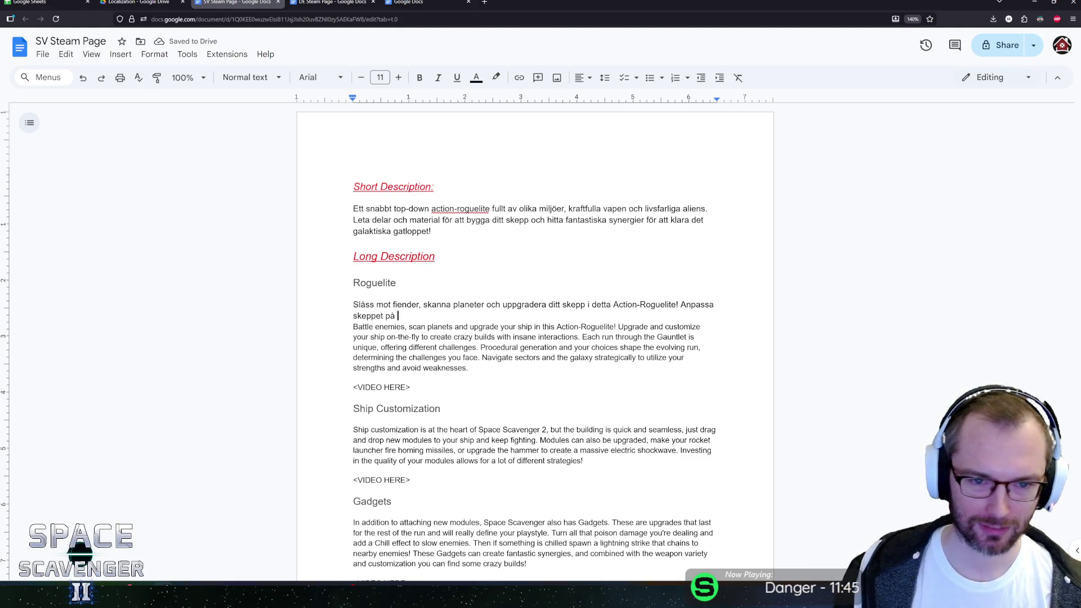
{"action": "key", "text": "shift+Left"}
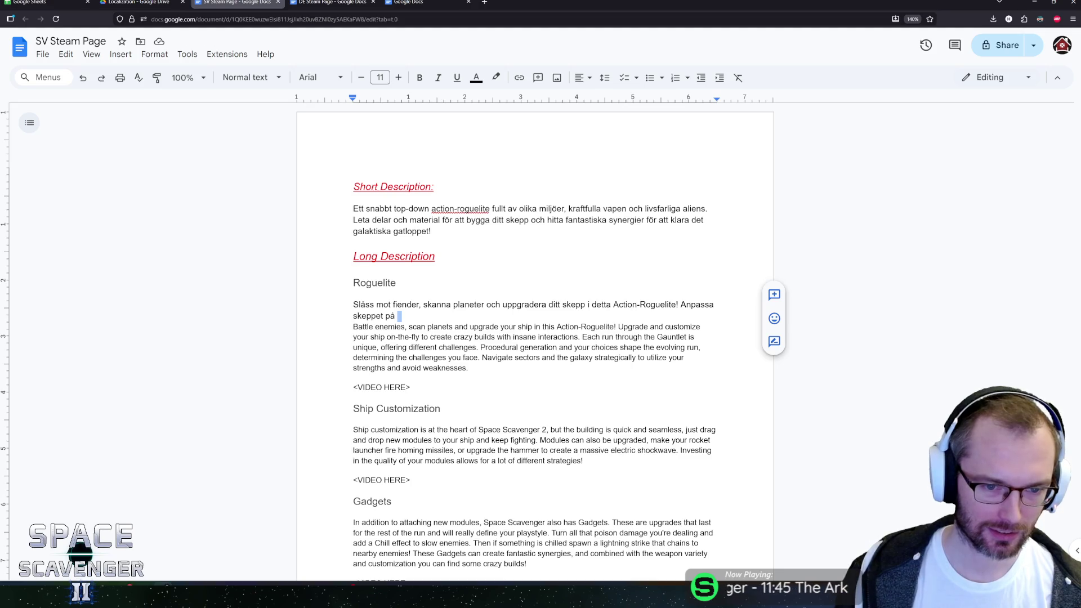
{"action": "key", "text": "BackSpace"}
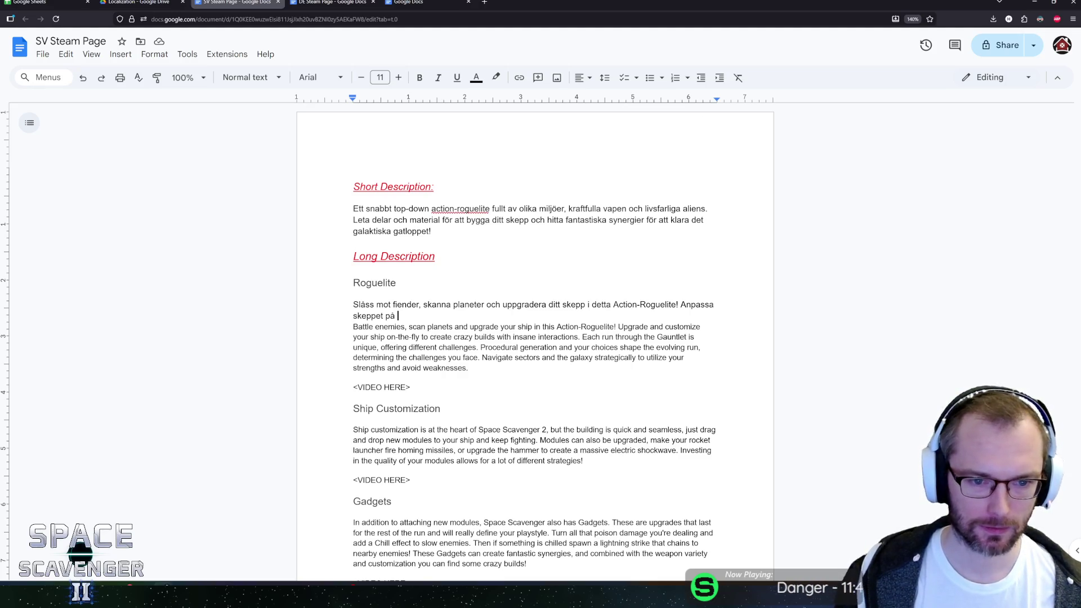
{"action": "type", "text": "sekunder gen"}
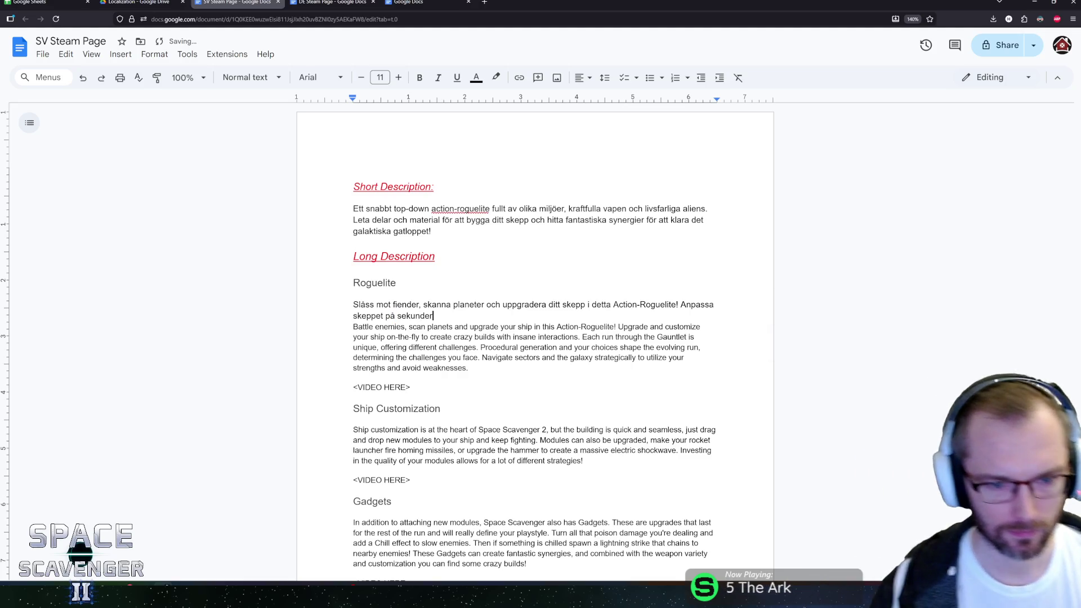
{"action": "type", "text": "om att"}
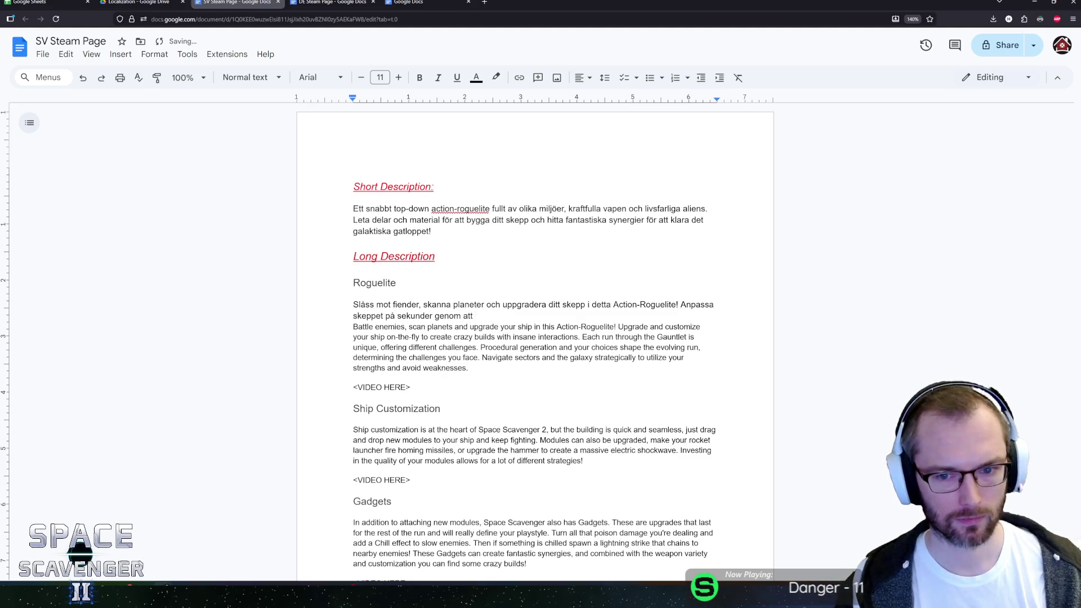
{"action": "key", "text": "BackSpace"}
{"action": "key", "text": "BackSpace"}
{"action": "key", "text": "BackSpace"}
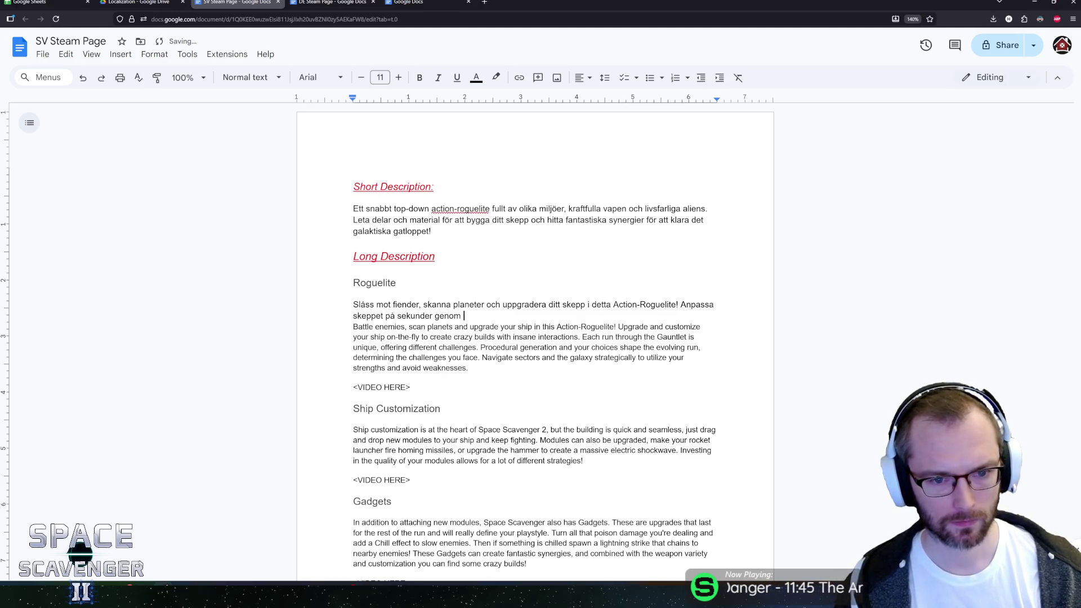
{"action": "type", "text": "och"}
{"action": "key", "text": "ctrl+BackSpace"}
{"action": "key", "text": "ctrl+BackSpace"}
{"action": "type", "text": "några sekunder oc"}
{"action": "type", "text": "skapa g"}
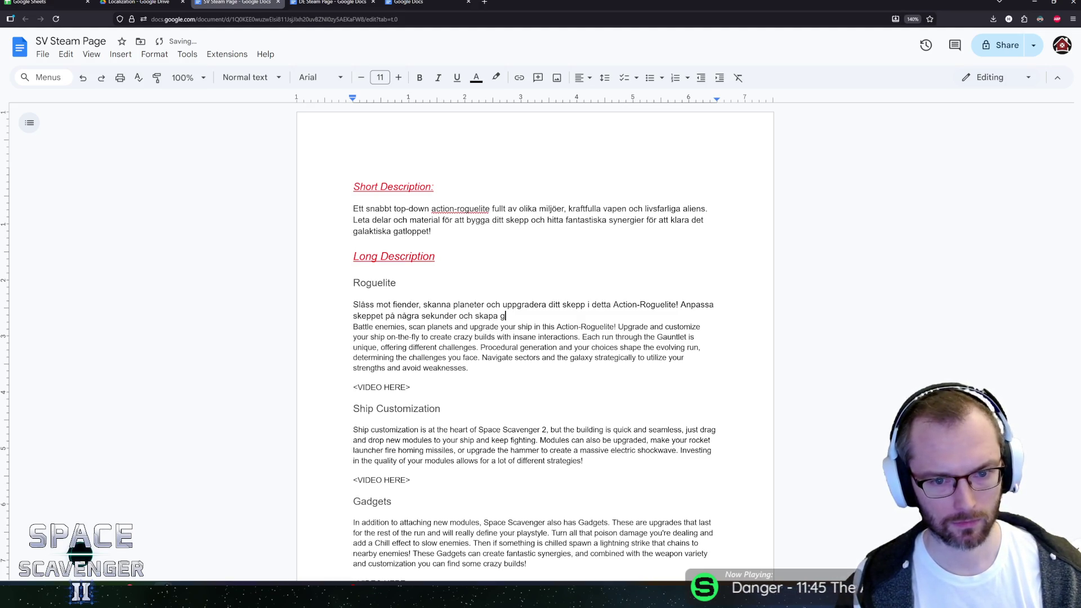
{"action": "type", "text": "alakt"}
{"action": "key", "text": "BackSpace"}
{"action": "key", "text": "BackSpace"}
{"action": "key", "text": "BackSpace"}
{"action": "type", "text": "na kombinationer "}
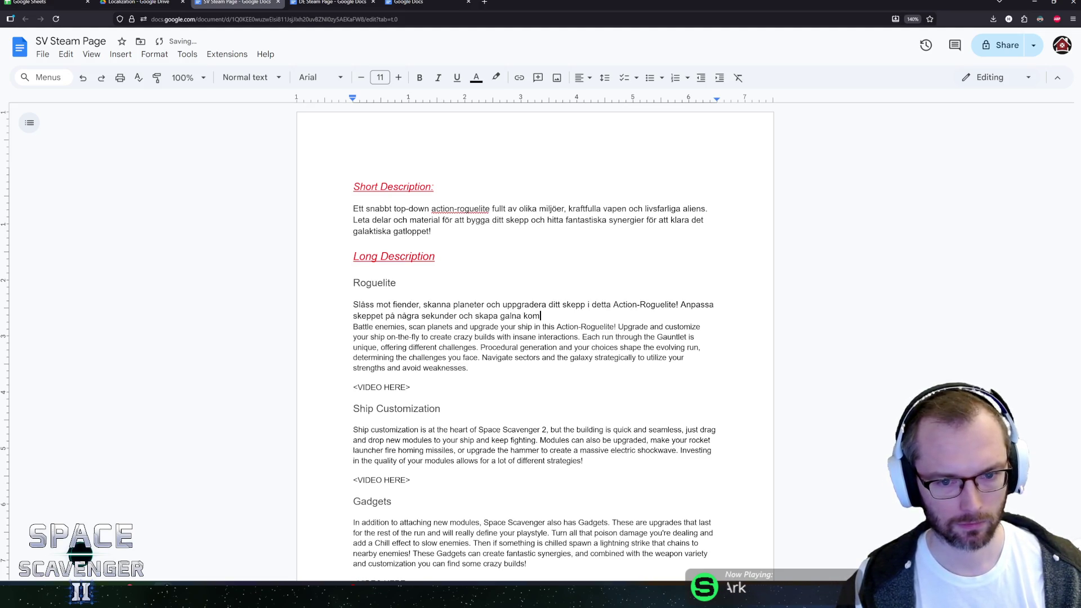
{"action": "type", "text": "med "}
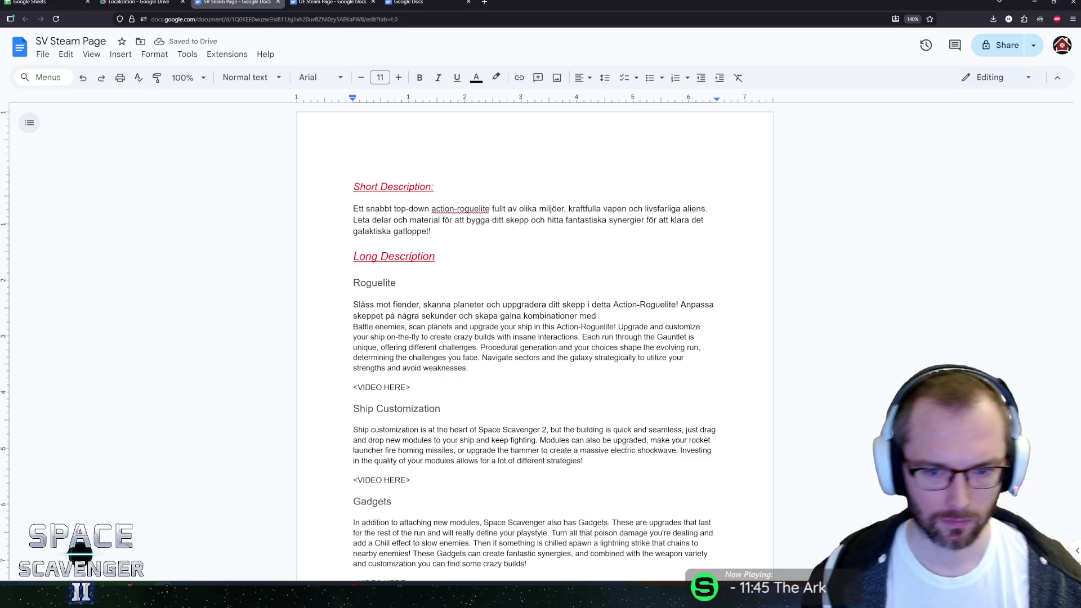
{"action": "type", "text": "osannolika "}
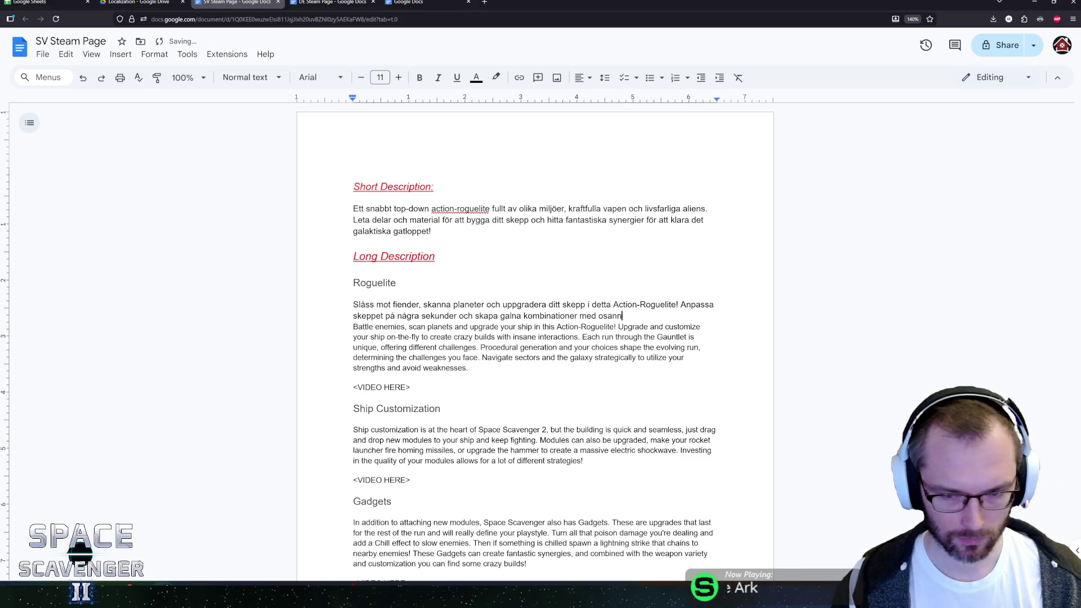
{"action": "type", "text": "interaktioner!"}
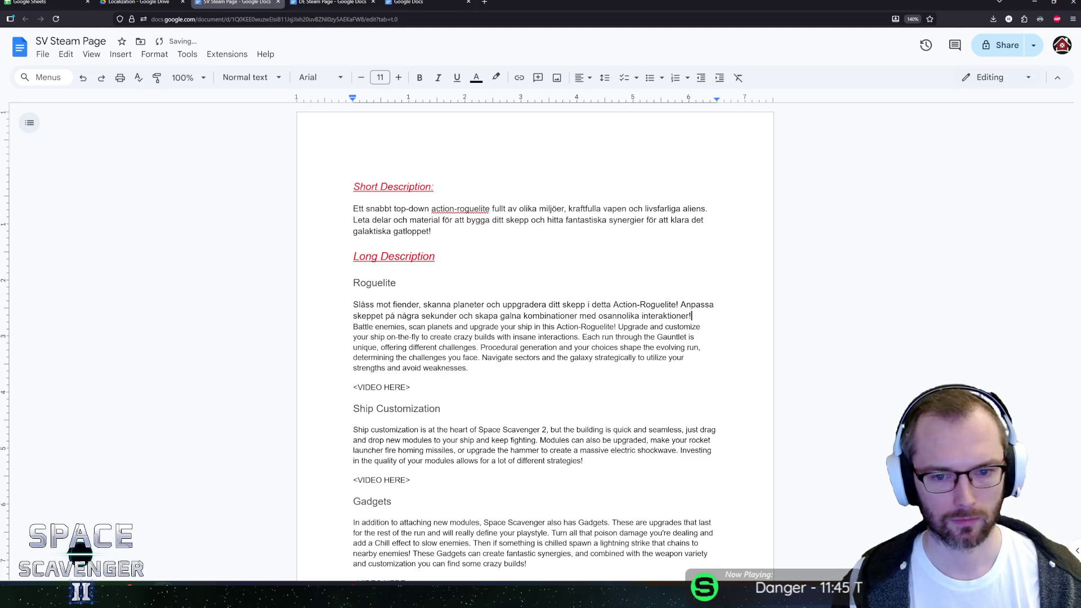
{"action": "left_click", "coordinate": [587, 326]}
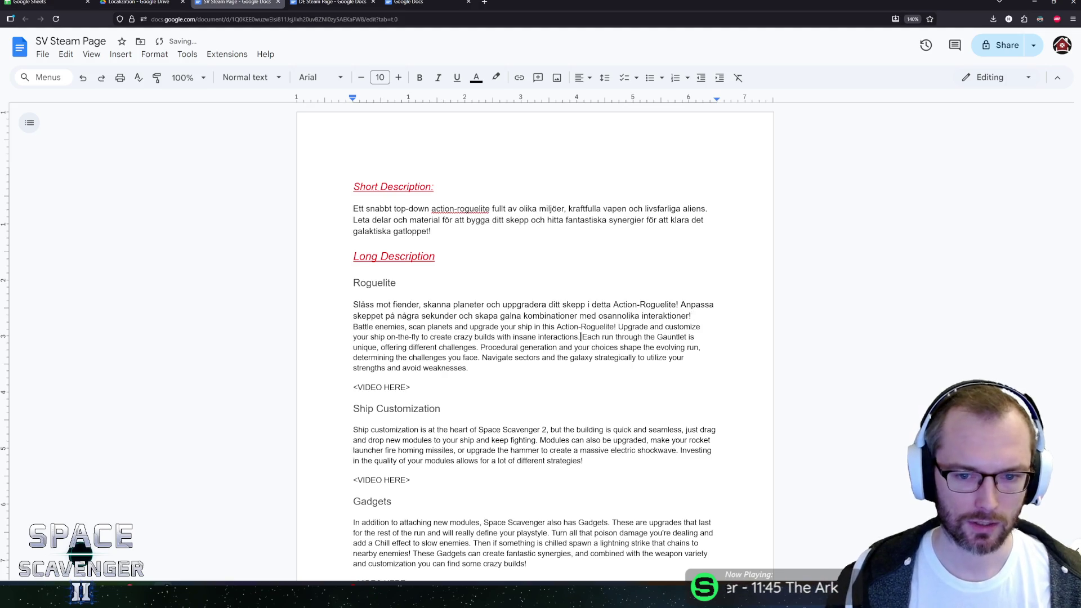
Finish the interactions sentence and add a Swedish line about each unique run posing new challenges.
{"action": "type", "text": "s"}
{"action": "key", "text": "Delete"}
{"action": "key", "text": "Delete"}
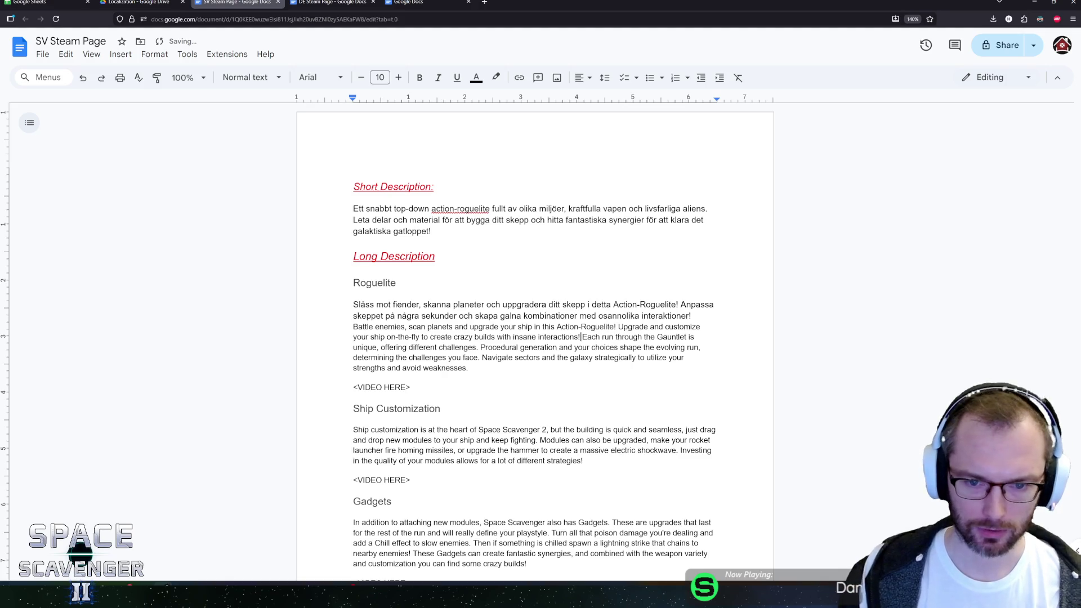
{"action": "left_click", "coordinate": [692, 316]}
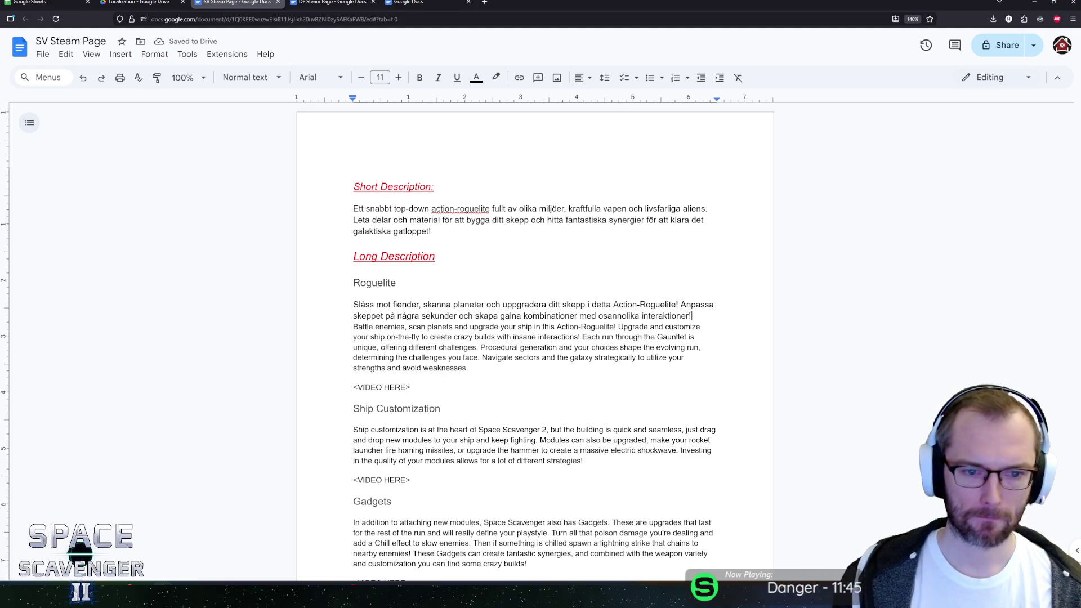
{"action": "left_click", "coordinate": [702, 327]}
{"action": "left_click", "coordinate": [693, 316]}
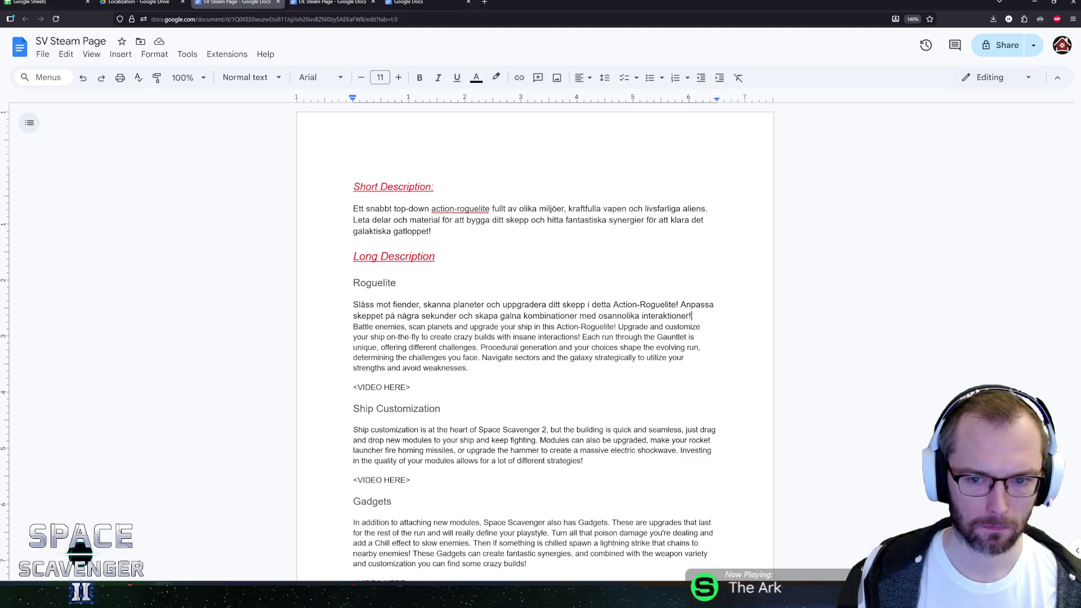
{"action": "key", "text": "Return"}
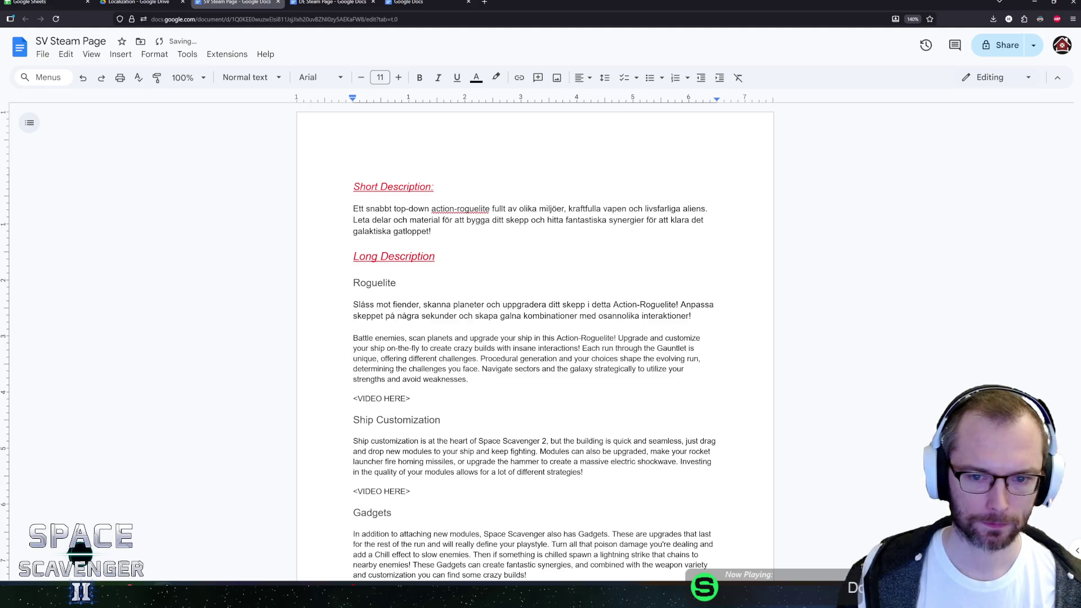
{"action": "type", "text": "Varj e runde ge"}
{"action": "key", "text": "BackSpace"}
{"action": "key", "text": "BackSpace"}
{"action": "key", "text": "BackSpace"}
{"action": "type", "text": "a genom "}
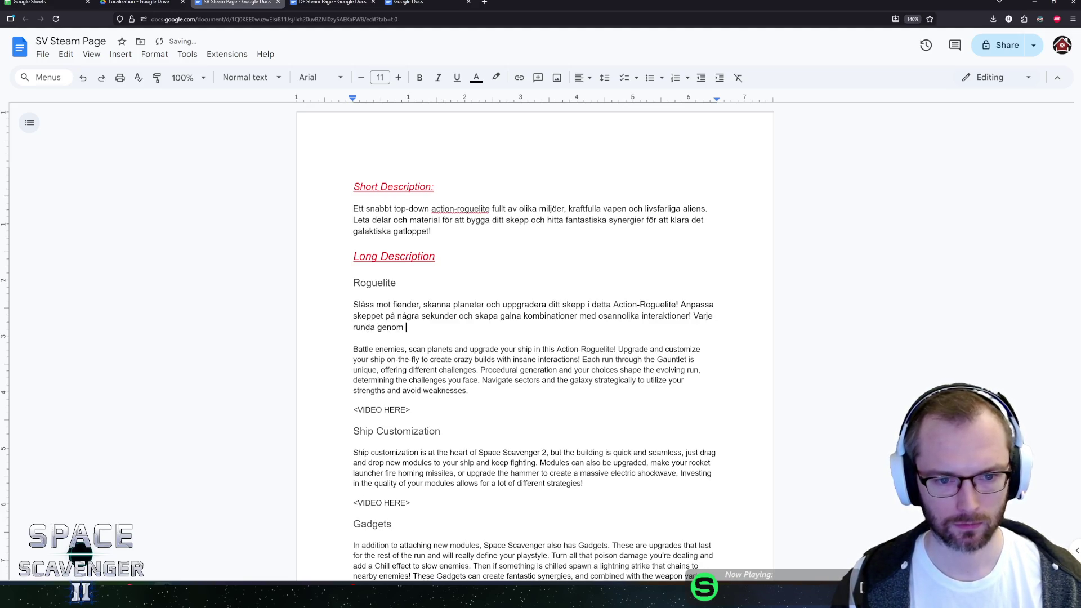
{"action": "type", "text": "gatlob"}
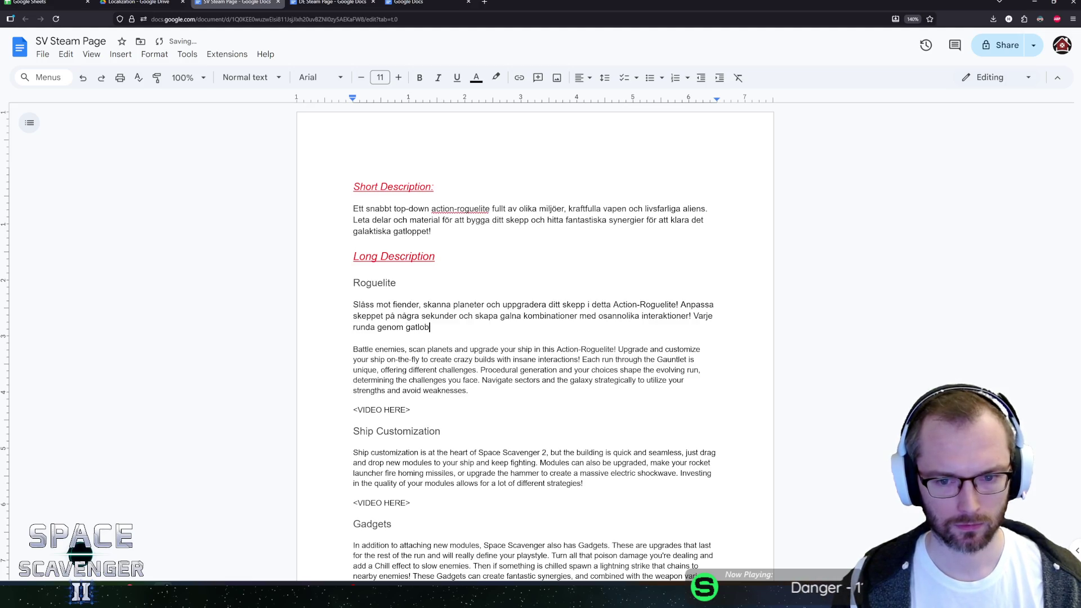
{"action": "key", "text": "BackSpace"}
{"action": "type", "text": "ppet är unikt "}
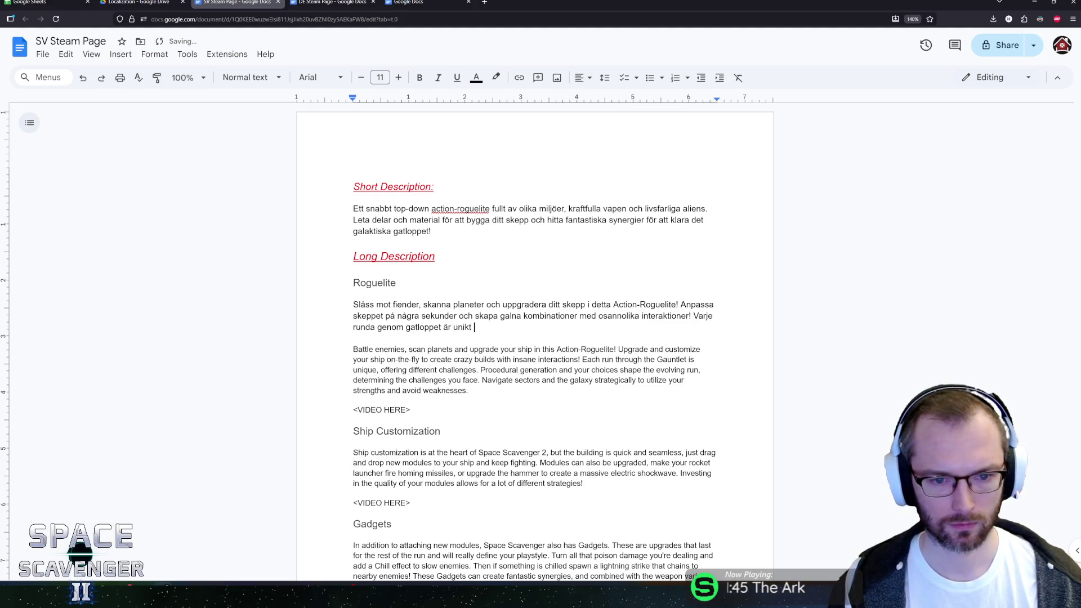
{"action": "type", "text": "och"}
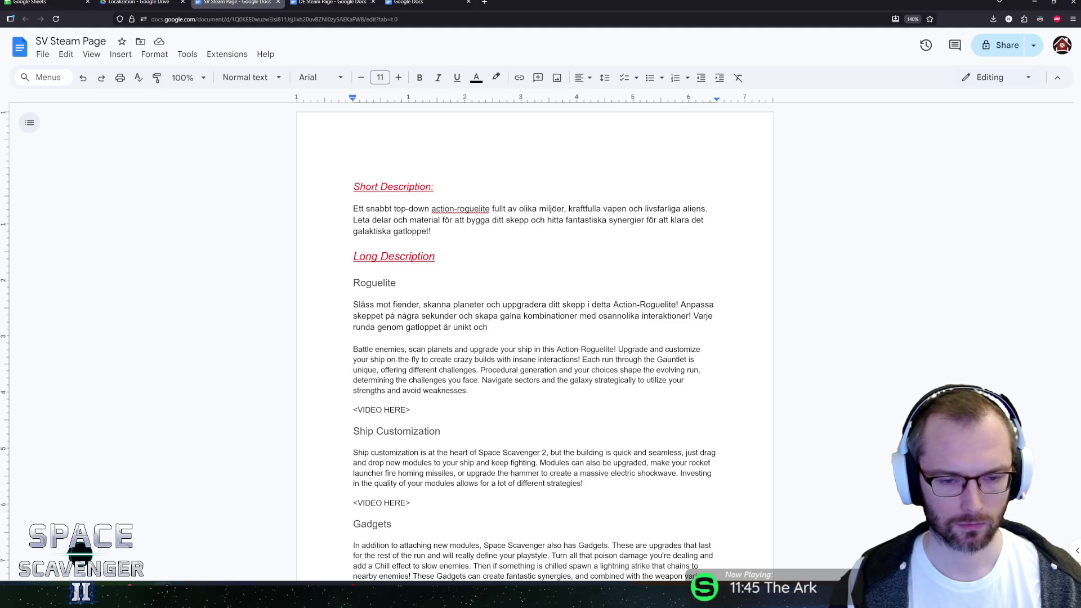
{"action": "type", "text": "poserar "}
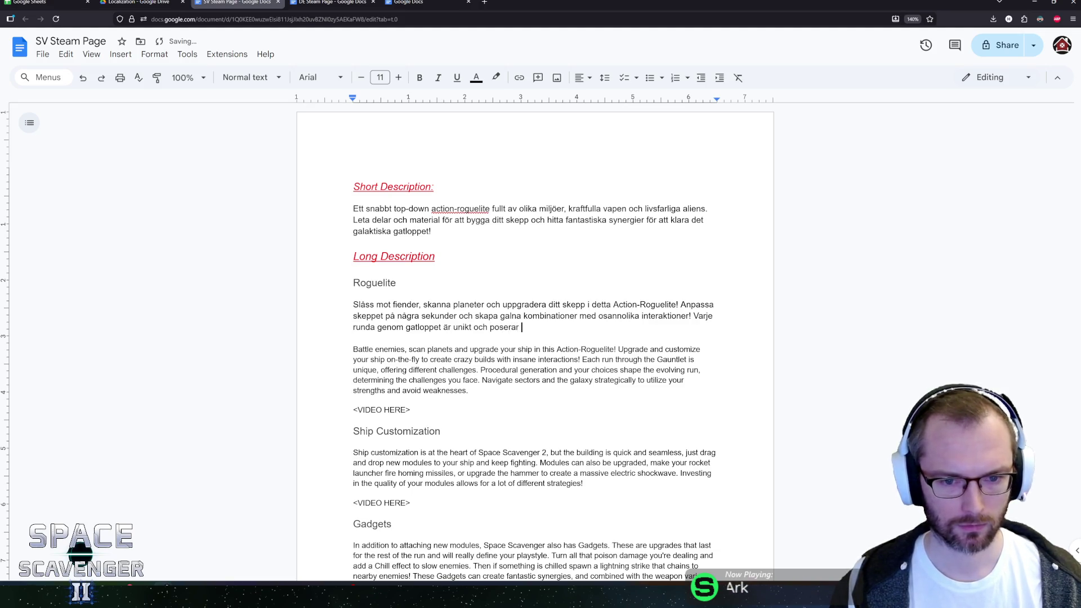
{"action": "type", "text": "nya utn"}
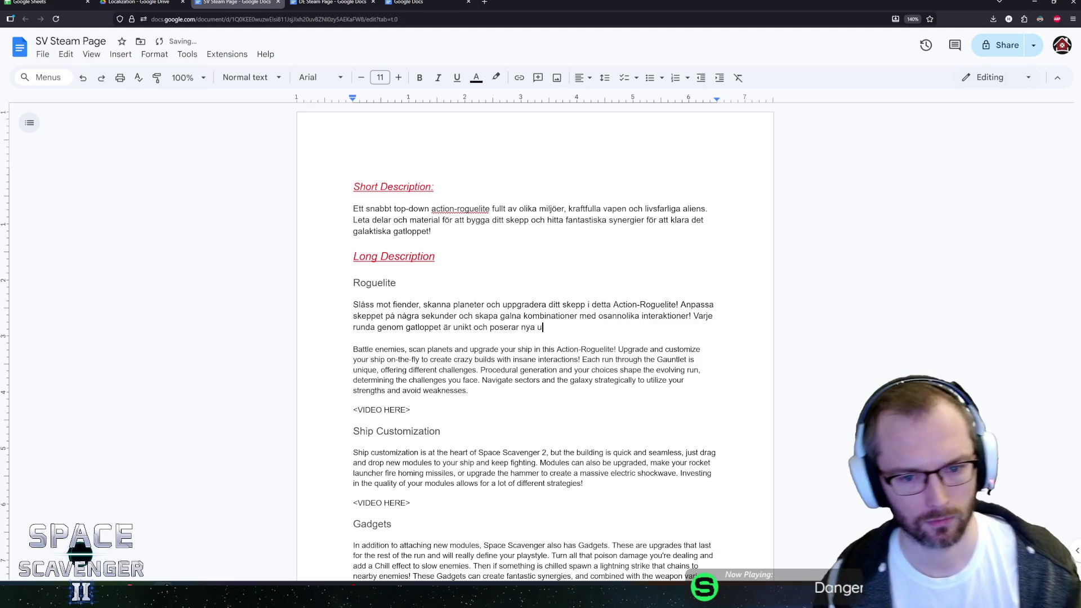
{"action": "type", "text": "amingar"}
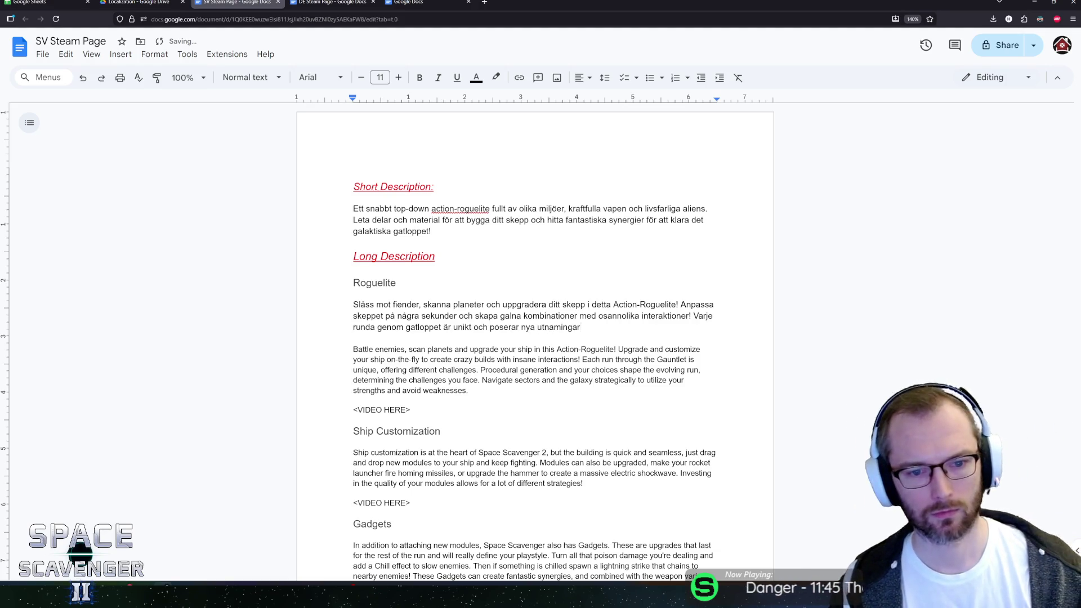
{"action": "type", "text": "!"}
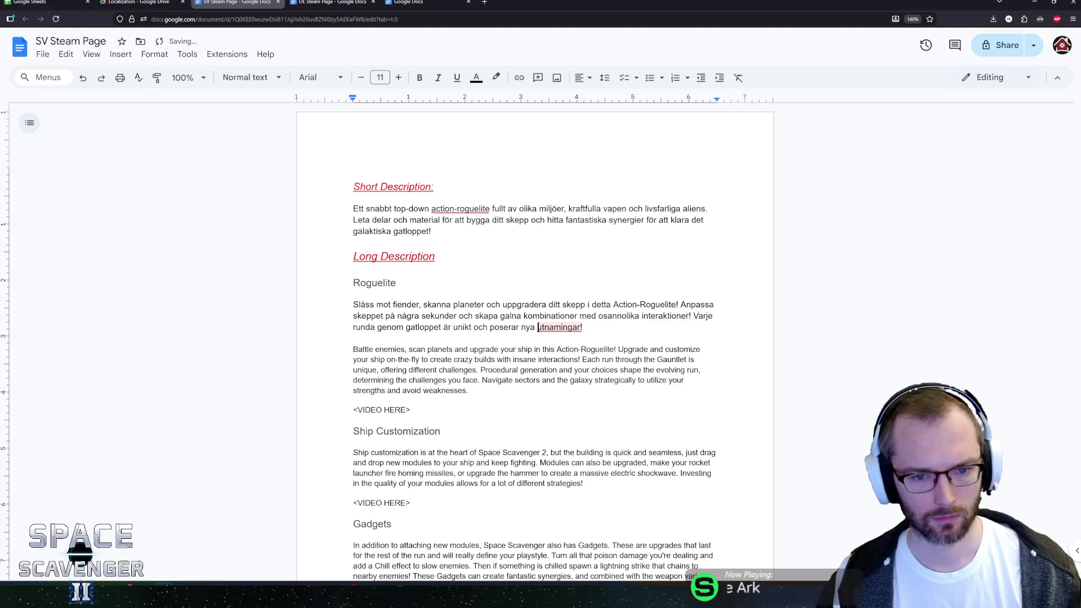
Correct 'unikt' to 'unik' and rejoin the accidentally split word in that sentence.
{"action": "left_click", "coordinate": [476, 327]}
{"action": "key", "text": "BackSpace"}
{"action": "left_click", "coordinate": [567, 327]}
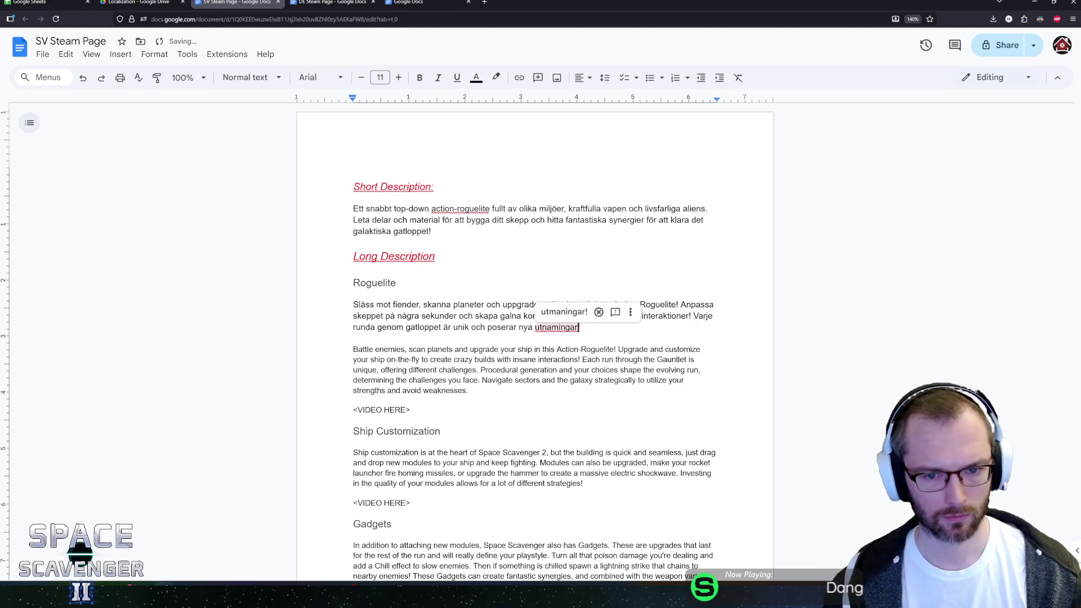
{"action": "key", "text": "Return"}
{"action": "key", "text": "BackSpace"}
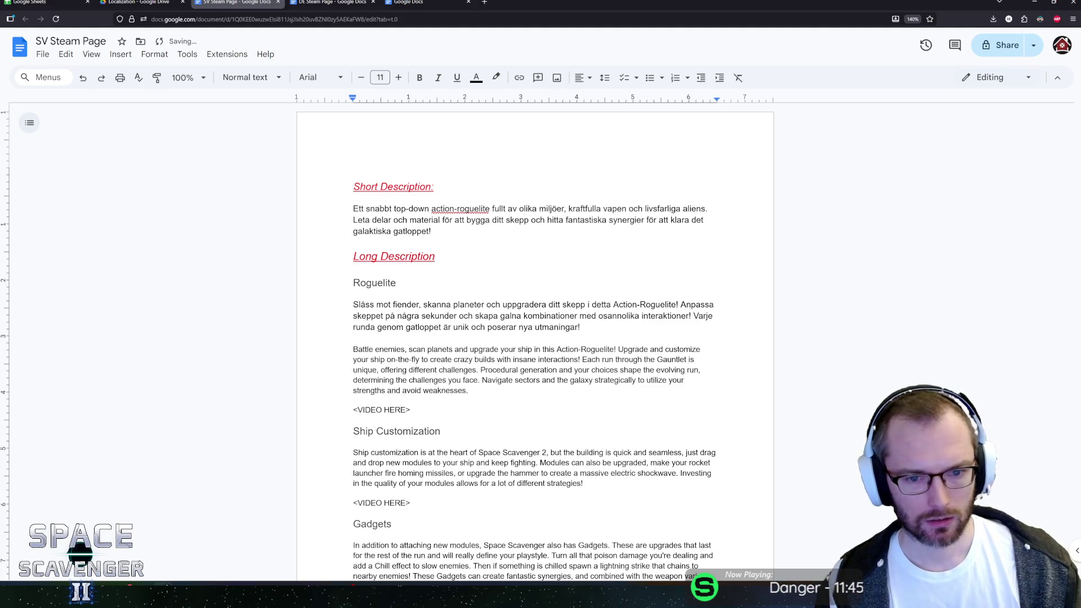
Add the procedural-generation sentence ending 'undvika svagheter!' and delete the English paragraph below.
{"action": "type", "text": "Proc"}
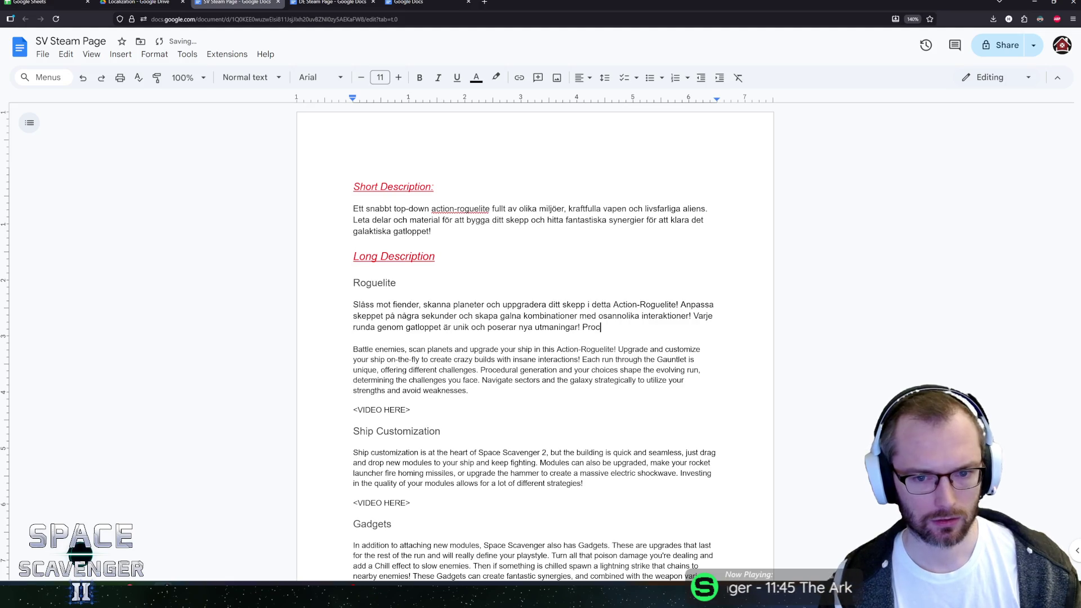
{"action": "type", "text": "ed"}
{"action": "type", "text": "ell generering"}
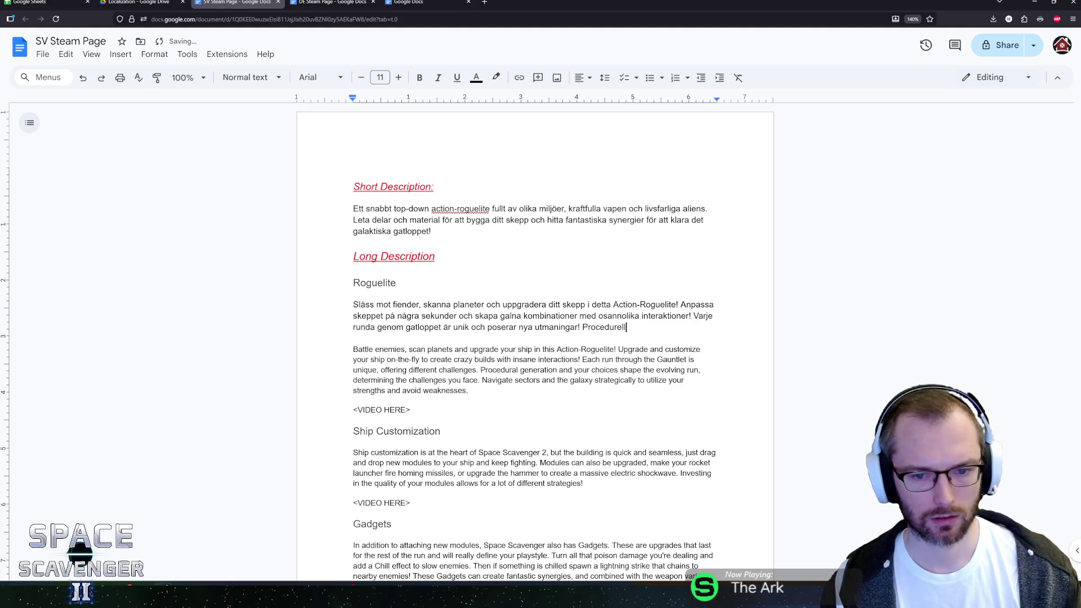
{"action": "type", "text": " och dina val"}
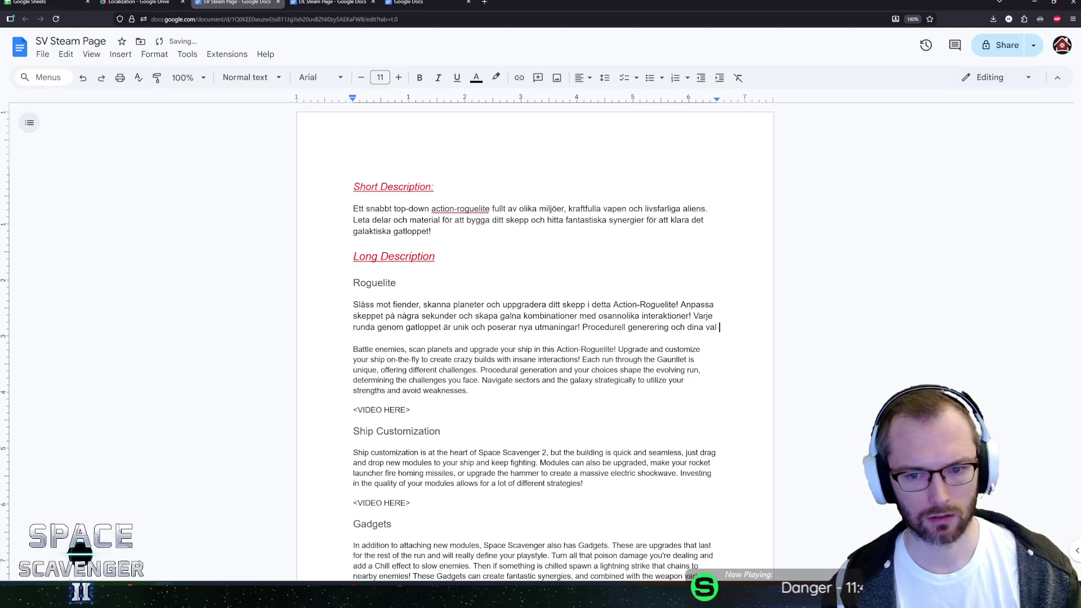
{"action": "type", "text": " formar "}
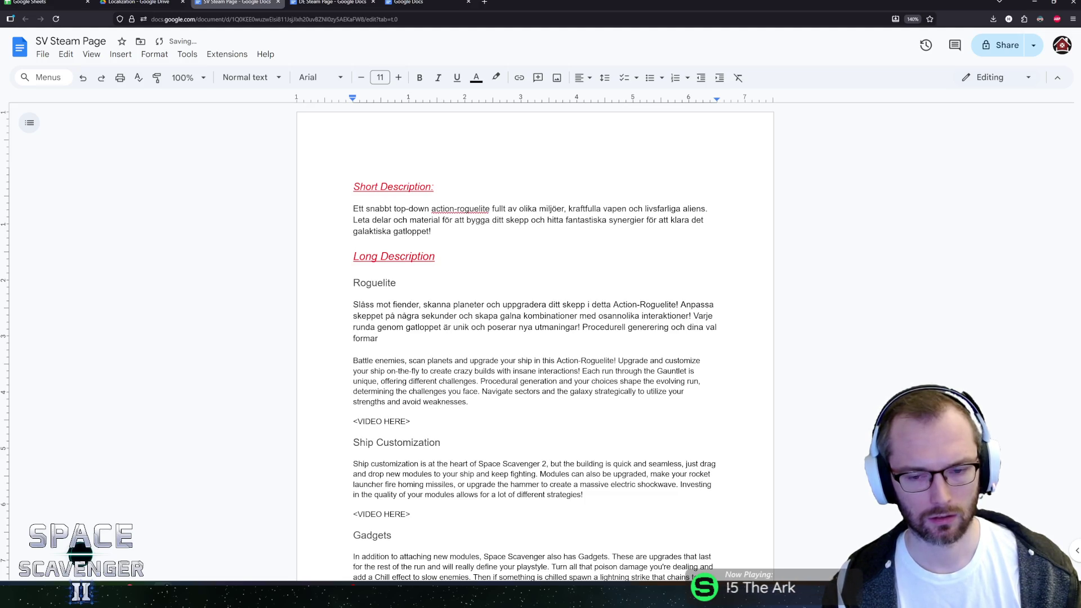
{"action": "type", "text": "d"}
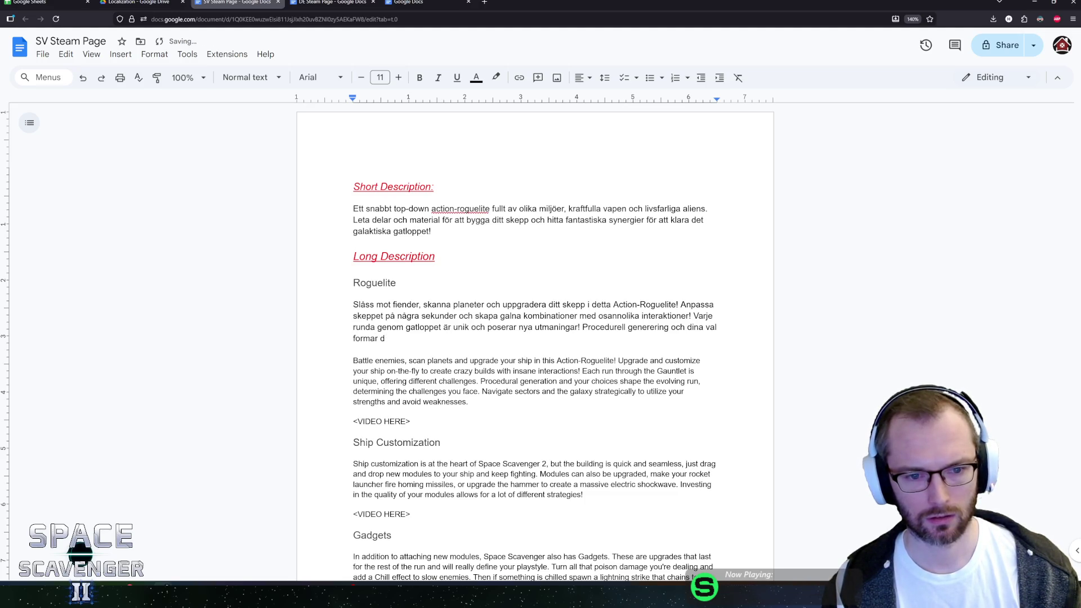
{"action": "type", "text": "i"}
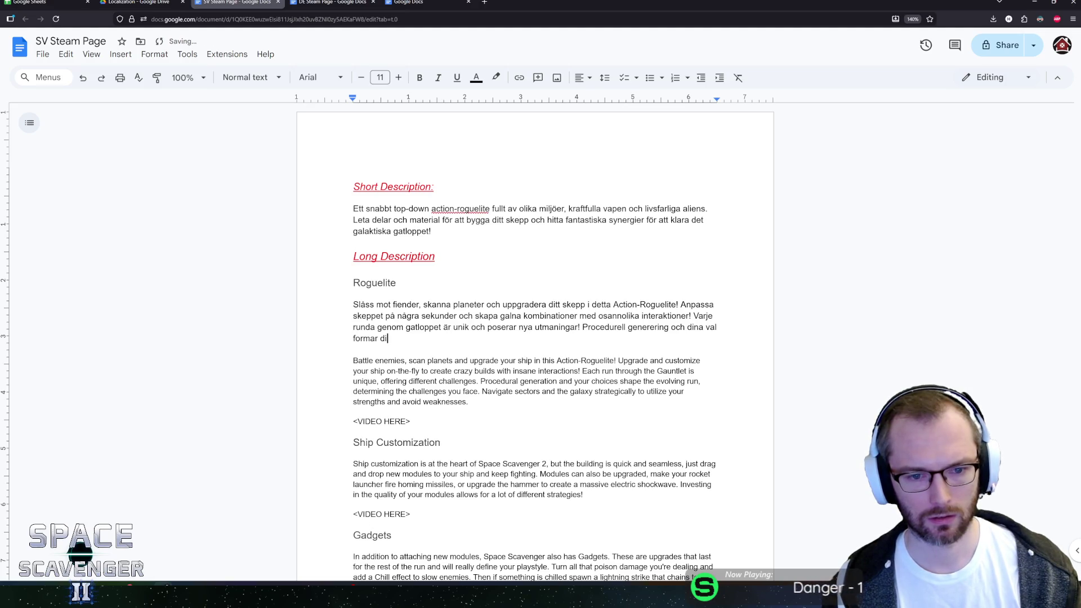
{"action": "type", "text": "n runda"}
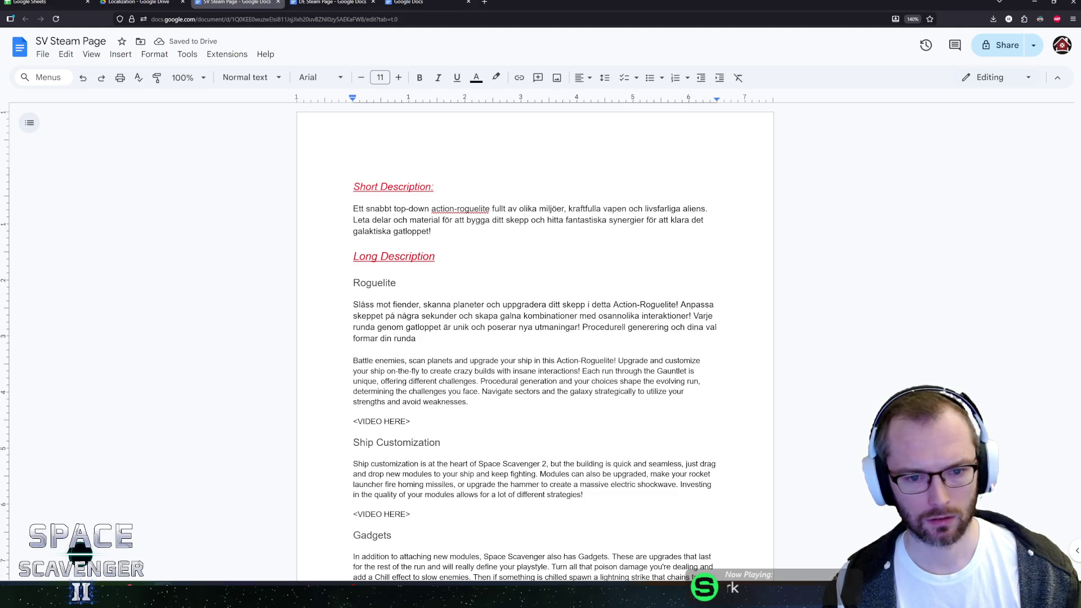
{"action": "type", "text": ","}
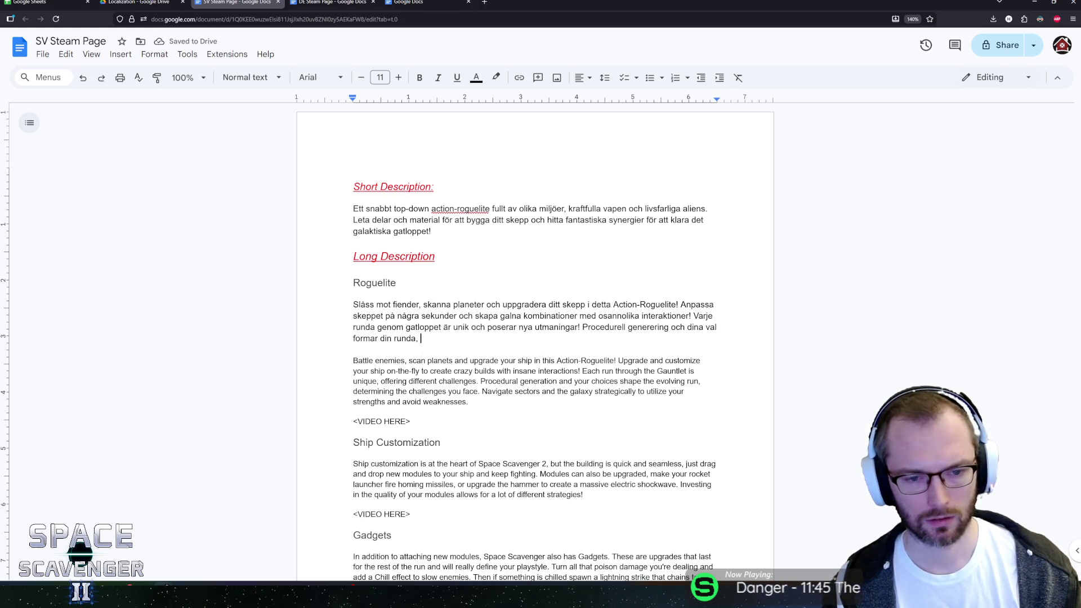
{"action": "key", "text": "BackSpace"}
{"action": "key", "text": "BackSpace"}
{"action": "type", "text": "och påver"}
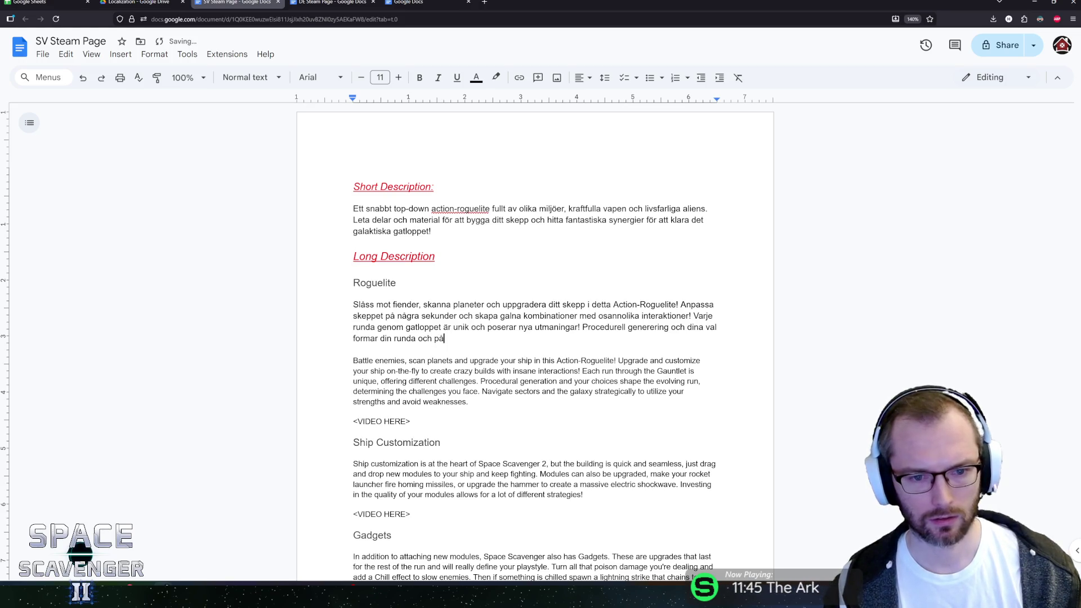
{"action": "type", "text": "kar vilka "}
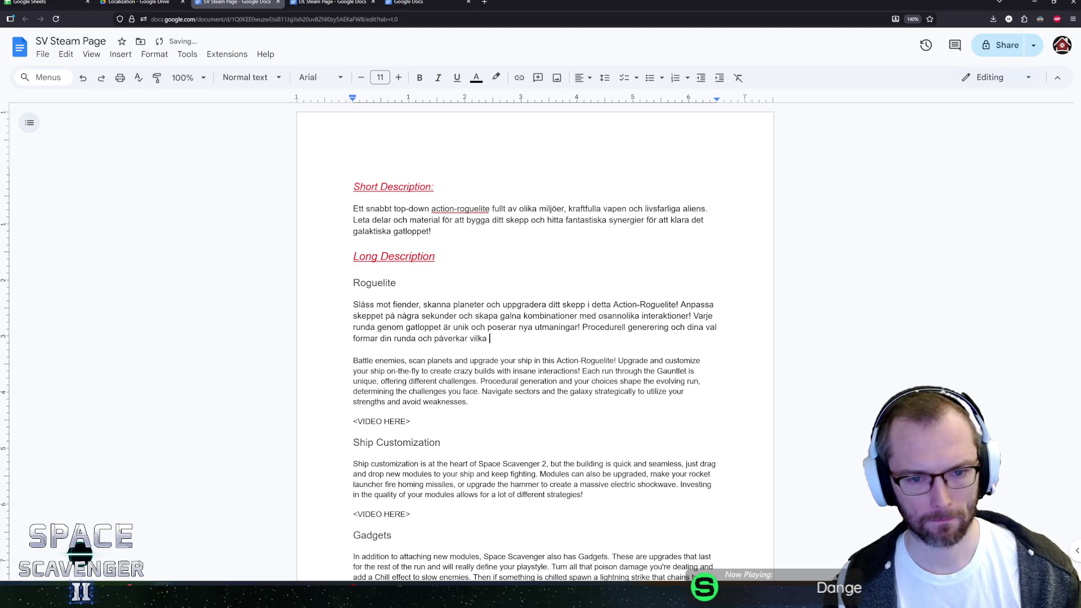
{"action": "type", "text": "utmaningar du "}
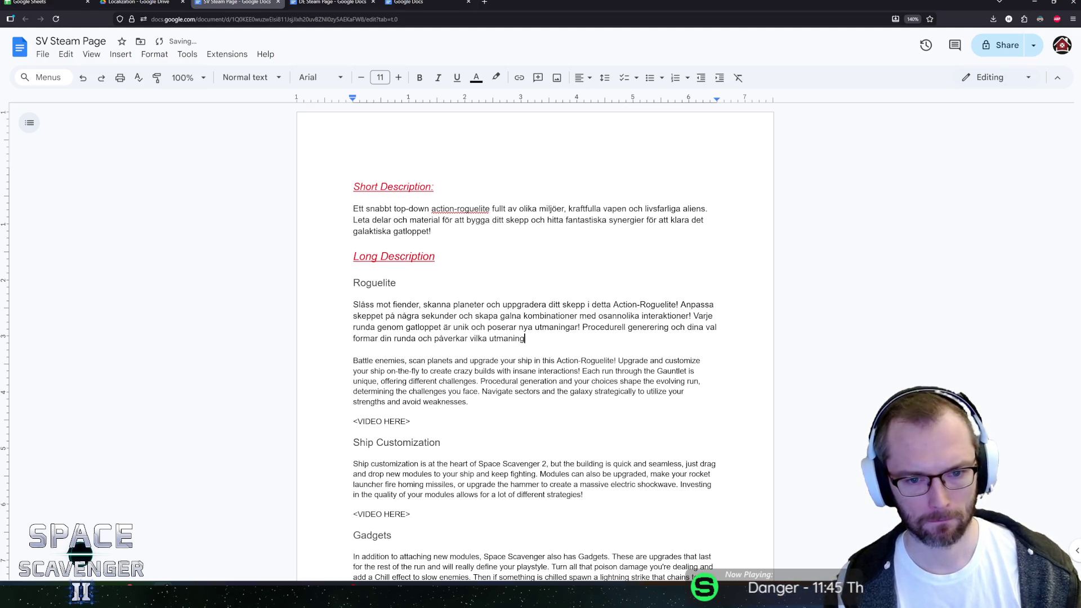
{"action": "type", "text": "möts av."}
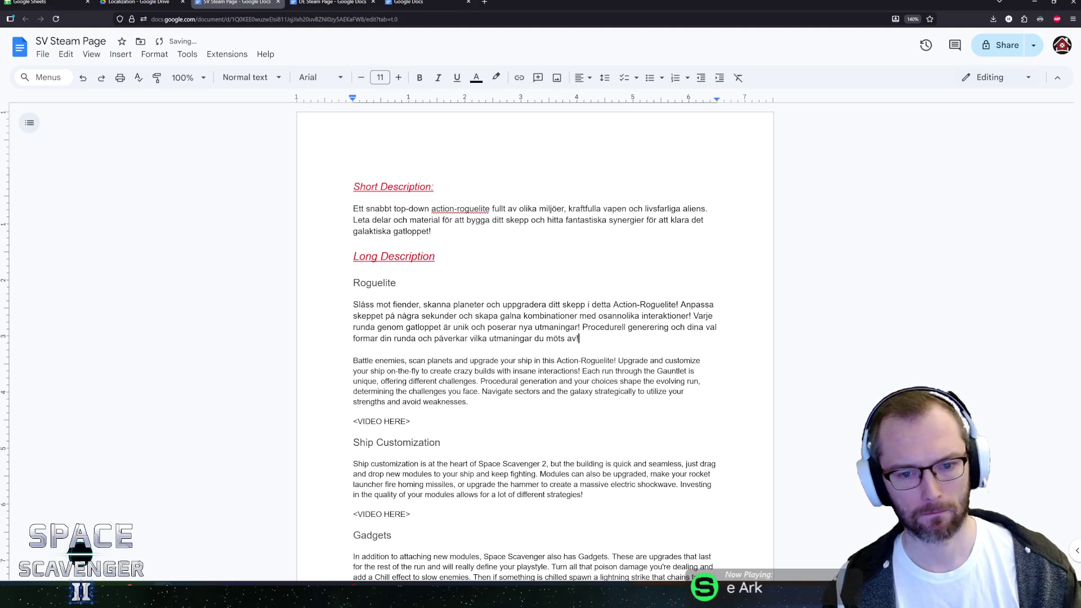
{"action": "type", "text": " Navigera sektorerna i galaxetn"}
{"action": "key", "text": "BackSpace"}
{"action": "key", "text": "BackSpace"}
{"action": "key", "text": "BackSpace"}
{"action": "type", "text": "n strate"}
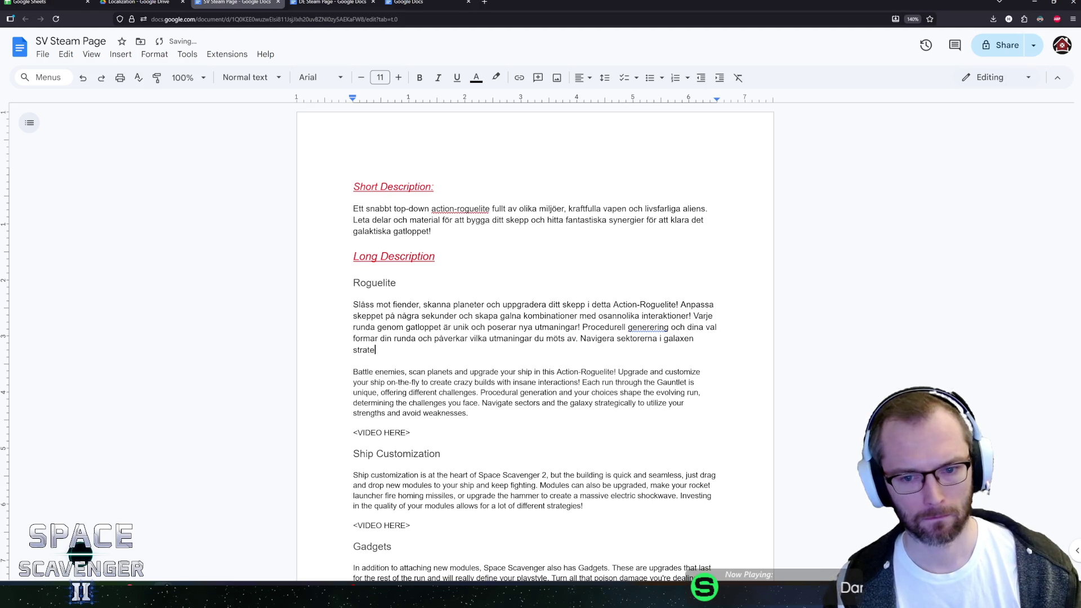
{"action": "type", "text": "giskt för att an"}
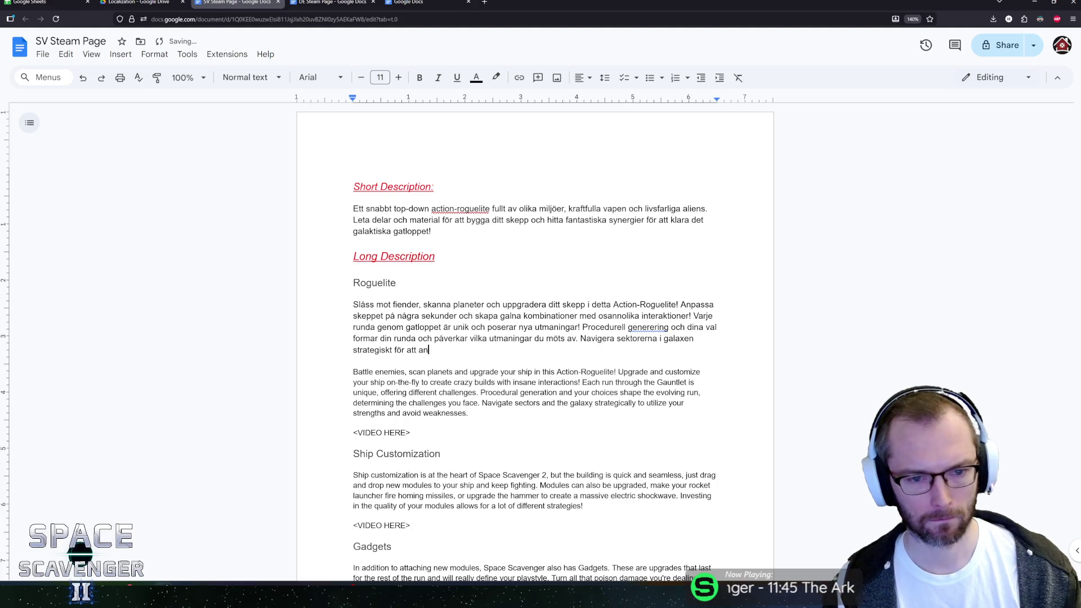
{"action": "type", "text": "väa"}
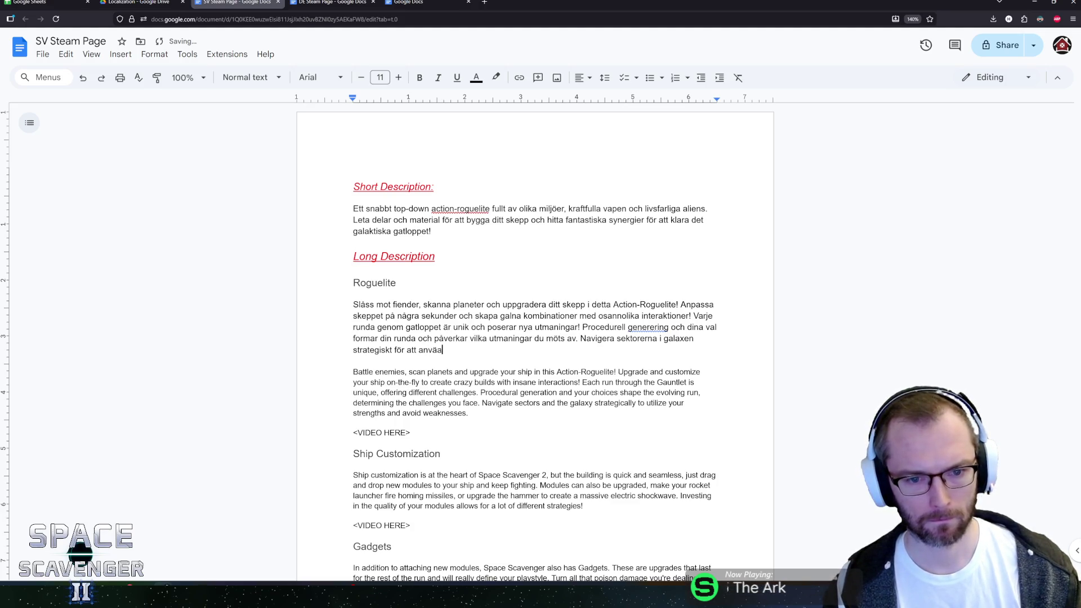
{"action": "type", "text": "nda "}
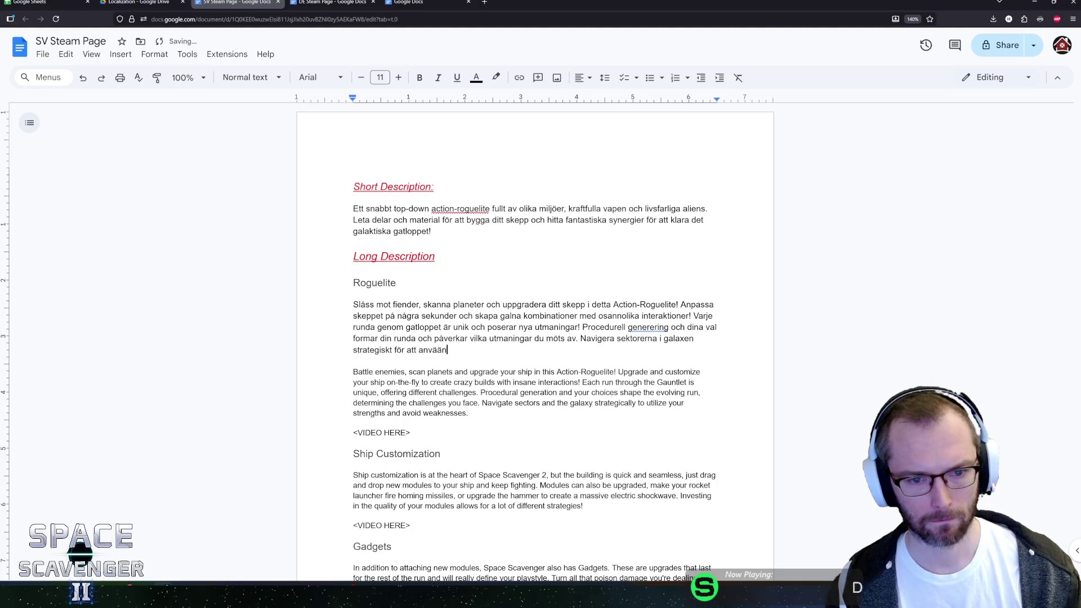
{"action": "type", "text": "dina styr"}
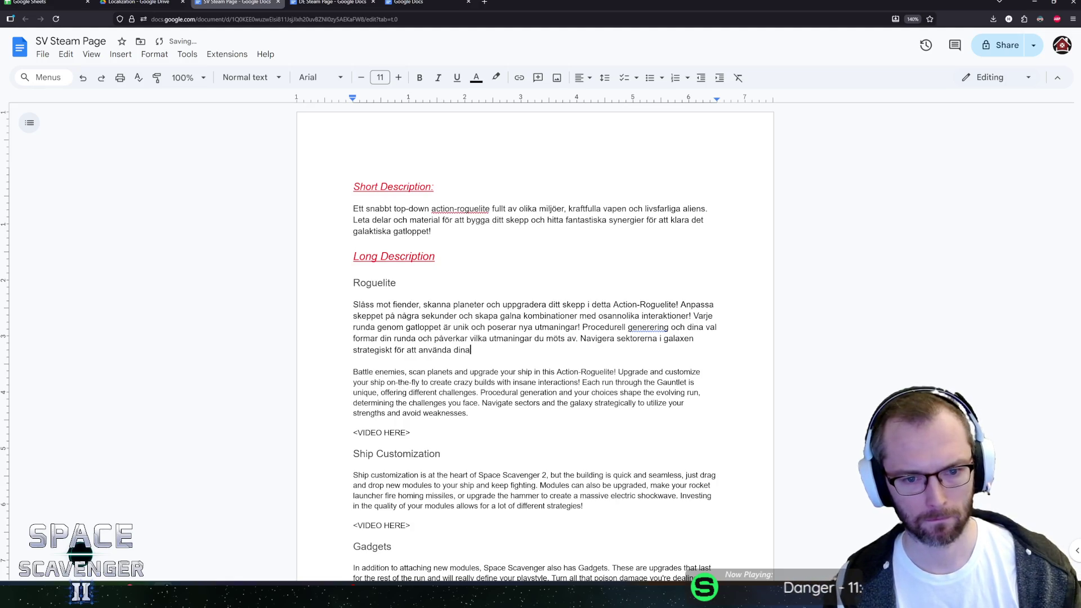
{"action": "type", "text": "kor och und"}
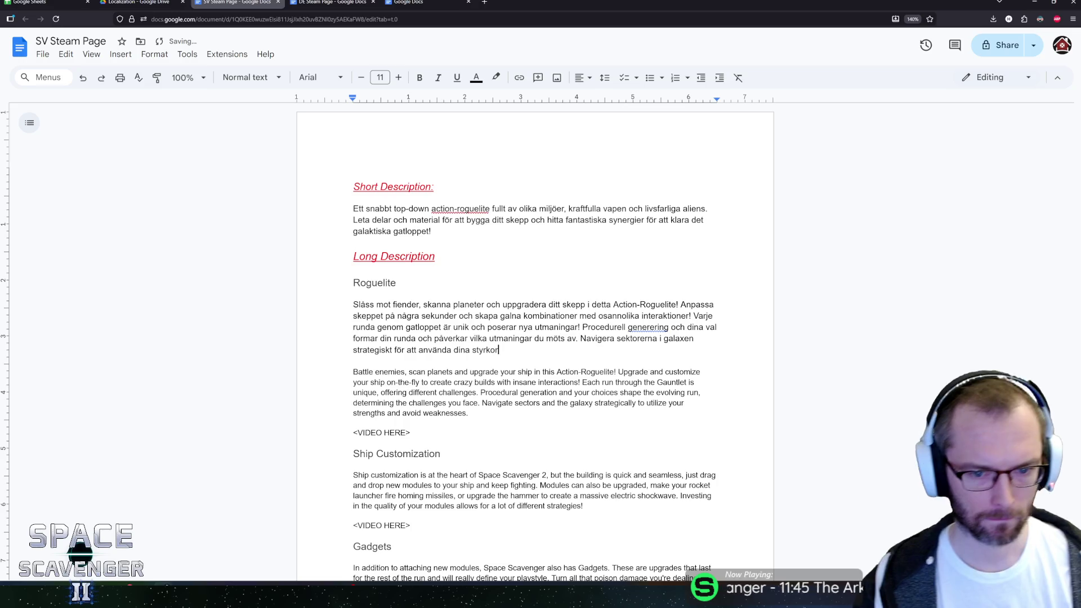
{"action": "type", "text": "vika "}
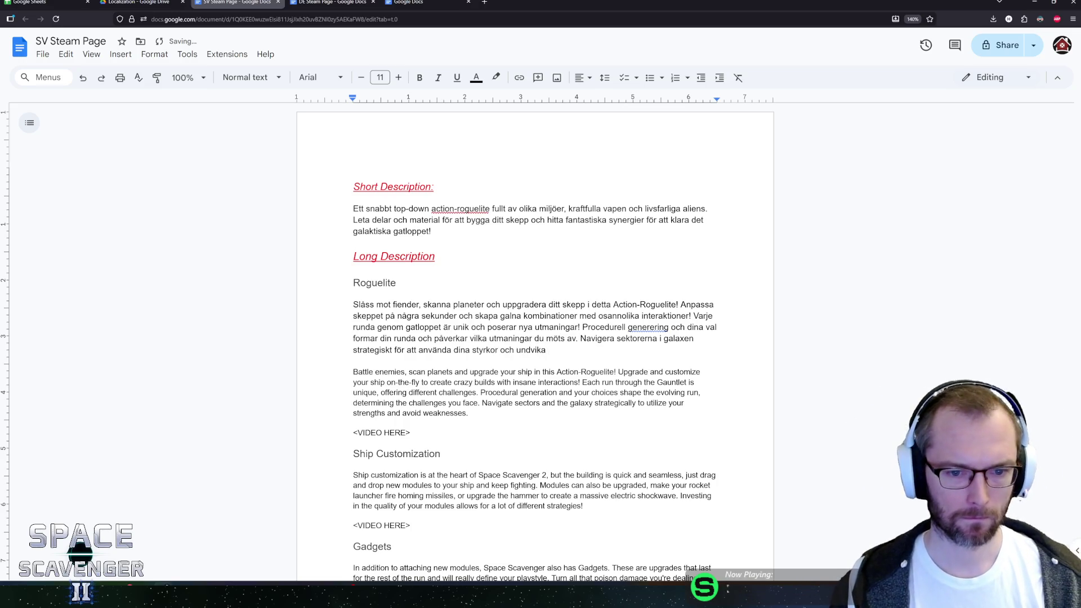
{"action": "type", "text": "svagheter"}
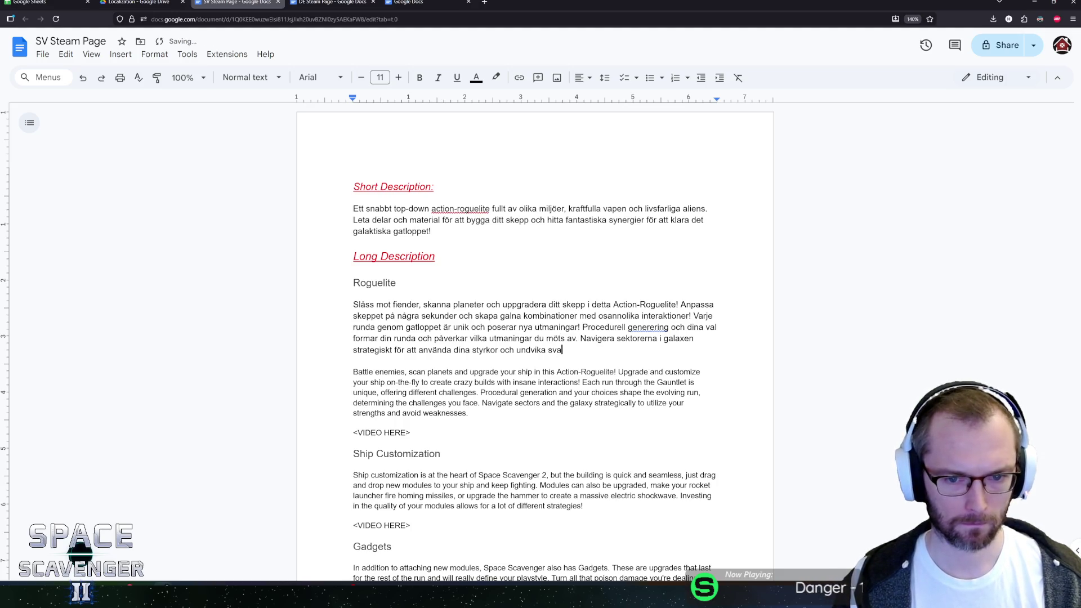
{"action": "type", "text": "!"}
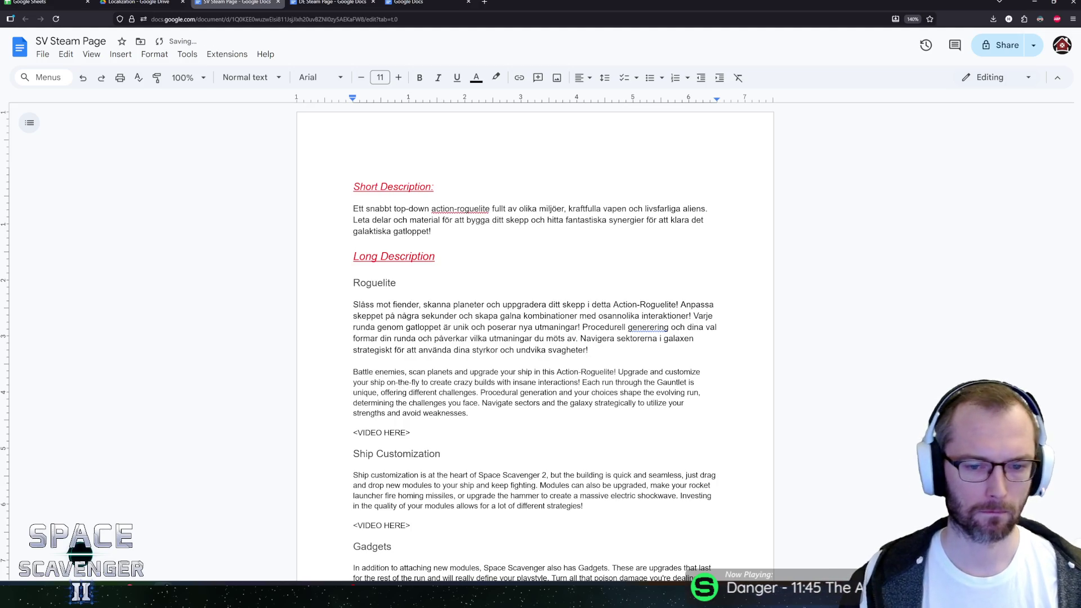
{"action": "key", "text": "shift+Down"}
{"action": "key", "text": "shift+Down"}
{"action": "key", "text": "shift+Down"}
{"action": "key", "text": "BackSpace"}
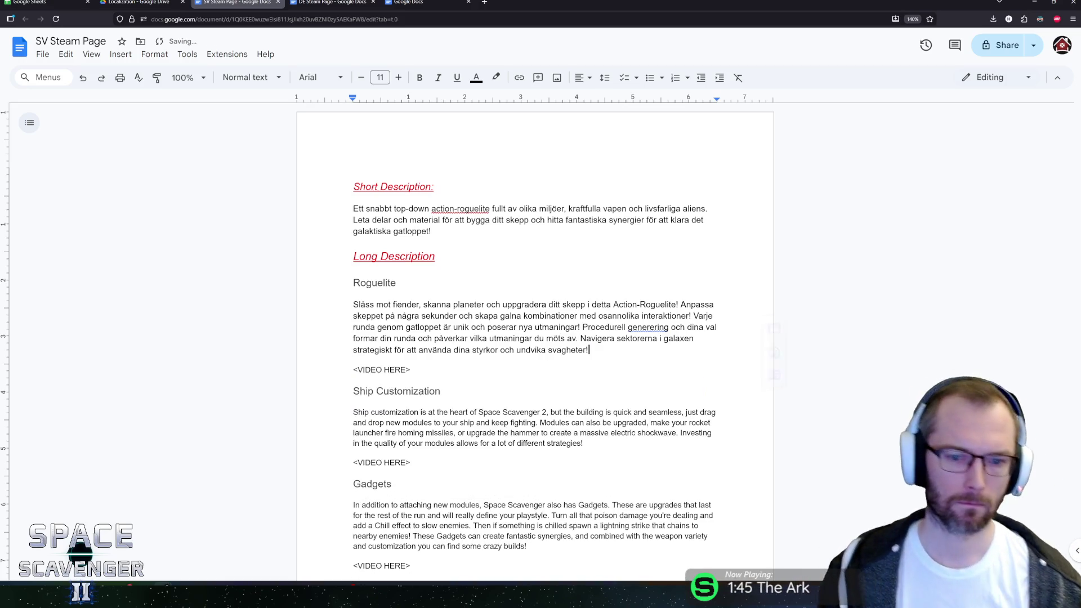
Rename the Ship Customization heading to 'Anpassa Skeppet'.
{"action": "left_click", "coordinate": [410, 370]}
{"action": "key", "text": "Up"}
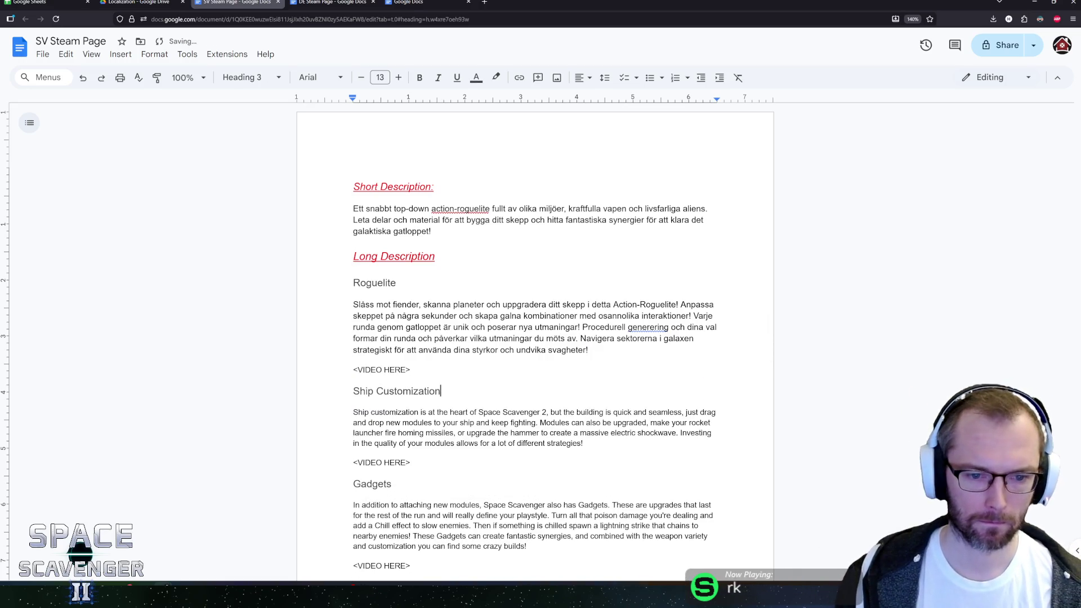
{"action": "key", "text": "shift+Home"}
{"action": "type", "text": "Skepps"}
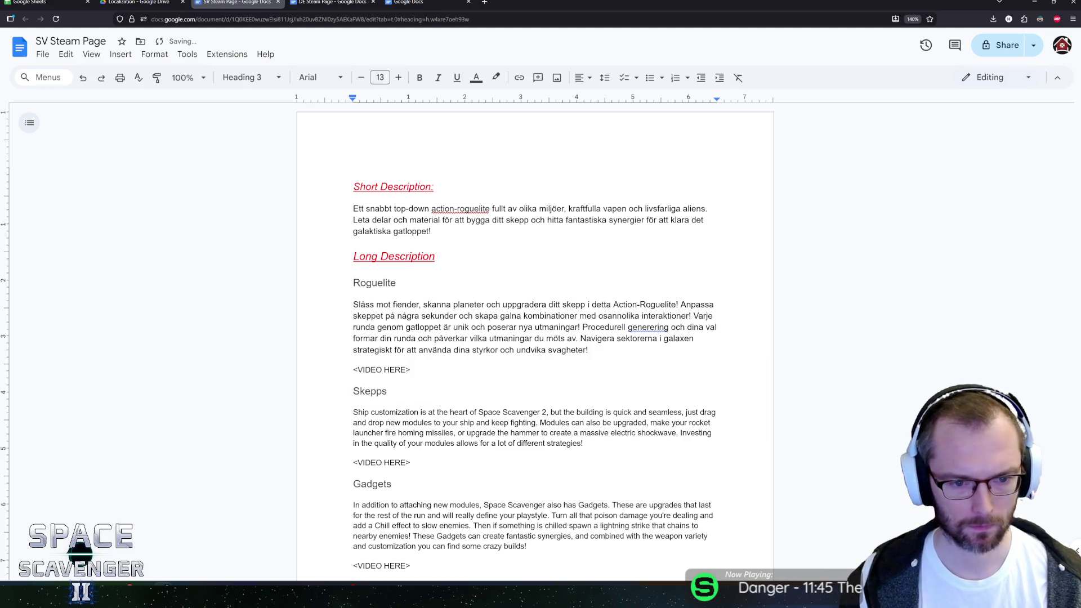
{"action": "key", "text": "shift+Home"}
{"action": "type", "text": "Anpassa Skeppet"}
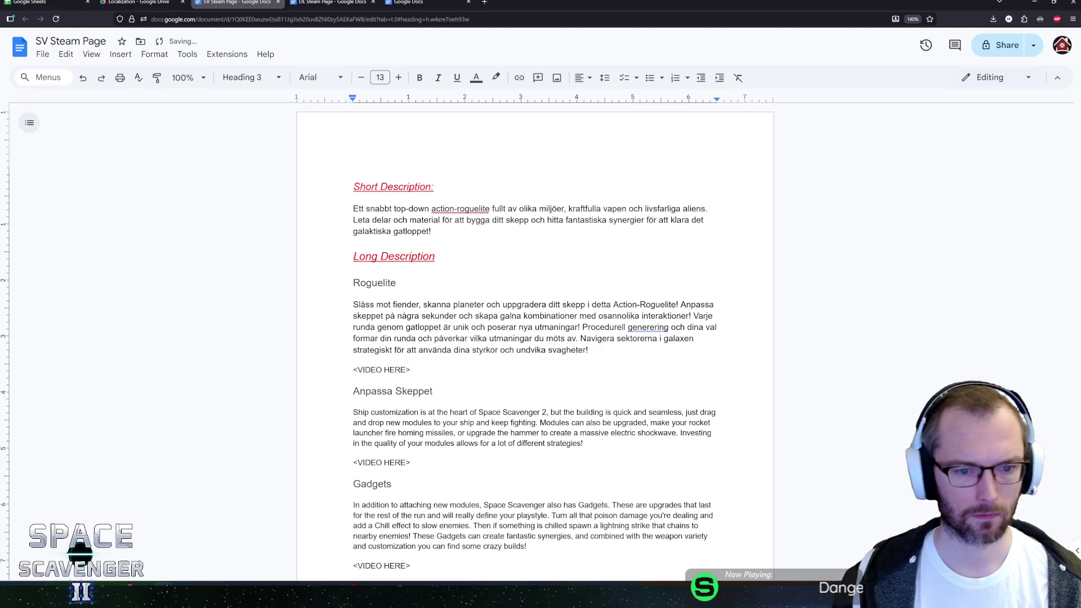
Insert a line above the English paragraph and type 'Att kunna anpassa skeppet är'.
{"action": "key", "text": "Down"}
{"action": "key", "text": "Home"}
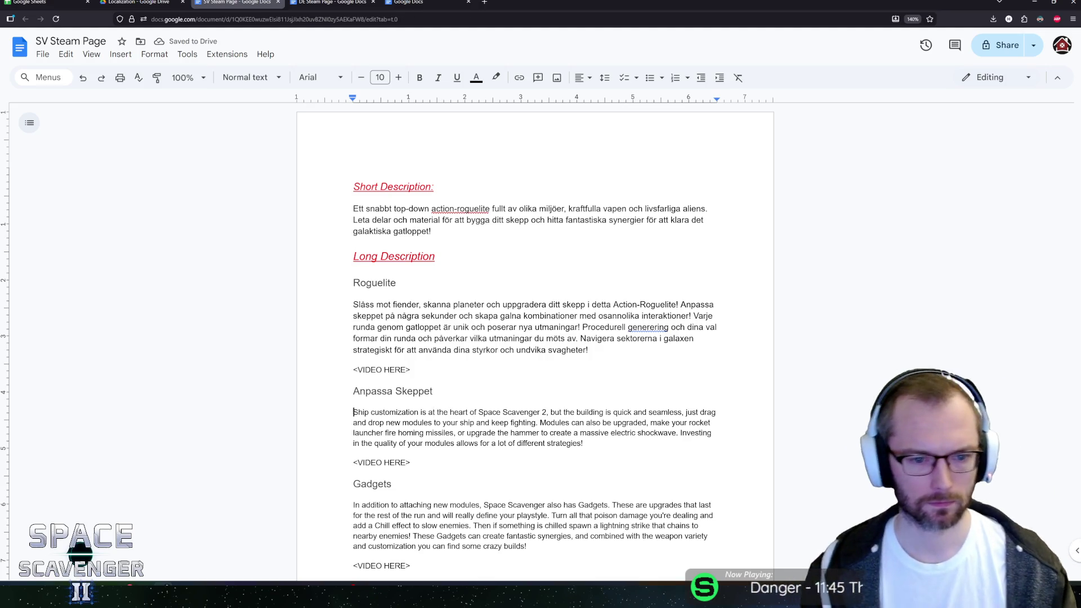
{"action": "key", "text": "Return"}
{"action": "key", "text": "Up"}
{"action": "type", "text": "Att kunna anpas"}
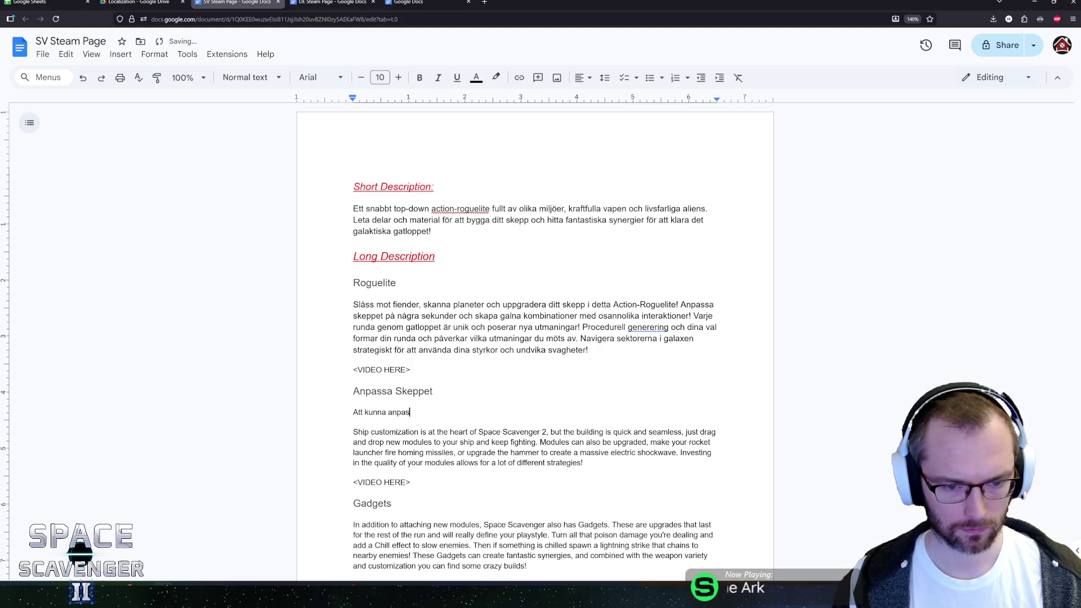
{"action": "type", "text": "sa skeppet är"}
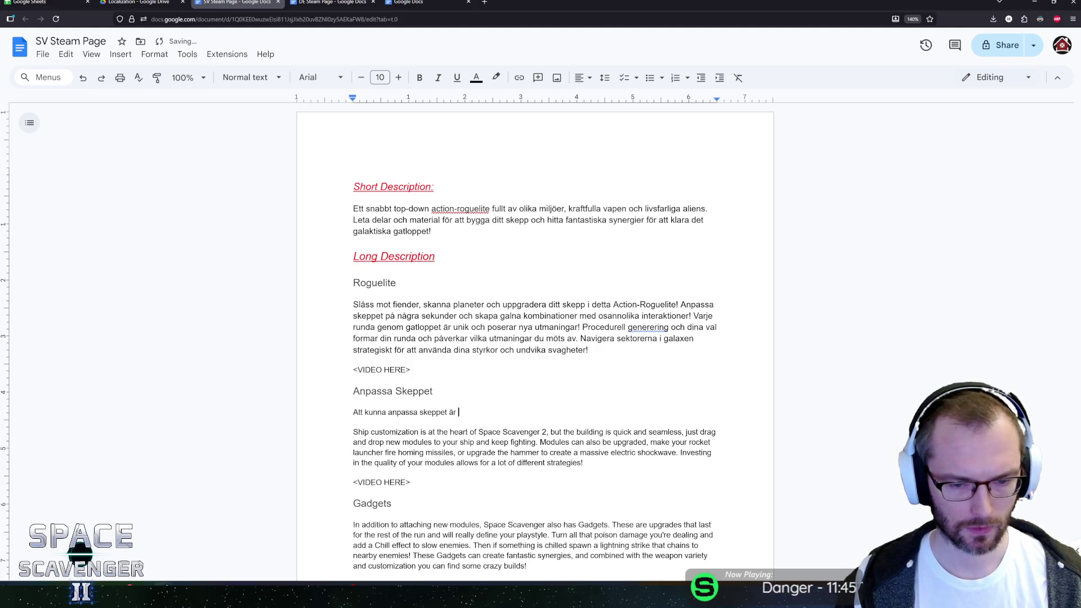
{"action": "scroll", "coordinate": [535, 338], "scroll_direction": "down", "scroll_amount": 10}
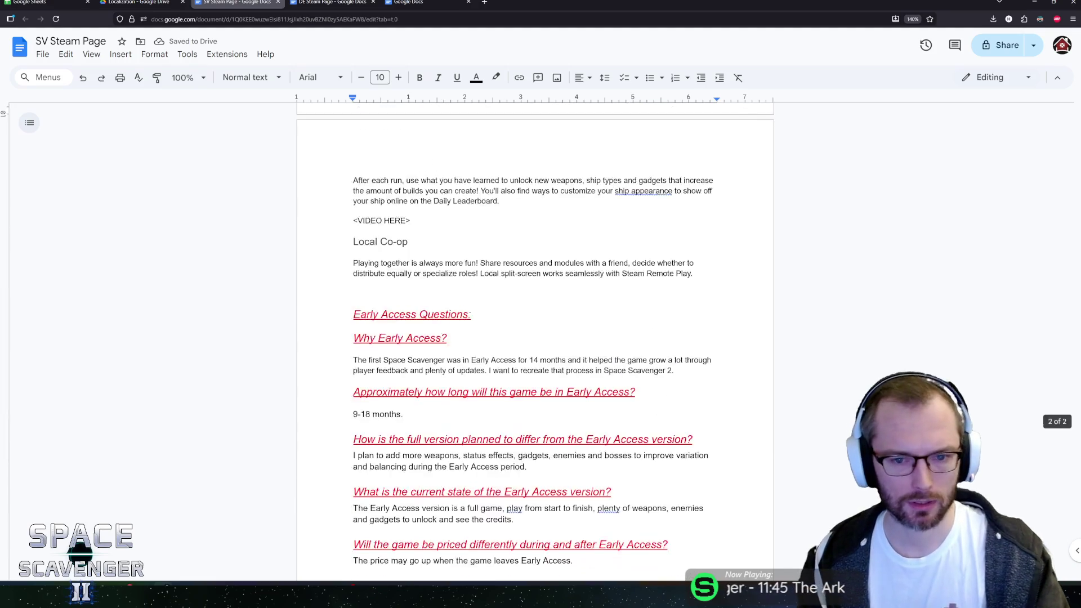
Shrink the Swedish Roguelite paragraph to 10 pt.
{"action": "scroll", "coordinate": [535, 338], "scroll_direction": "up", "scroll_amount": 10}
{"action": "scroll", "coordinate": [535, 338], "scroll_direction": "down", "scroll_amount": 4}
{"action": "scroll", "coordinate": [535, 338], "scroll_direction": "up", "scroll_amount": 2}
{"action": "scroll", "coordinate": [535, 338], "scroll_direction": "down", "scroll_amount": 1}
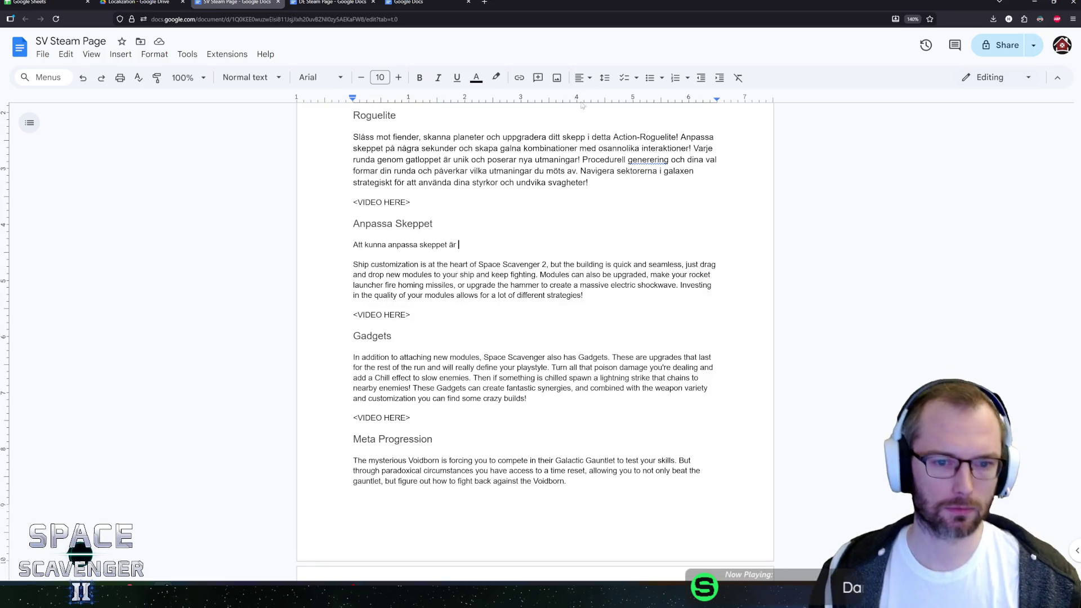
{"action": "scroll", "coordinate": [583, 105], "scroll_direction": "up", "scroll_amount": 2}
{"action": "left_click_drag", "start_coordinate": [588, 239], "coordinate": [292, 188]}
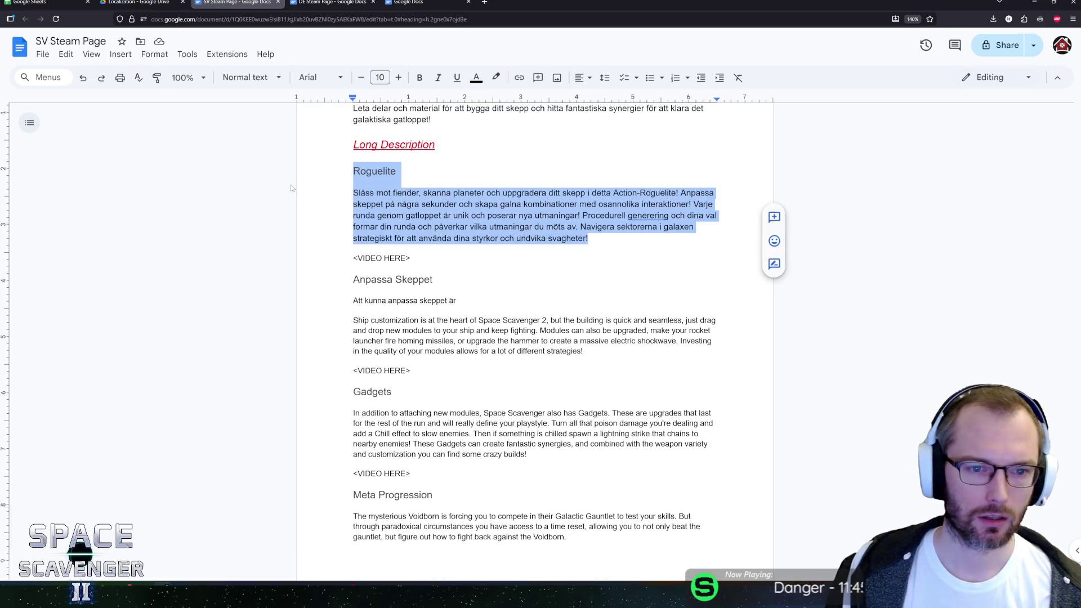
{"action": "key", "text": "shift+Down"}
{"action": "key", "text": "ctrl+shift+comma"}
Delete the unfinished 'Att kunna anpassa skeppet är' line.
{"action": "key", "text": "Down"}
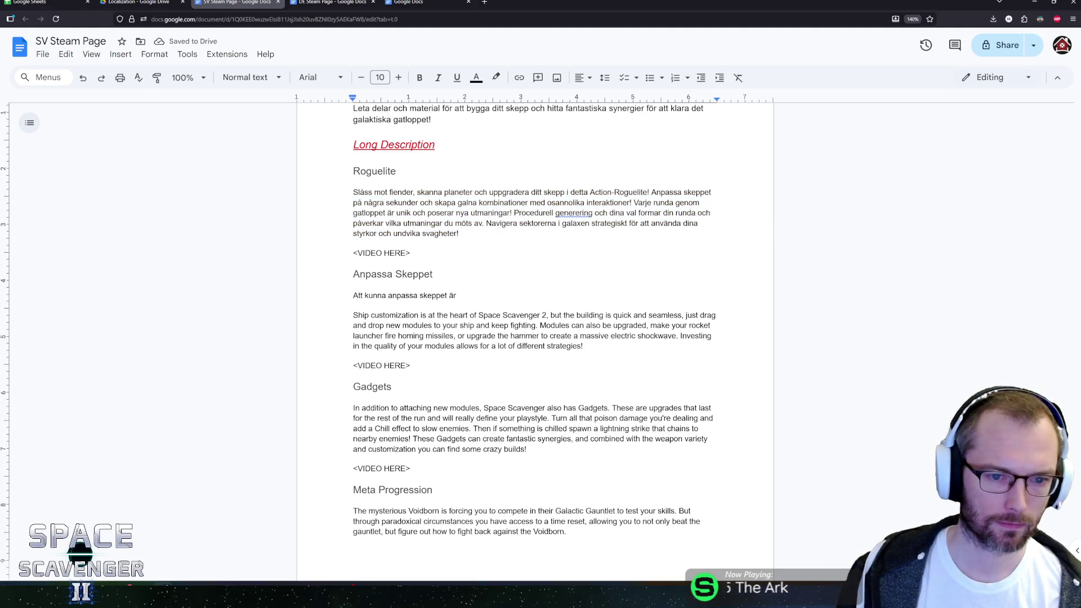
{"action": "key", "text": "shift+Home"}
{"action": "key", "text": "BackSpace"}
{"action": "key", "text": "BackSpace"}
{"action": "key", "text": "ctrl+shift+s"}
{"action": "key", "text": "Escape"}
Add an empty line directly under the Anpassa Skeppet heading.
{"action": "scroll", "coordinate": [535, 338], "scroll_direction": "up", "scroll_amount": 2}
{"action": "left_click", "coordinate": [396, 283]}
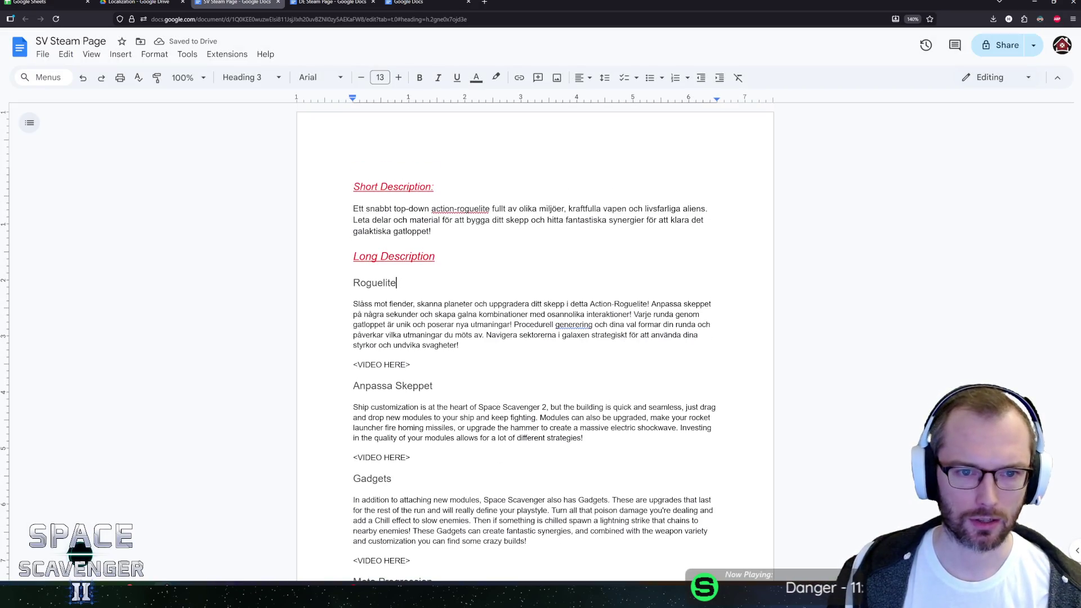
{"action": "scroll", "coordinate": [535, 338], "scroll_direction": "down", "scroll_amount": 5}
{"action": "scroll", "coordinate": [535, 338], "scroll_direction": "up", "scroll_amount": 5}
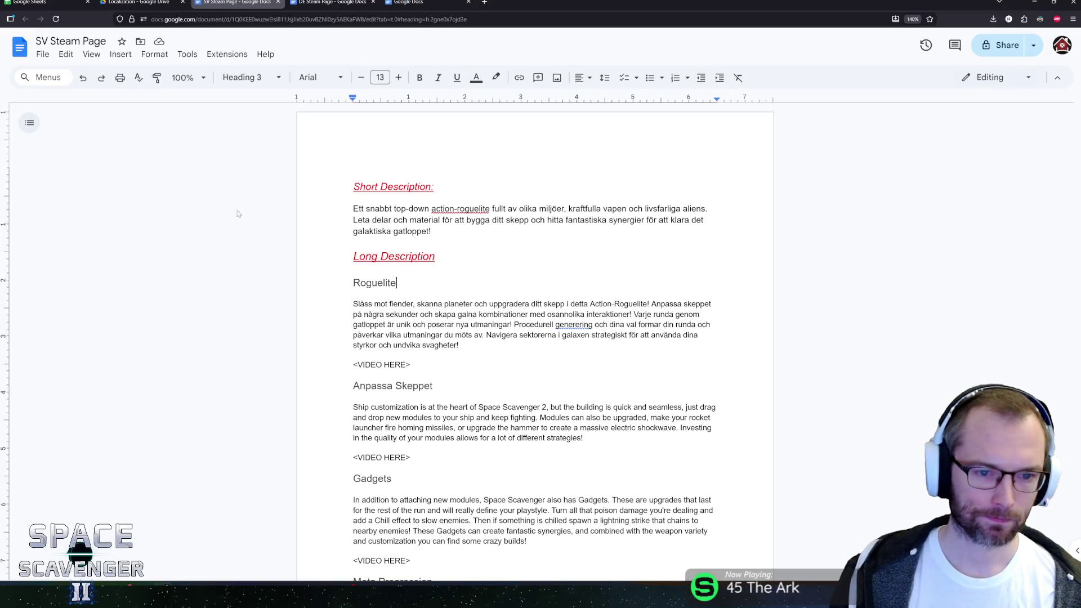
{"action": "scroll", "coordinate": [522, 231], "scroll_direction": "down", "scroll_amount": 8}
{"action": "scroll", "coordinate": [523, 231], "scroll_direction": "up", "scroll_amount": 6}
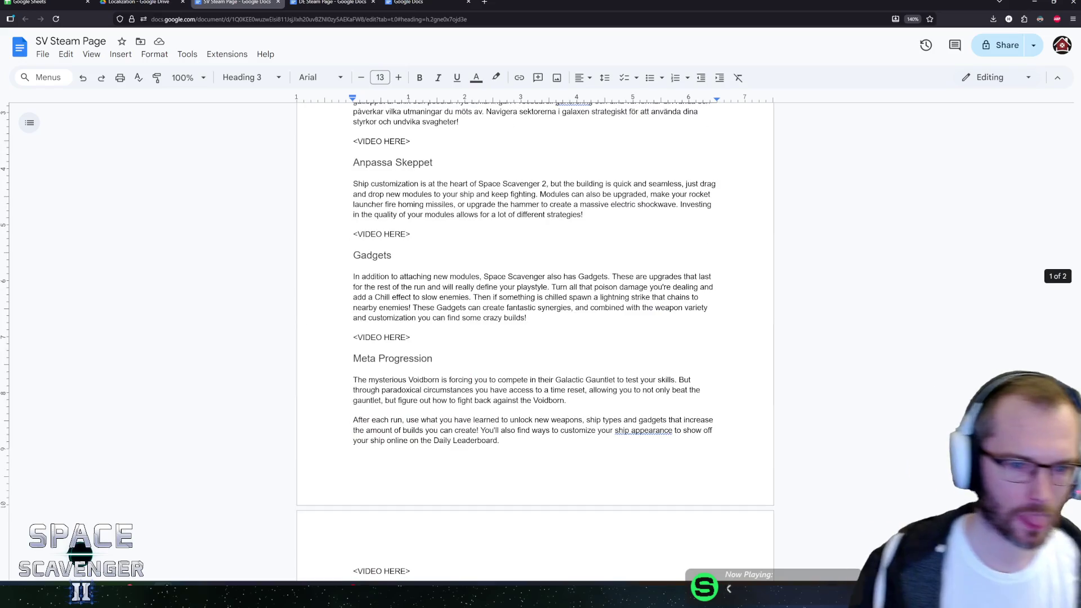
{"action": "scroll", "coordinate": [523, 231], "scroll_direction": "down", "scroll_amount": 6}
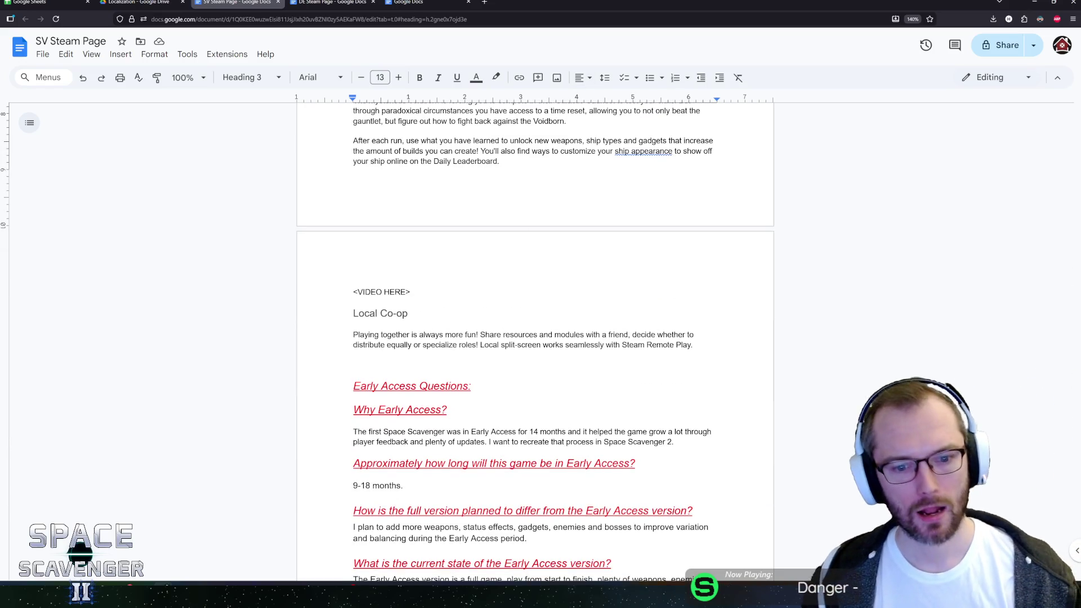
{"action": "scroll", "coordinate": [535, 338], "scroll_direction": "up", "scroll_amount": 9}
{"action": "left_click", "coordinate": [434, 387]}
{"action": "key", "text": "Return"}
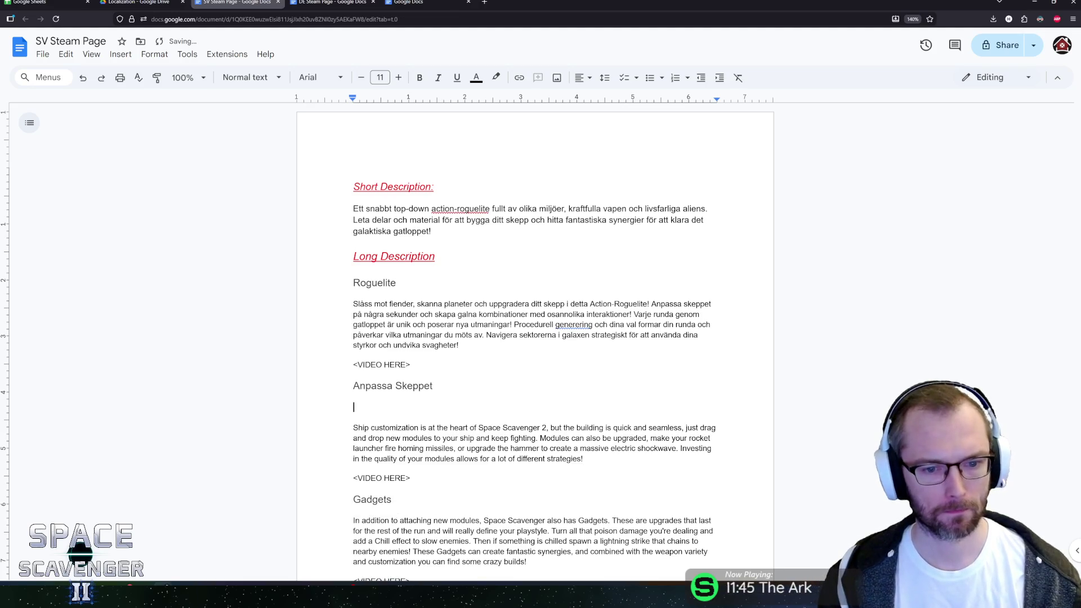
Type the placeholder 'Sv sv sv' under Anpassa Skeppet and glance at the Localization Drive folder.
{"action": "type", "text": "Sv sv sv"}
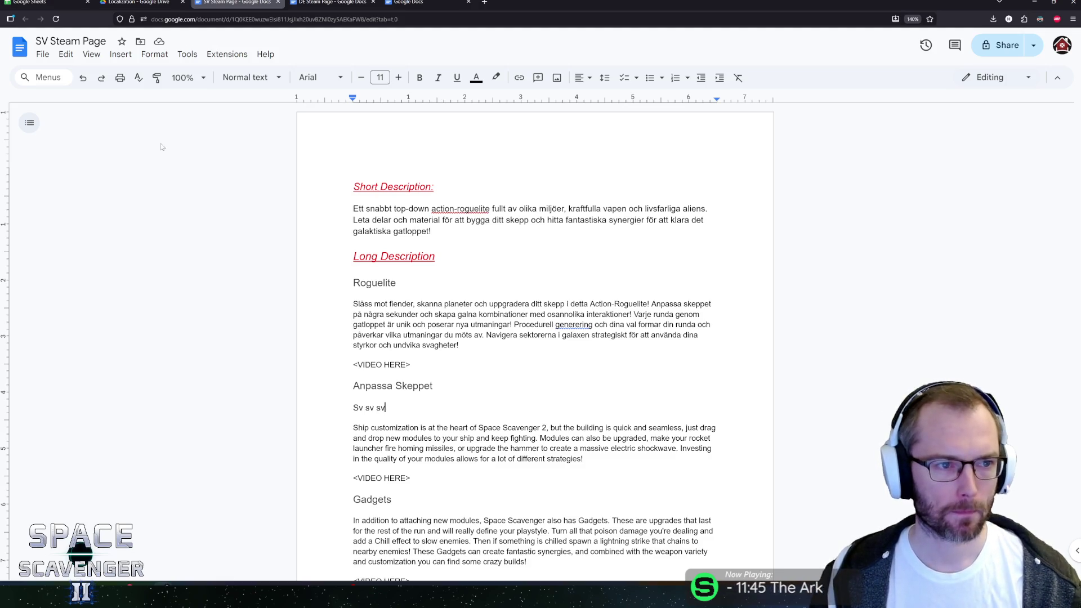
{"action": "left_click", "coordinate": [135, 3]}
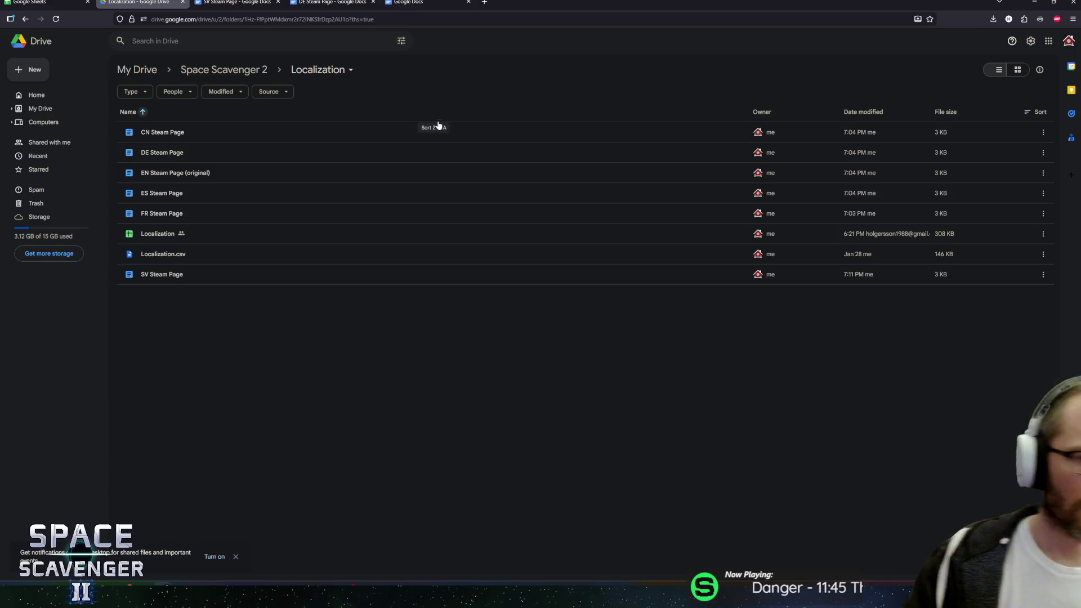
{"action": "left_click", "coordinate": [220, 2]}
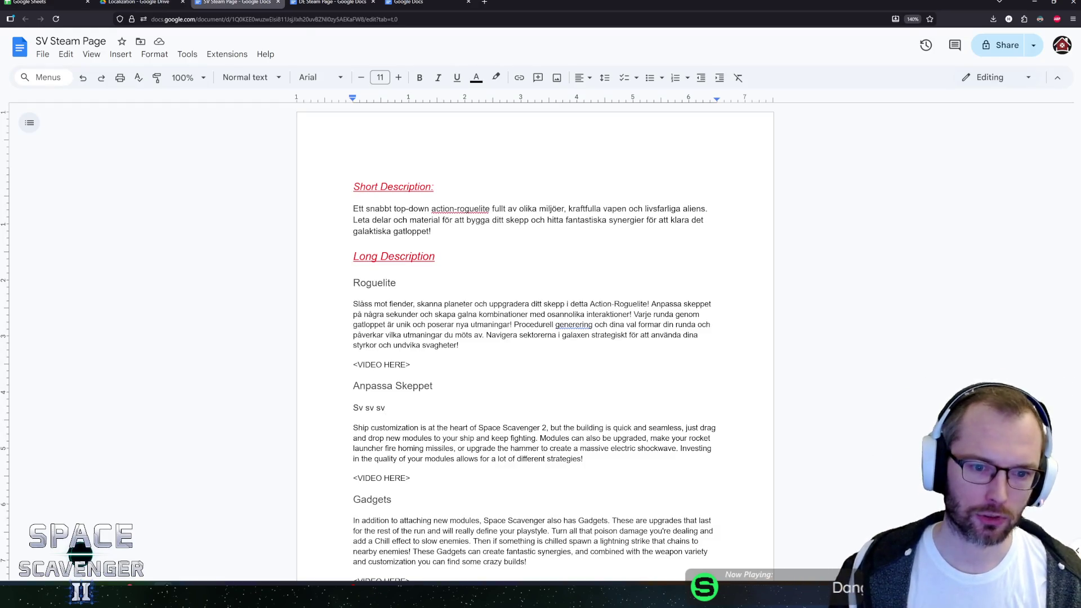
Review the end of the Swedish Roguelite paragraph, then switch to Google Sheets.
{"action": "mouse_move", "coordinate": [365, 304]}
{"action": "left_mouse_down"}
{"action": "mouse_move", "coordinate": [459, 345]}
{"action": "mouse_move", "coordinate": [359, 304]}
{"action": "mouse_move", "coordinate": [448, 346]}
{"action": "mouse_move", "coordinate": [354, 314]}
{"action": "left_mouse_up"}
{"action": "double_click", "coordinate": [439, 346]}
{"action": "left_click", "coordinate": [459, 346]}
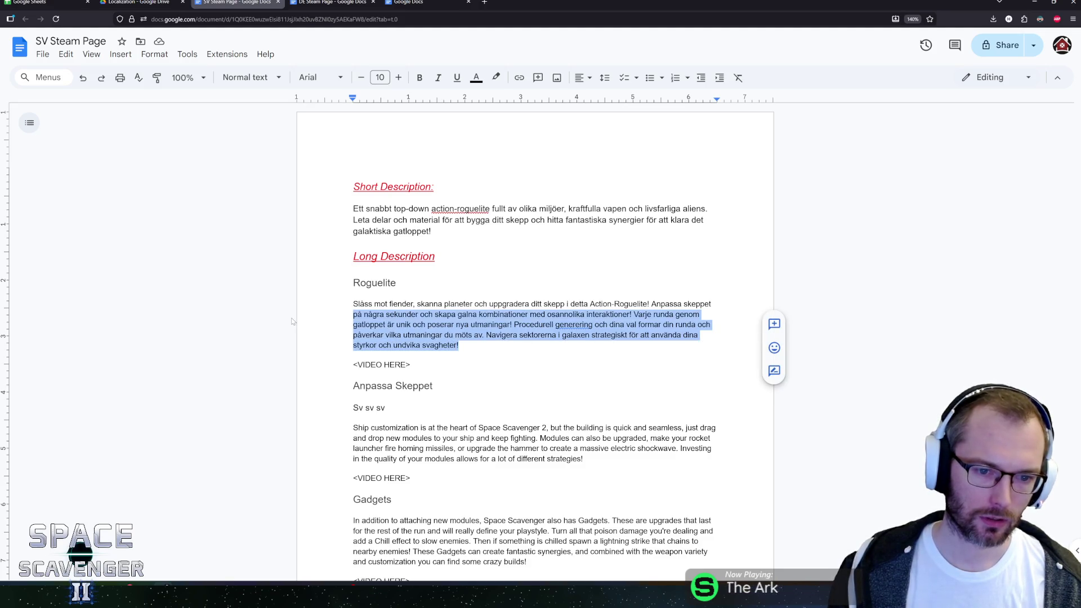
{"action": "left_click", "coordinate": [459, 345]}
{"action": "key", "text": "ctrl+1"}
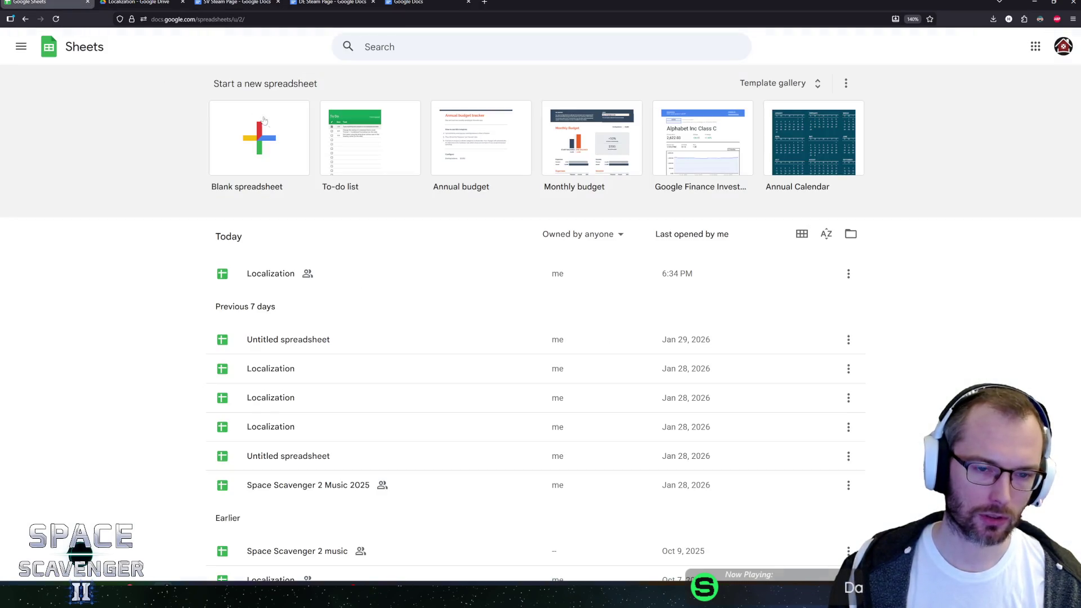
Open the Localization spreadsheet, read cells B11 and B9, then return to the SV Steam Page doc.
{"action": "left_click", "coordinate": [281, 275]}
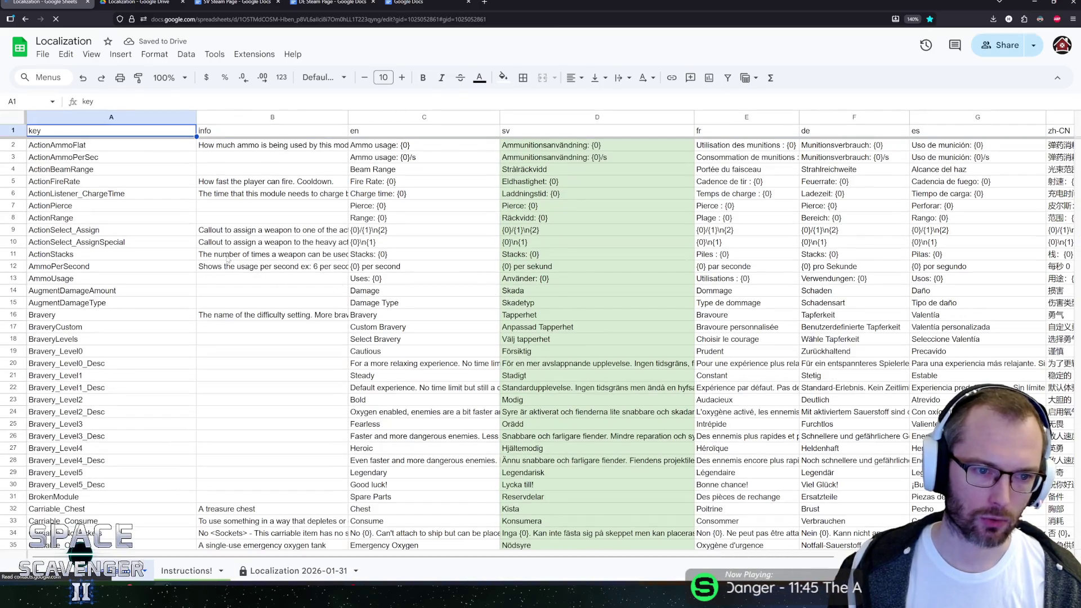
{"action": "left_click", "coordinate": [272, 254]}
{"action": "key", "text": "Up"}
{"action": "key", "text": "Up"}
{"action": "scroll", "coordinate": [269, 264], "scroll_direction": "down", "scroll_amount": 5}
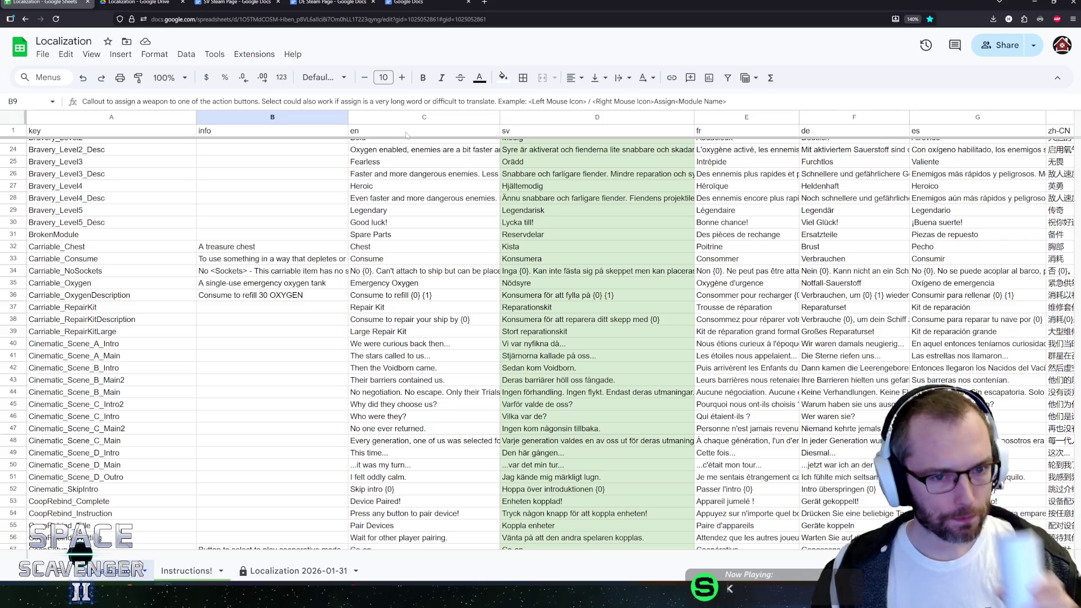
{"action": "left_click", "coordinate": [255, 2]}
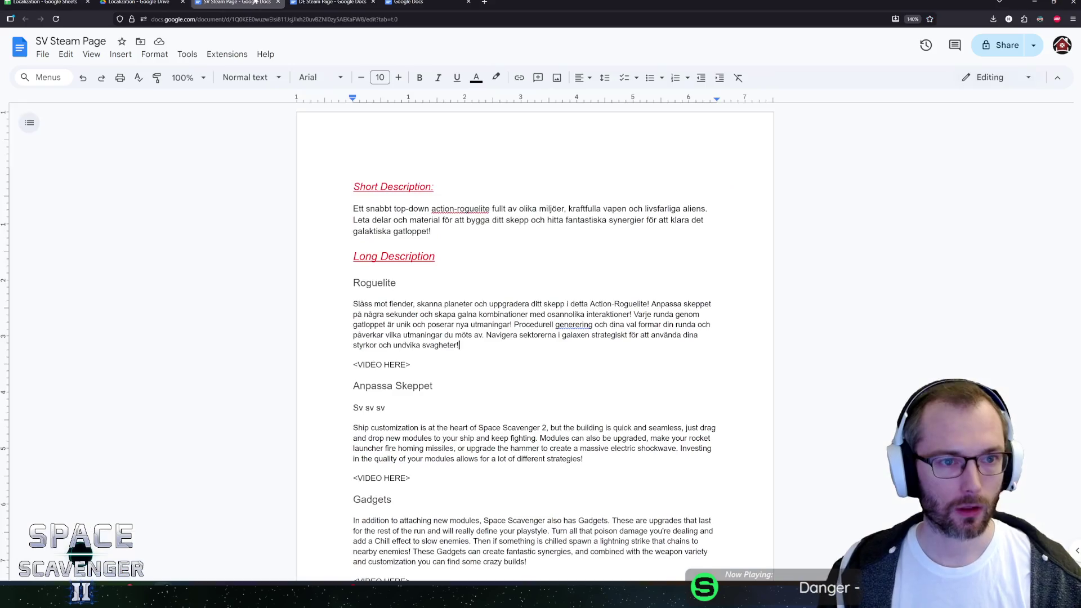
Paste the Swedish ship-customization translation over the 'Sv sv sv' placeholder line.
{"action": "scroll", "coordinate": [535, 338], "scroll_direction": "down", "scroll_amount": 3}
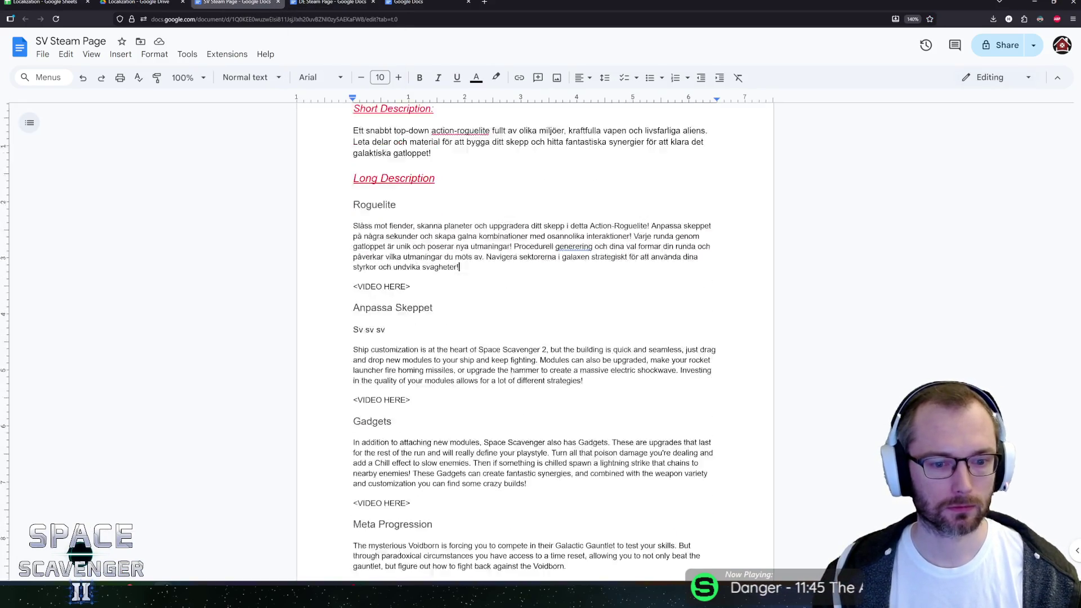
{"action": "left_click_drag", "start_coordinate": [584, 292], "coordinate": [288, 253]}
{"action": "left_click", "coordinate": [288, 253]}
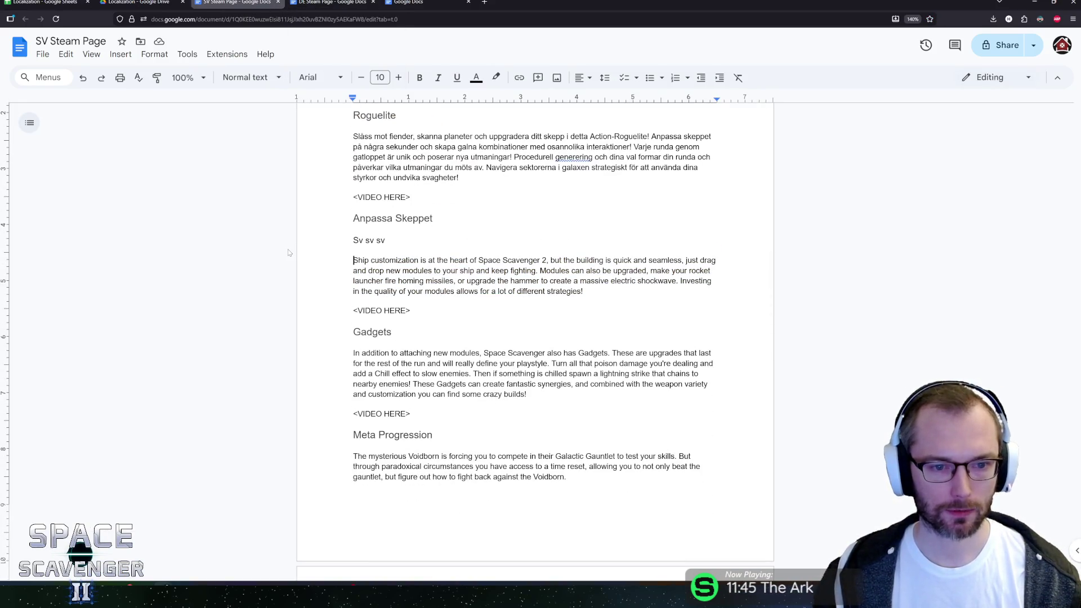
{"action": "key", "text": "shift+Down"}
{"action": "key", "text": "shift+Down"}
{"action": "key", "text": "shift+Down"}
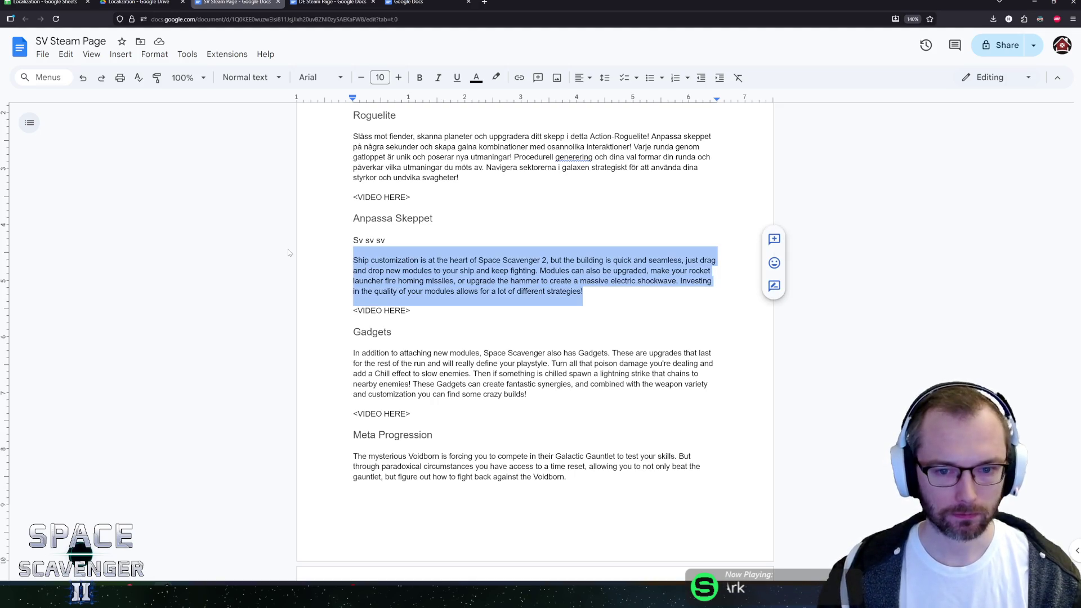
{"action": "key", "text": "alt+Tab"}
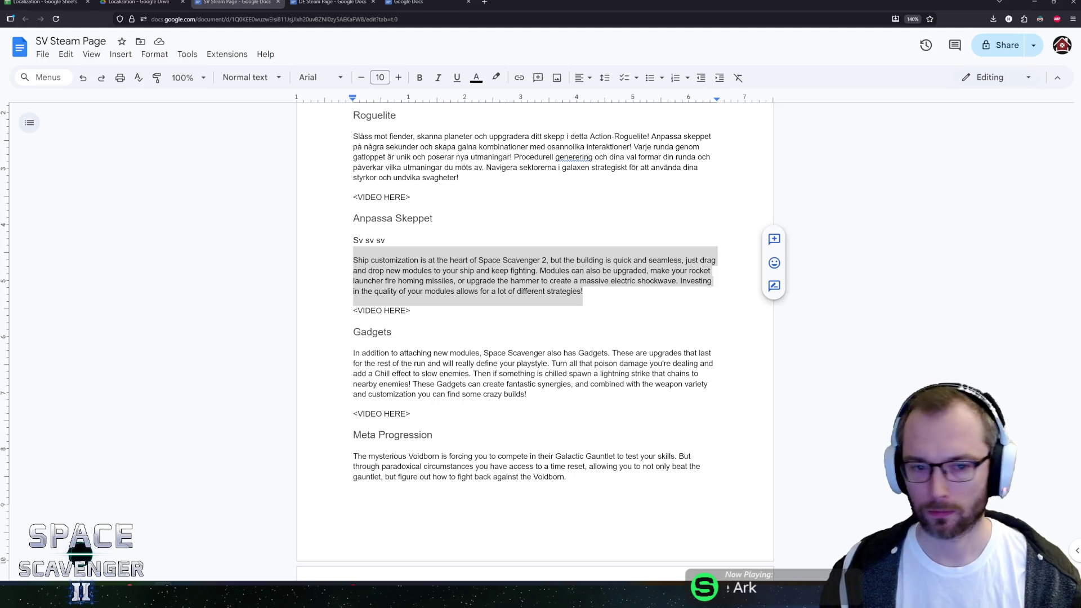
{"action": "key", "text": "alt+Tab"}
{"action": "left_click", "coordinate": [386, 240]}
{"action": "key", "text": "shift+Home"}
{"action": "type", "text": "382 Anpassning av skepp är kärnan i Space Scavenger 2, men byggandet är snabbt och smidigt, dra bara och släpp nya moduler till ditt skepp och fortsätt kämpa. Moduler kan också uppgraderas, få din raketkastare att avfyra målsökande missiler eller uppgradera hammaren för att skapa en massiv elektrisk stötvåg. Att investera i kvaliteten på dina moduler möjliggör många olika strategier!"}
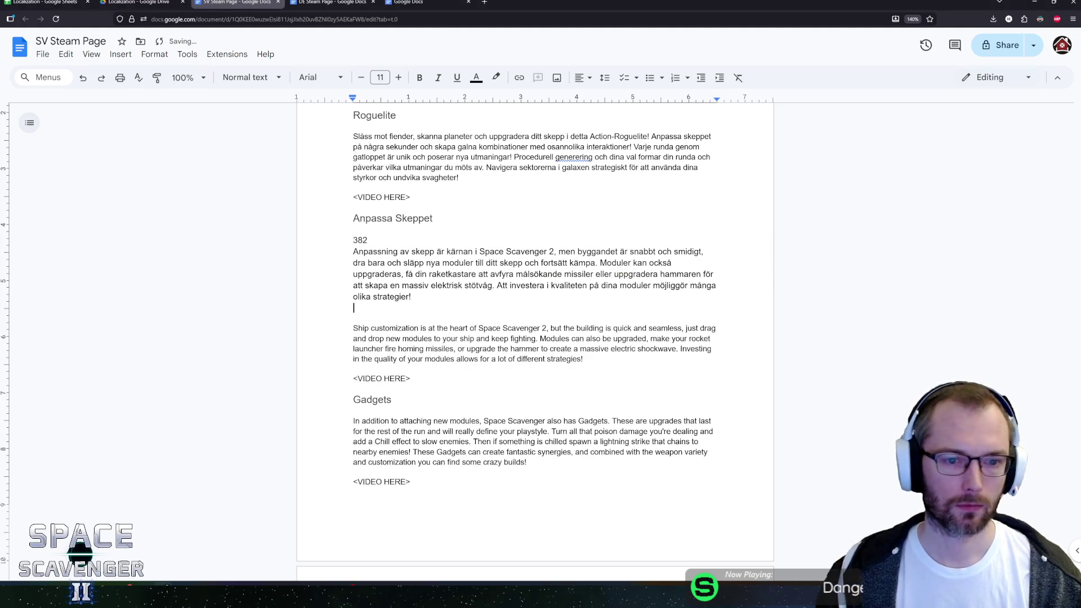
Delete the stray '382' and change the opening words to 'Att anpassa ditt skepp'.
{"action": "left_click", "coordinate": [368, 240]}
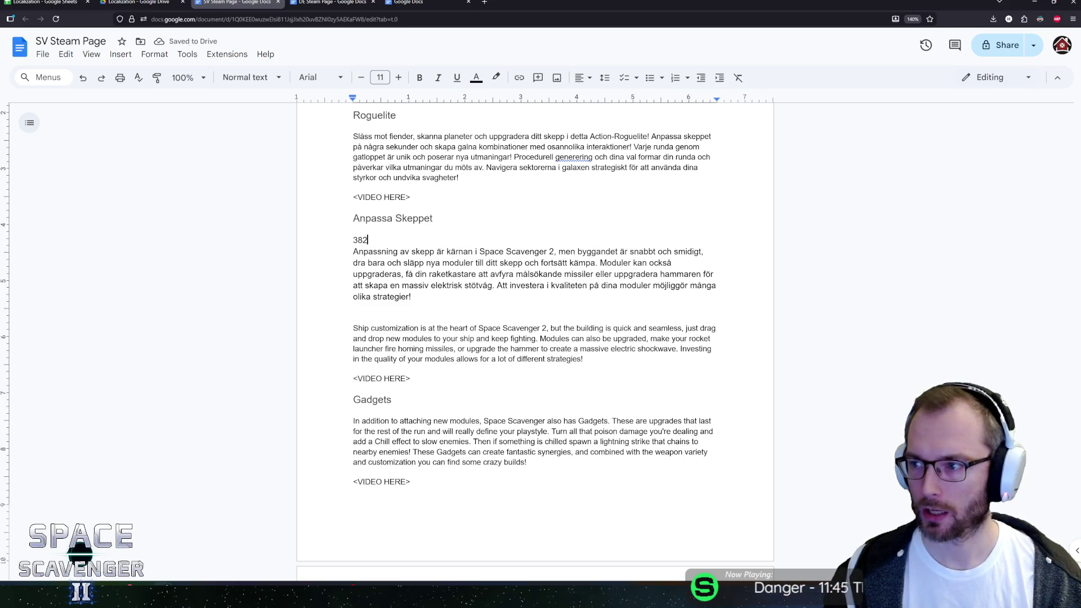
{"action": "key", "text": "shift+Home"}
{"action": "key", "text": "BackSpace"}
{"action": "key", "text": "Delete"}
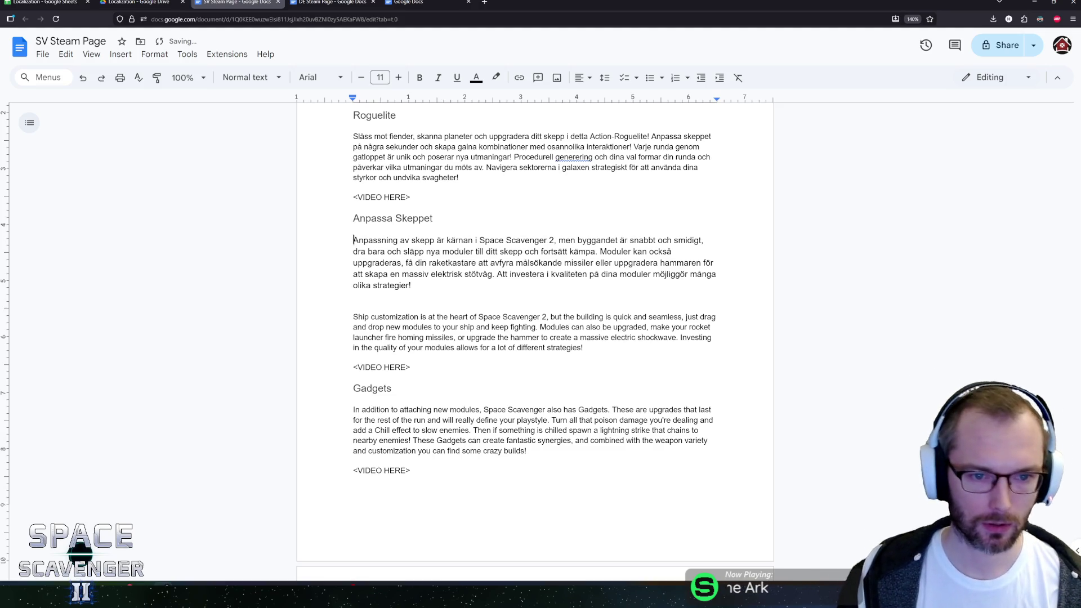
{"action": "key", "text": "ctrl+shift+Right"}
{"action": "key", "text": "ctrl+shift+Right"}
{"action": "key", "text": "ctrl+shift+Right"}
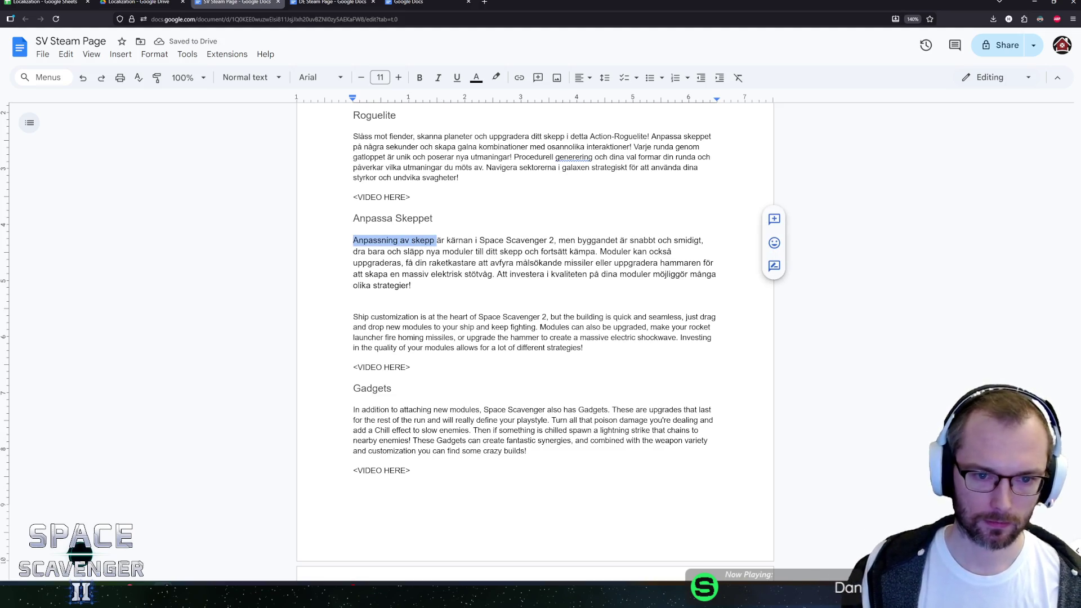
{"action": "type", "text": "Att anpassa "}
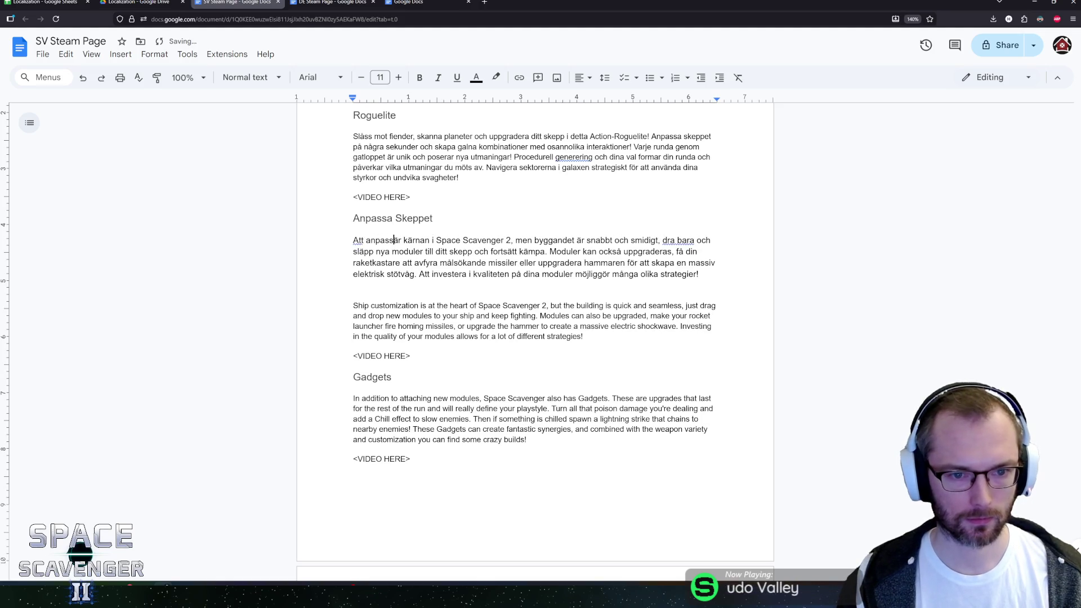
{"action": "type", "text": "ditt skepp"}
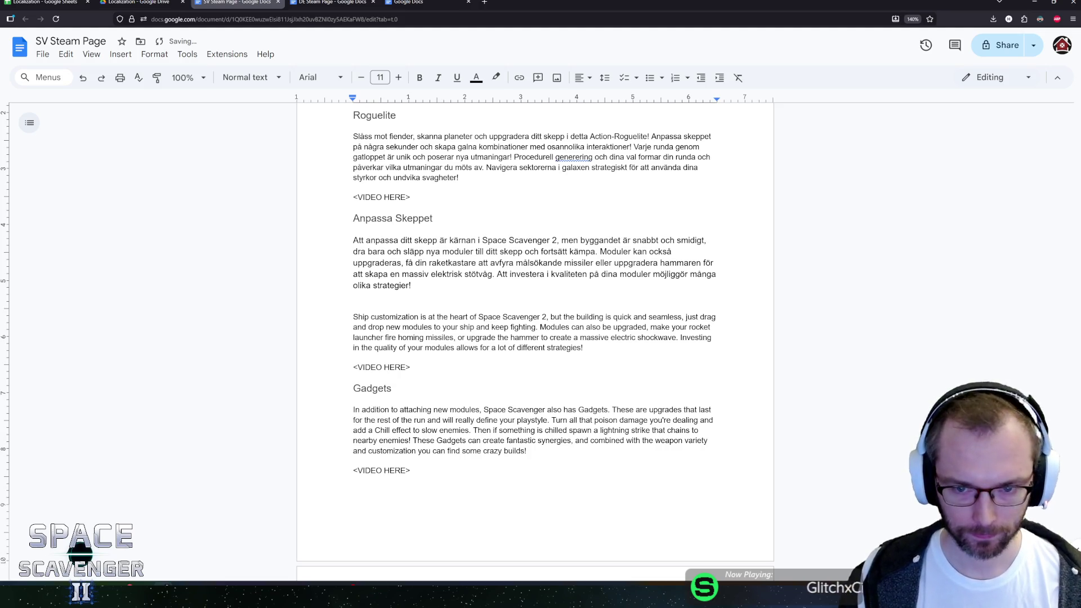
Remove 'bara' and 'och släpp', and replace 'kämpa.' with 'slåss.'.
{"action": "left_click", "coordinate": [622, 240]}
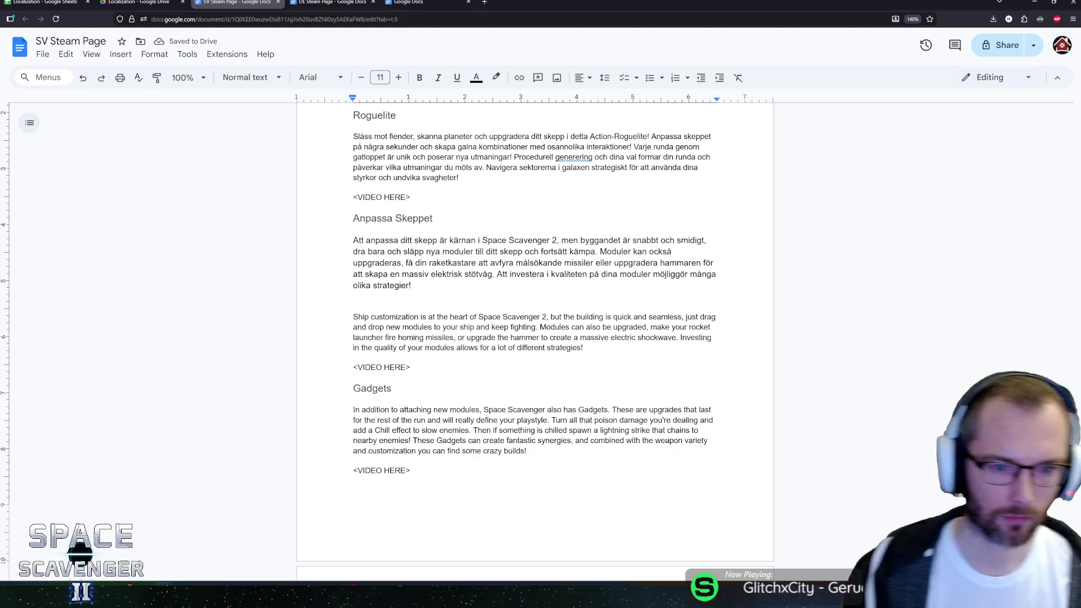
{"action": "left_click", "coordinate": [382, 240]}
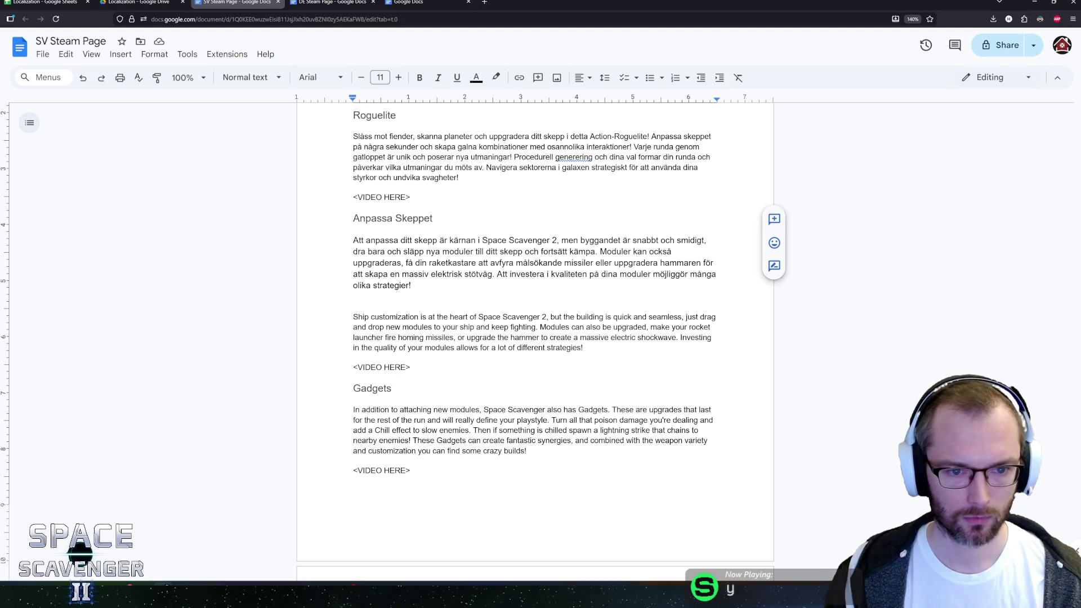
{"action": "key", "text": "ctrl+BackSpace"}
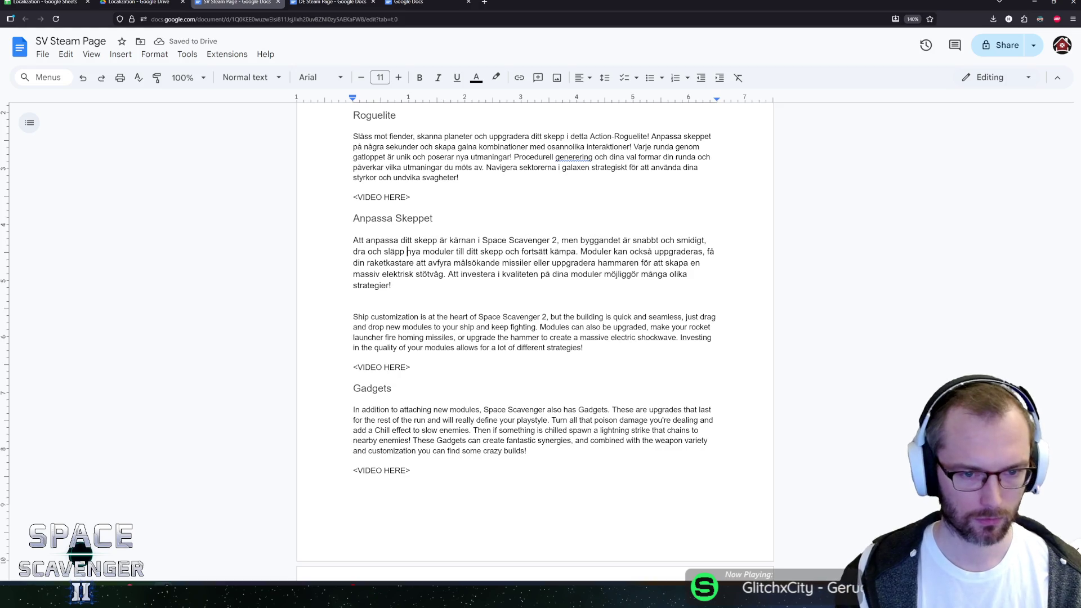
{"action": "key", "text": "ctrl+shift+Left"}
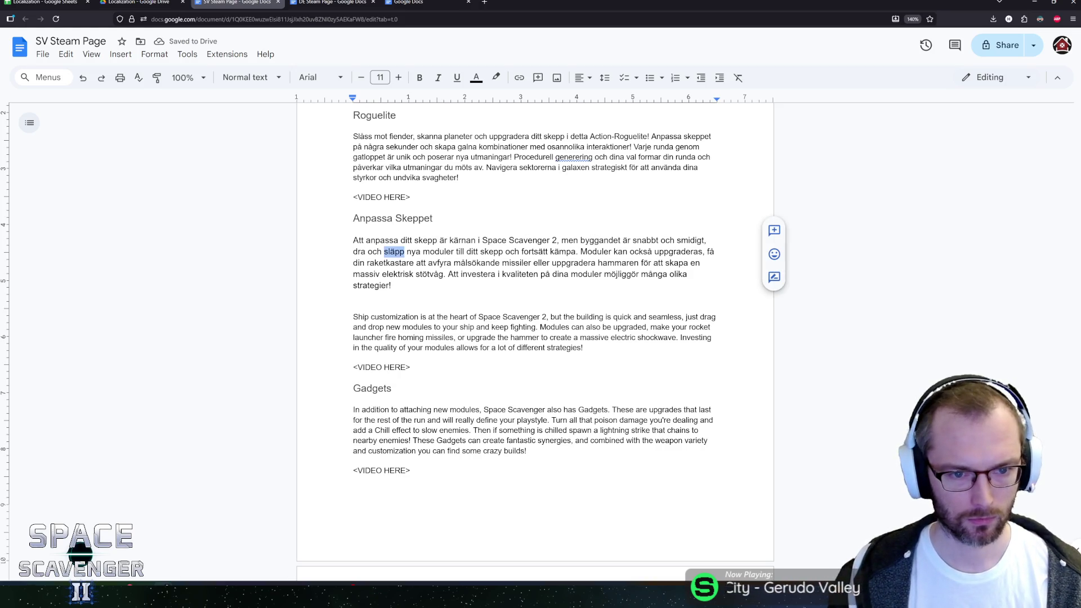
{"action": "key", "text": "ctrl+shift+Left"}
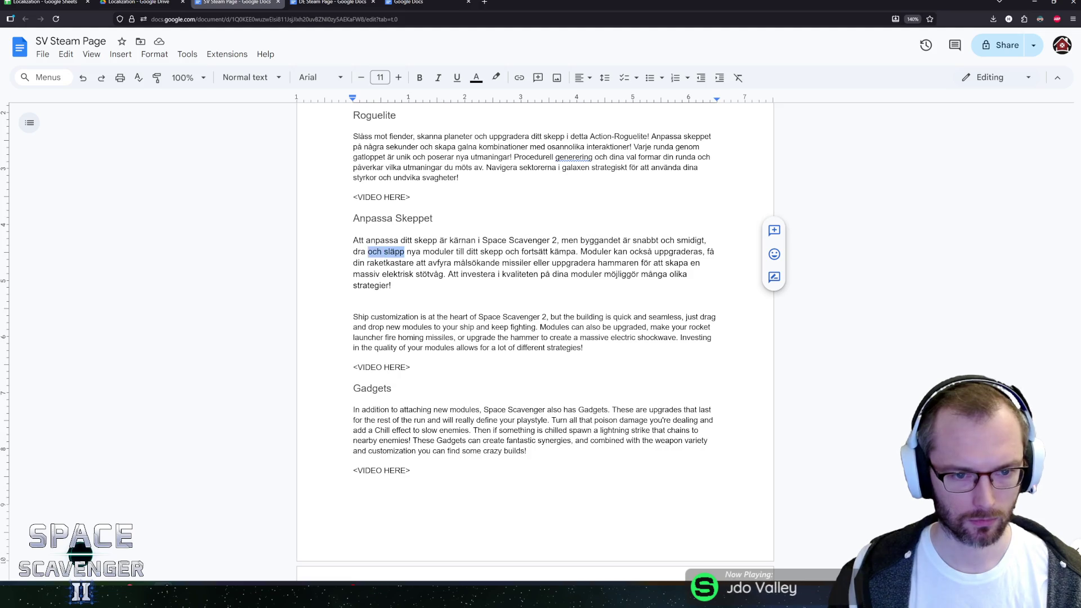
{"action": "key", "text": "BackSpace"}
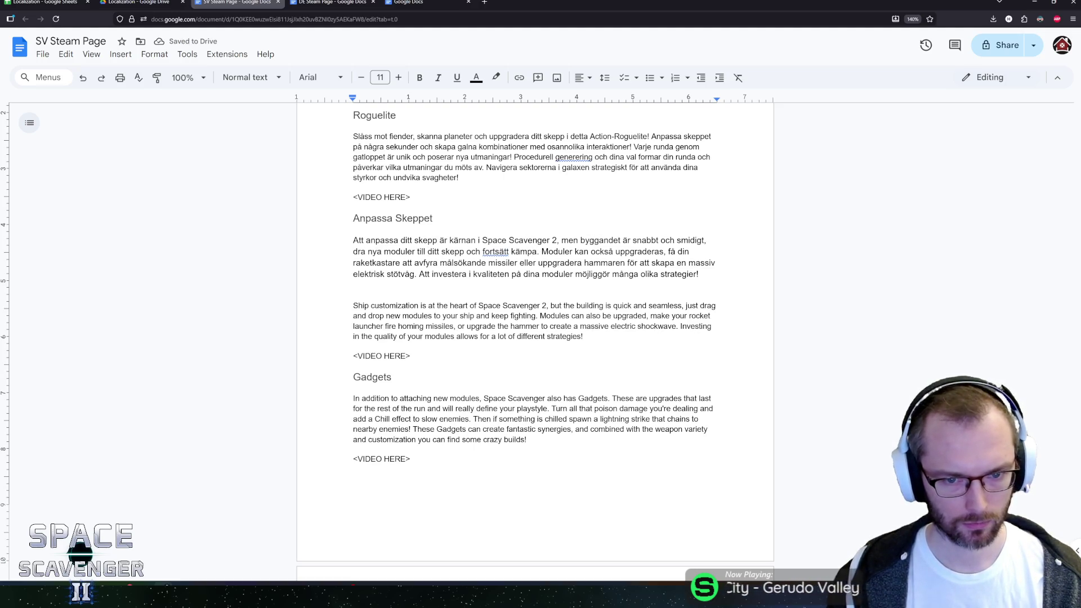
{"action": "key", "text": "ctrl+shift+Left"}
{"action": "type", "text": "slåss."}
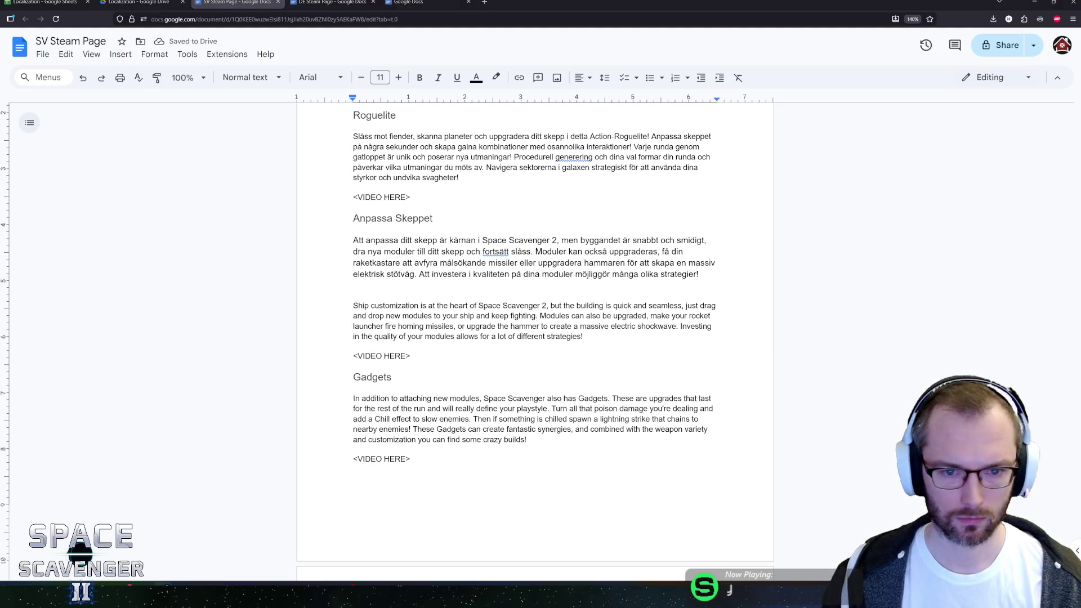
Re-insert 'bara' after 'dra' and start changing 'din' to 'ditt'.
{"action": "left_click", "coordinate": [507, 251]}
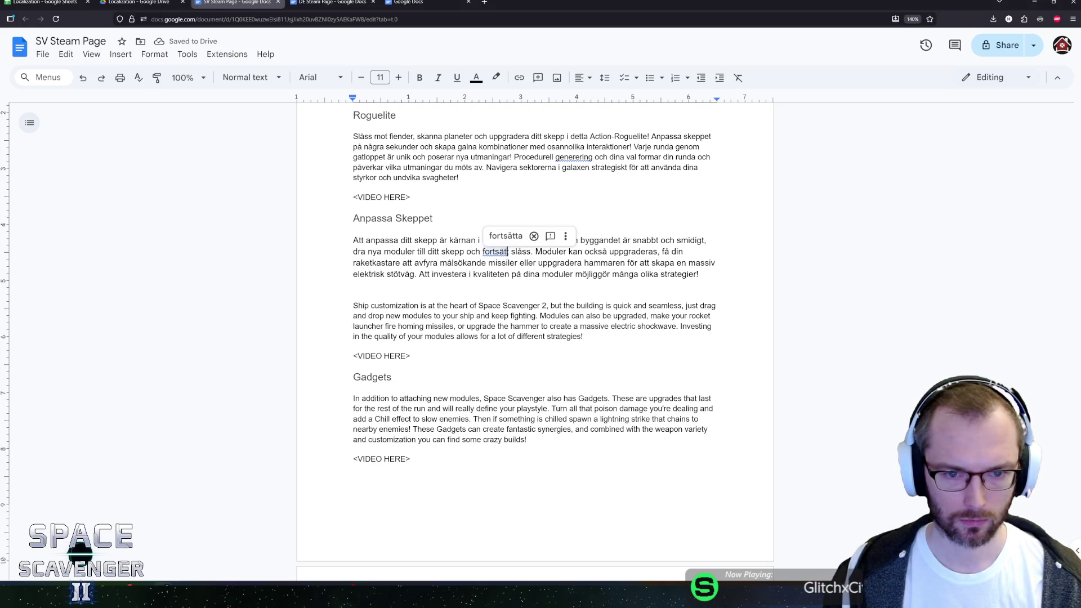
{"action": "left_click", "coordinate": [429, 252]}
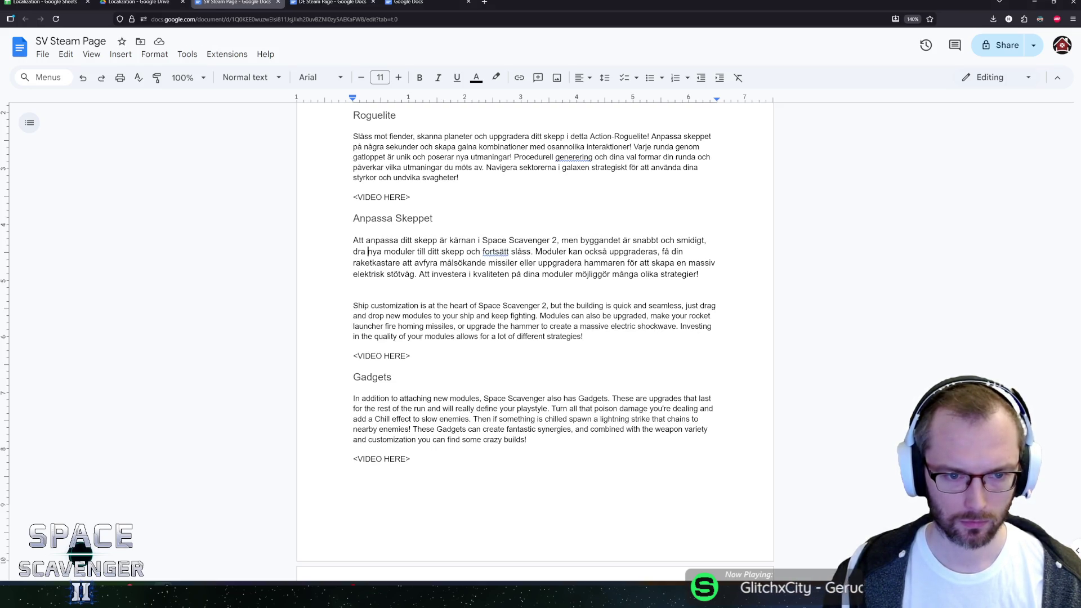
{"action": "type", "text": "bara"}
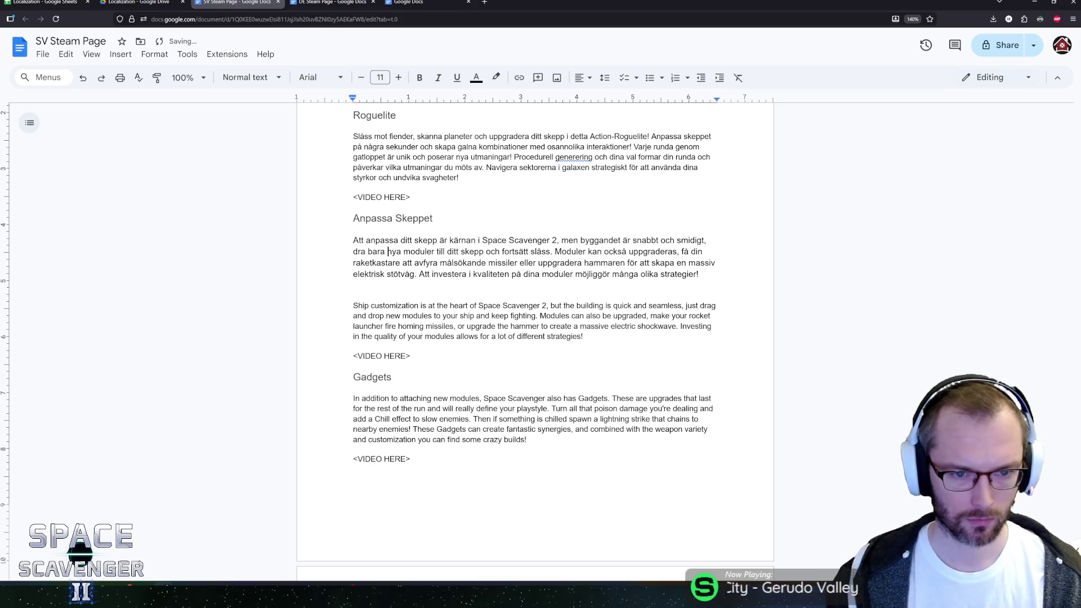
{"action": "left_click", "coordinate": [486, 251]}
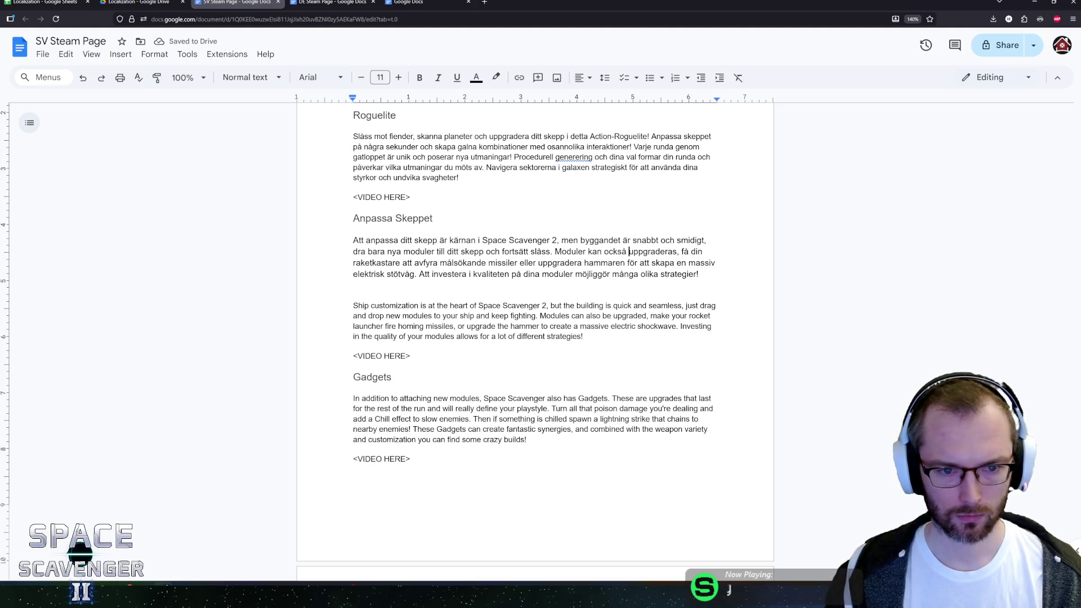
{"action": "left_click", "coordinate": [370, 263]}
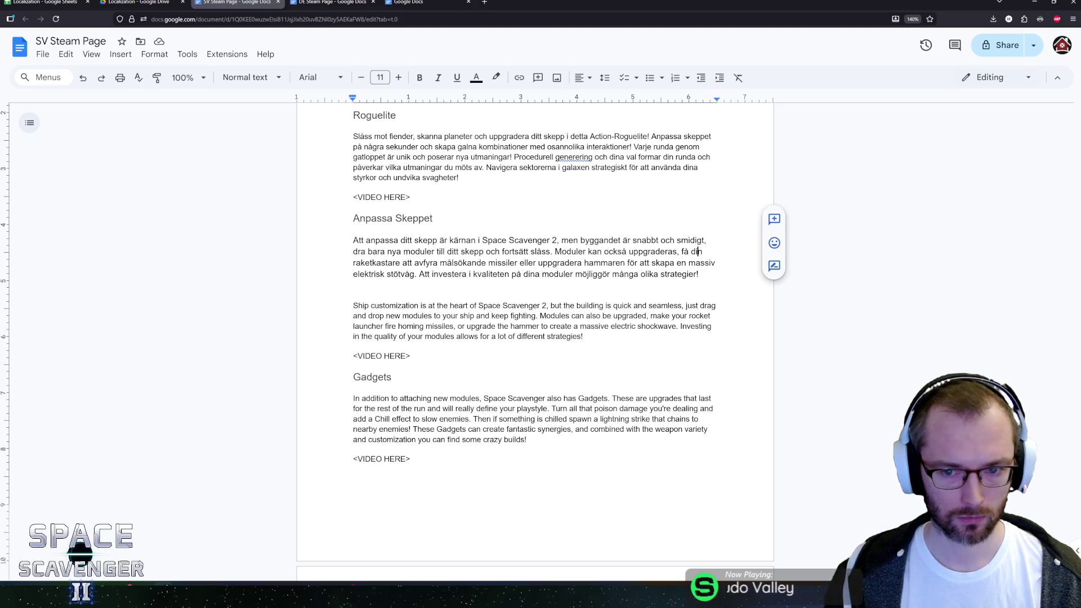
{"action": "key", "text": "BackSpace"}
Finish 'din' as 'ditt' and change 'raketkastare' to 'raketgevär'.
{"action": "type", "text": "tt"}
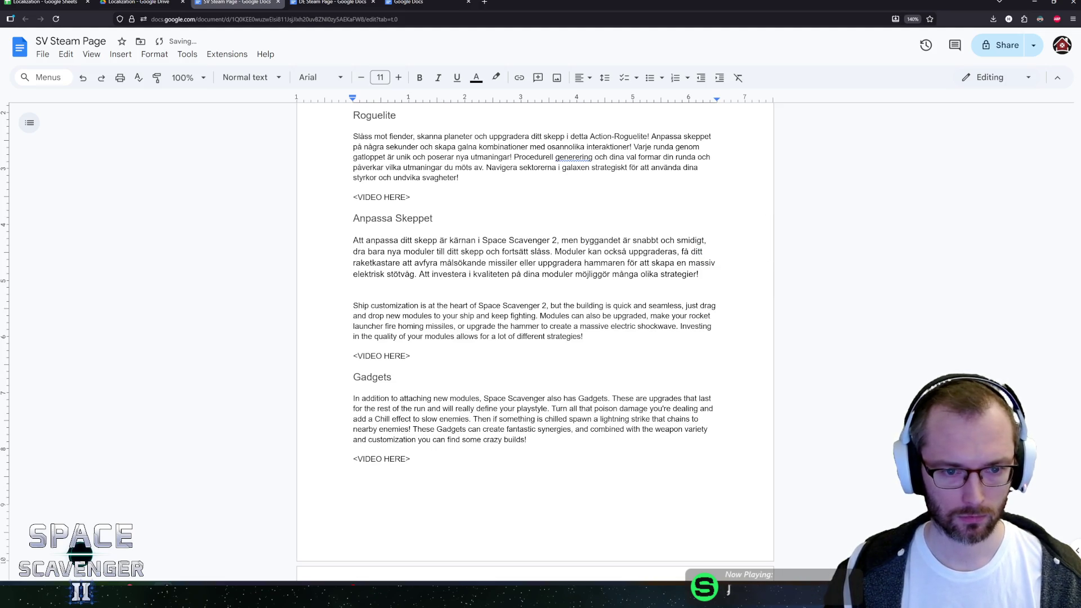
{"action": "key", "text": "ctrl+shift+Right"}
{"action": "type", "text": "gevär"}
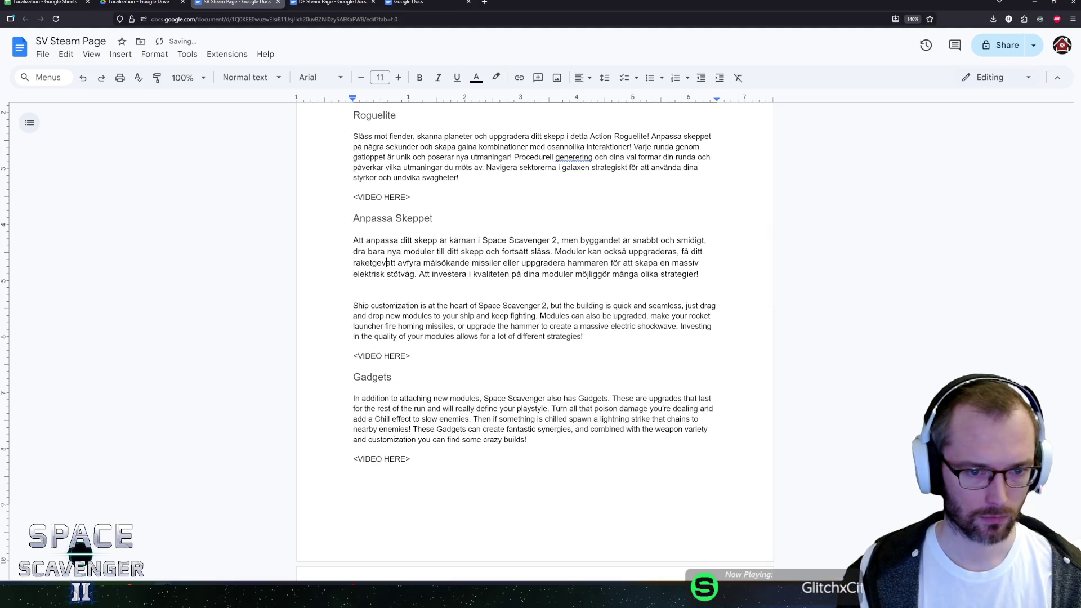
{"action": "key", "text": "ctrl+Right"}
{"action": "key", "text": "ctrl+Right"}
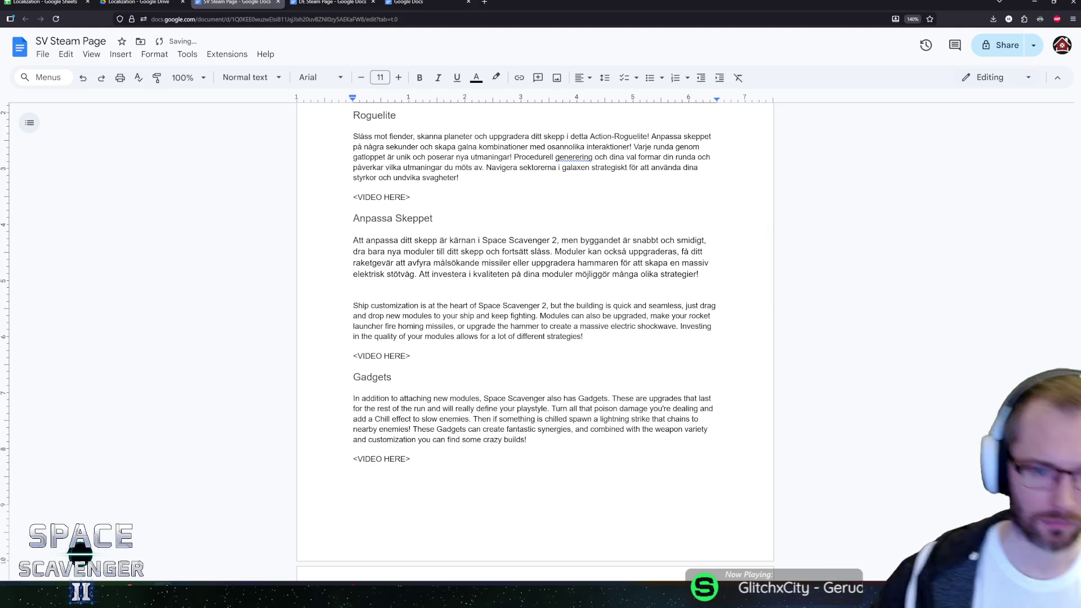
{"action": "left_click", "coordinate": [634, 263]}
{"action": "key", "text": "End"}
Replace 'stötväg' with 'effekt.' and delete the English ship-customization paragraph below.
{"action": "left_click", "coordinate": [365, 275]}
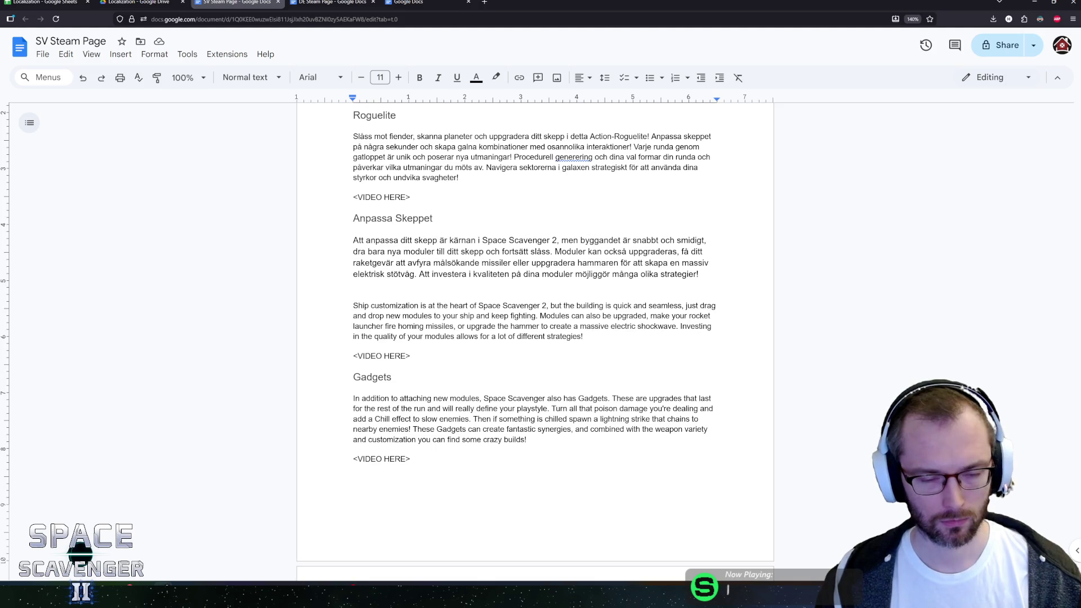
{"action": "double_click", "coordinate": [401, 274]}
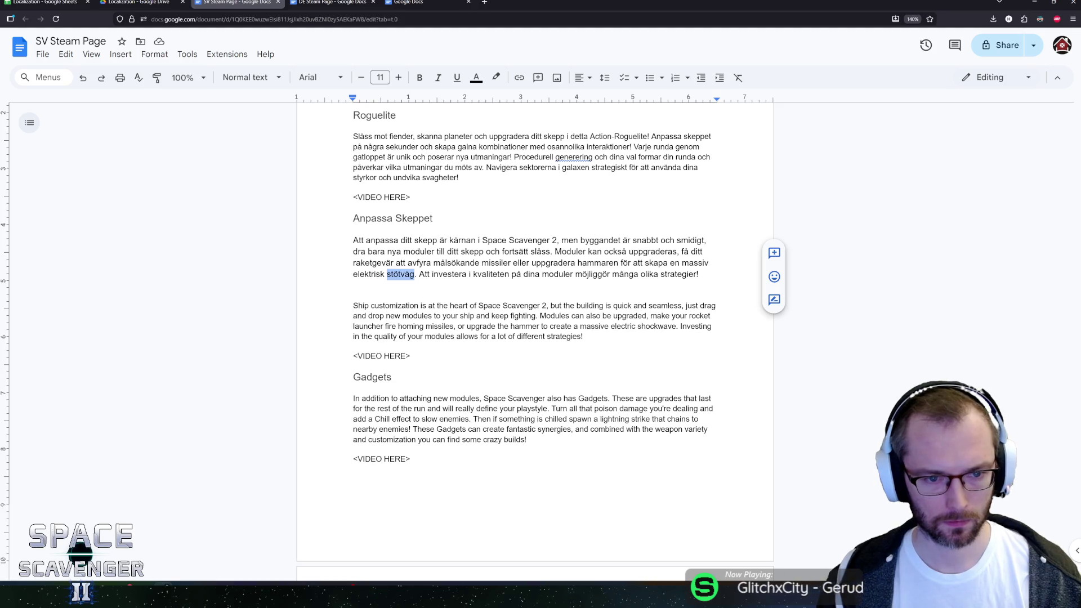
{"action": "type", "text": "shock"}
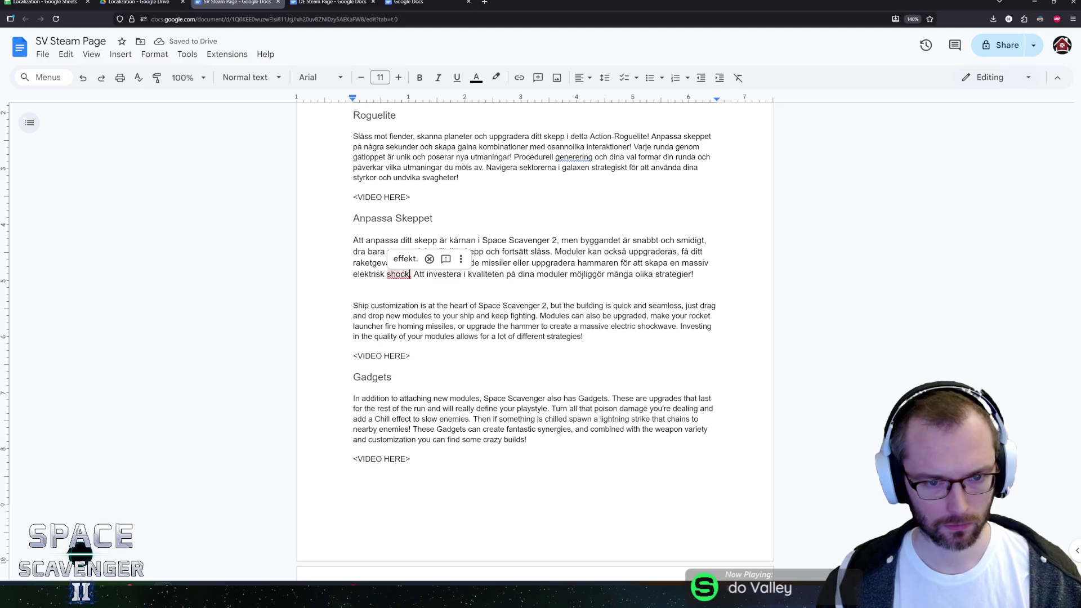
{"action": "key", "text": "BackSpace"}
{"action": "key", "text": "BackSpace"}
{"action": "key", "text": "BackSpace"}
{"action": "type", "text": "effekt."}
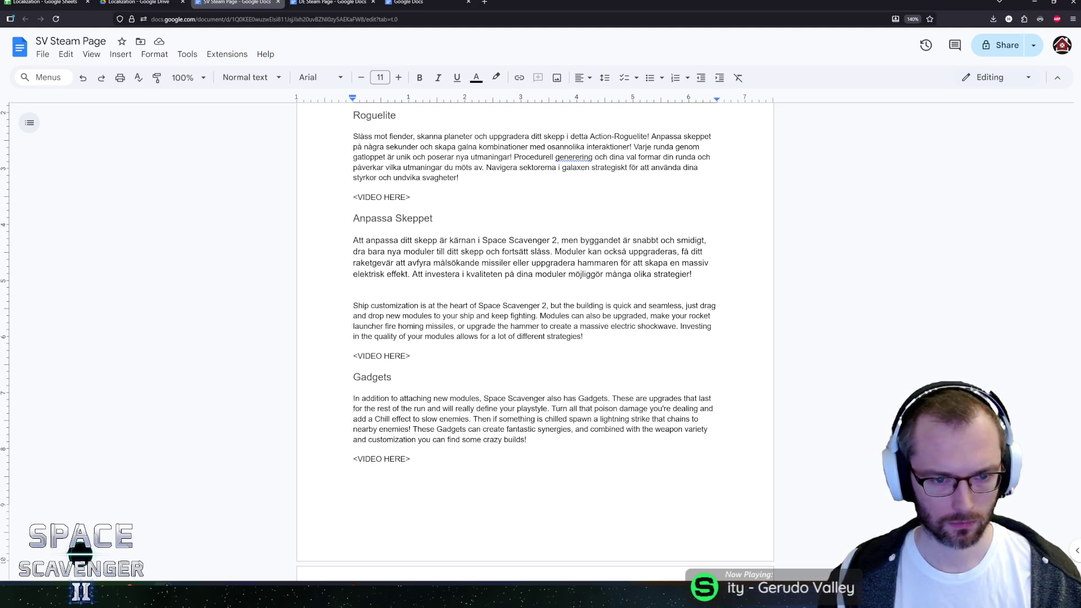
{"action": "key", "text": "shift+Down"}
{"action": "key", "text": "shift+Down"}
{"action": "key", "text": "shift+Down"}
{"action": "key", "text": "shift+Down"}
{"action": "key", "text": "Delete"}
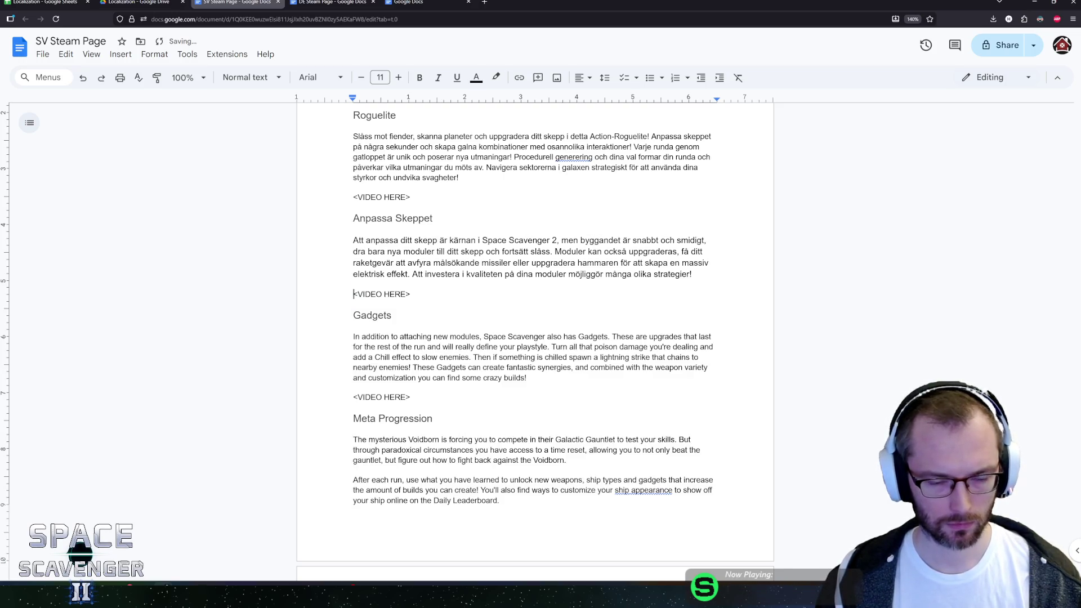
{"action": "key", "text": "Down"}
{"action": "key", "text": "Down"}
Rename the Gadgets heading to 'Prylar' and copy the English Gadgets paragraph.
{"action": "key", "text": "shift+Up"}
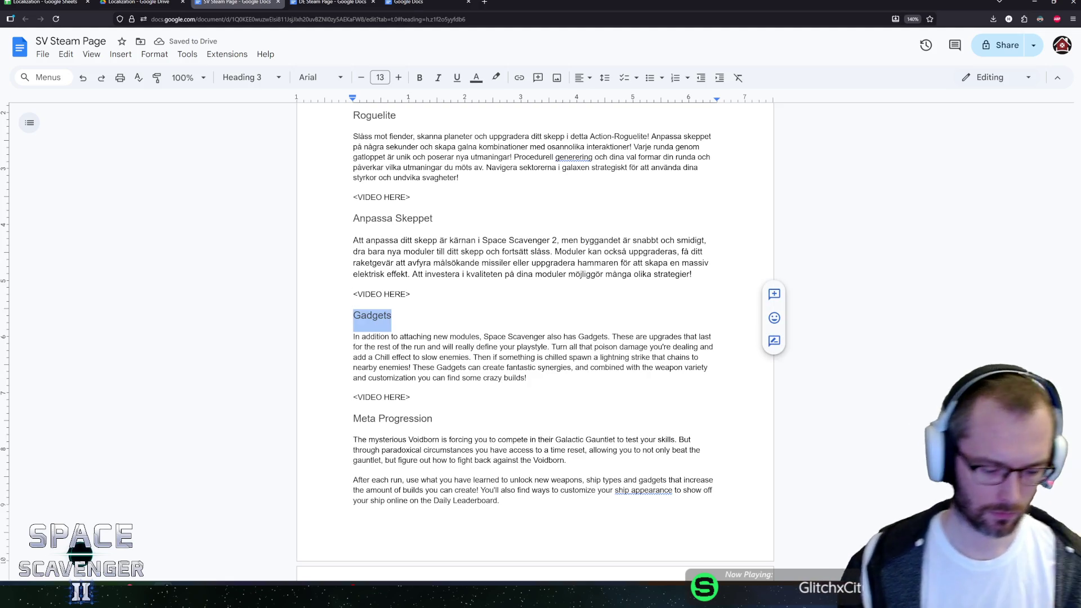
{"action": "type", "text": "Prylar"}
{"action": "key", "text": "Right"}
{"action": "key", "text": "shift+Down"}
{"action": "key", "text": "shift+Down"}
{"action": "key", "text": "shift+Down"}
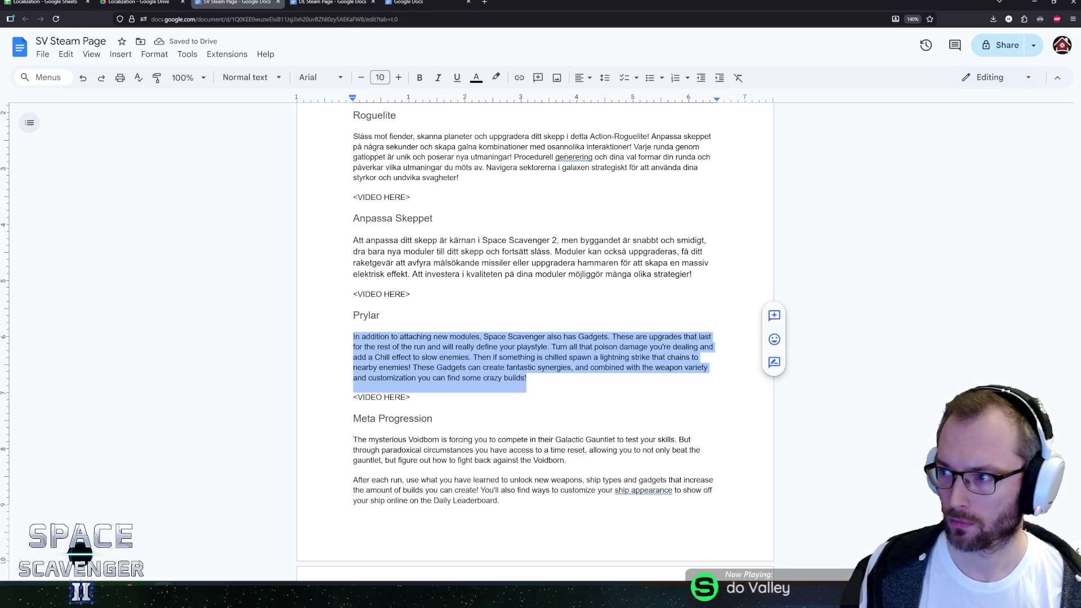
{"action": "key", "text": "alt+Tab"}
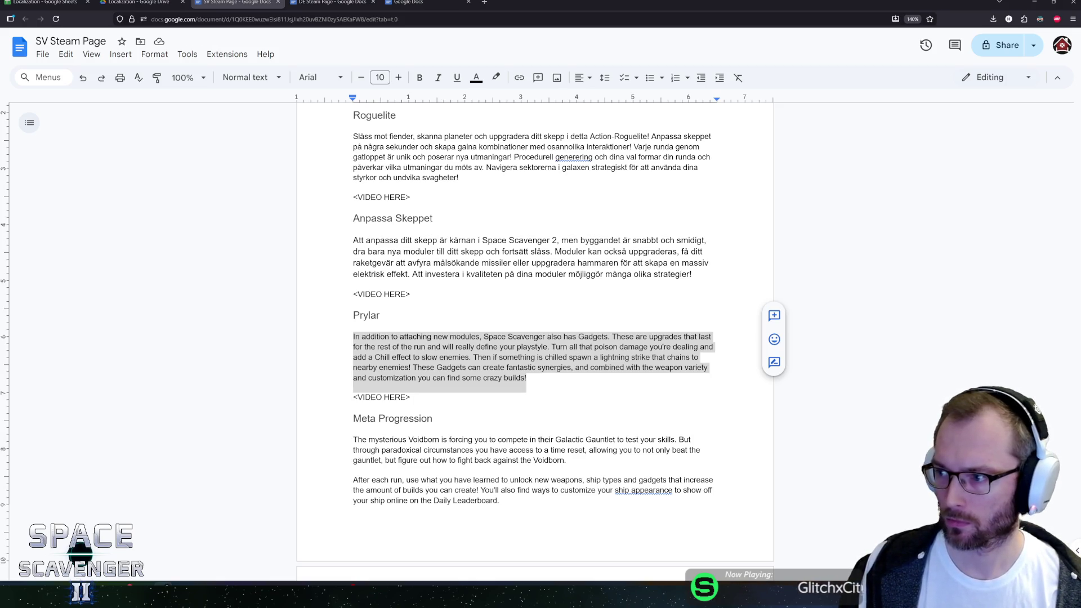
Paste the Swedish Prylar translation under the Prylar heading and select the Anpassa Skeppet paragraph.
{"action": "left_click", "coordinate": [380, 316]}
{"action": "type", "text": "Förutom att lägga till nya moduler har Space Scavenger även Gadgets. Det här är uppgraderingar som varar resten av speltiden och verkligen kommer att definiera din spelstil. Vänd all giftskada du orsakar och lägg till en Chill-effekt för att sakta ner fiender. Om något sedan kyls ner skapas ett blixtnedslag som kedjar fast fiender i närheten! Dessa Gadgets kan skapa fantastiska synergier, och i kombination med vapenvariationen och anpassningen kan du hitta några galna byggen!"}
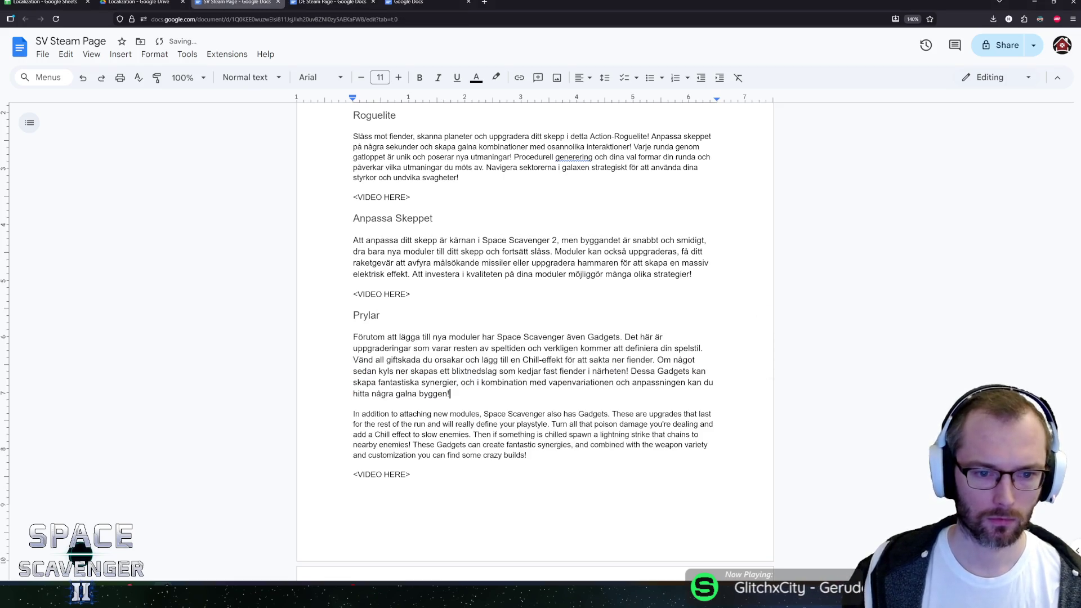
{"action": "scroll", "coordinate": [535, 338], "scroll_direction": "down", "scroll_amount": 1}
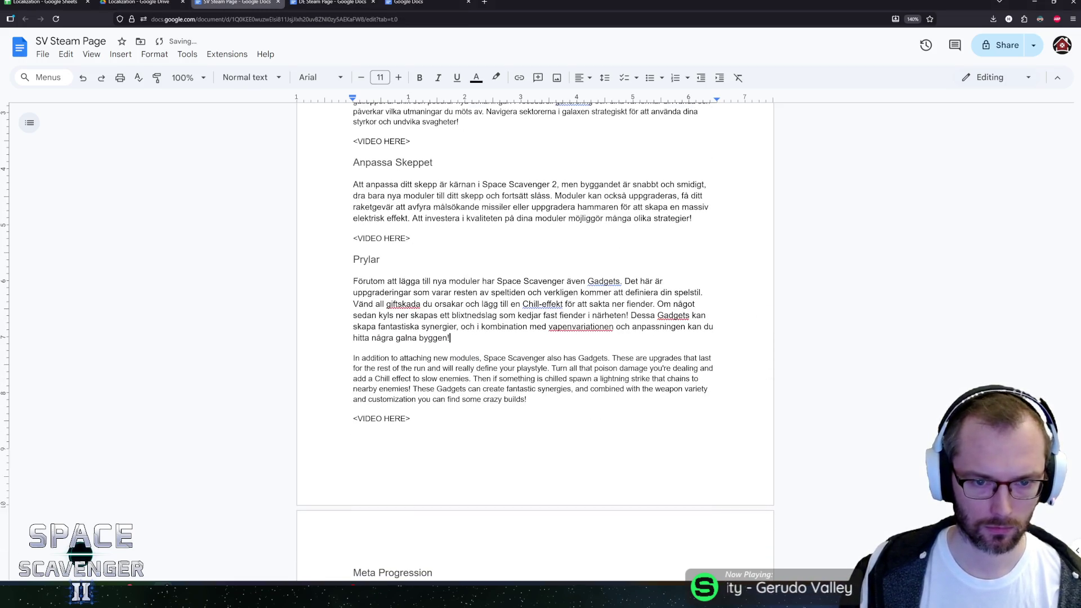
{"action": "mouse_move", "coordinate": [692, 219]}
{"action": "left_mouse_down"}
{"action": "mouse_move", "coordinate": [374, 162]}
{"action": "mouse_move", "coordinate": [353, 162]}
{"action": "mouse_move", "coordinate": [353, 184]}
{"action": "left_mouse_up"}
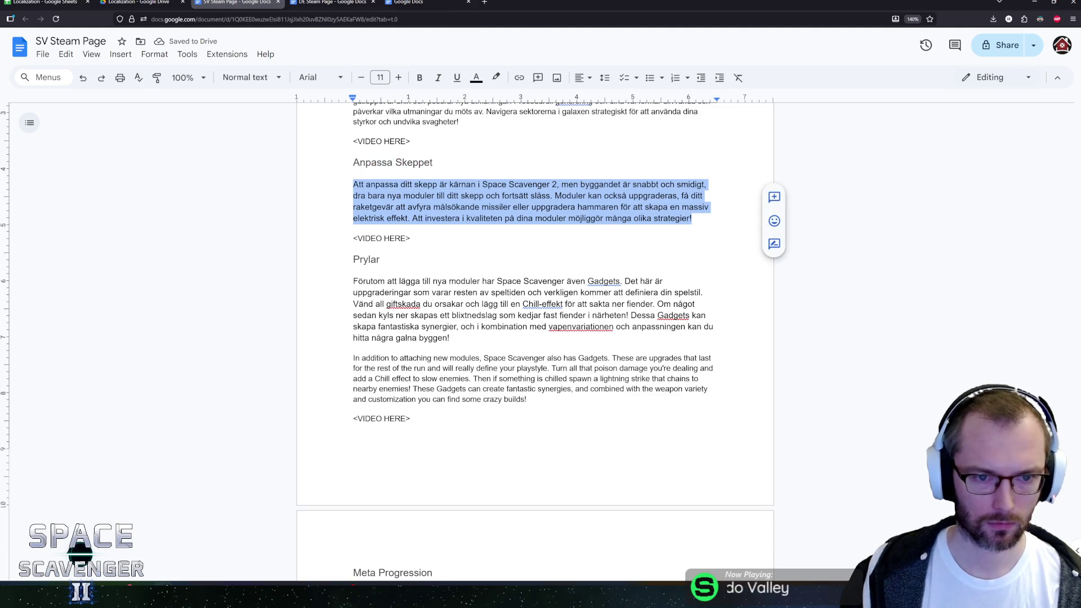
Set the Swedish Anpassa Skeppet and Prylar paragraphs to font size 10.
{"action": "left_click", "coordinate": [359, 80]}
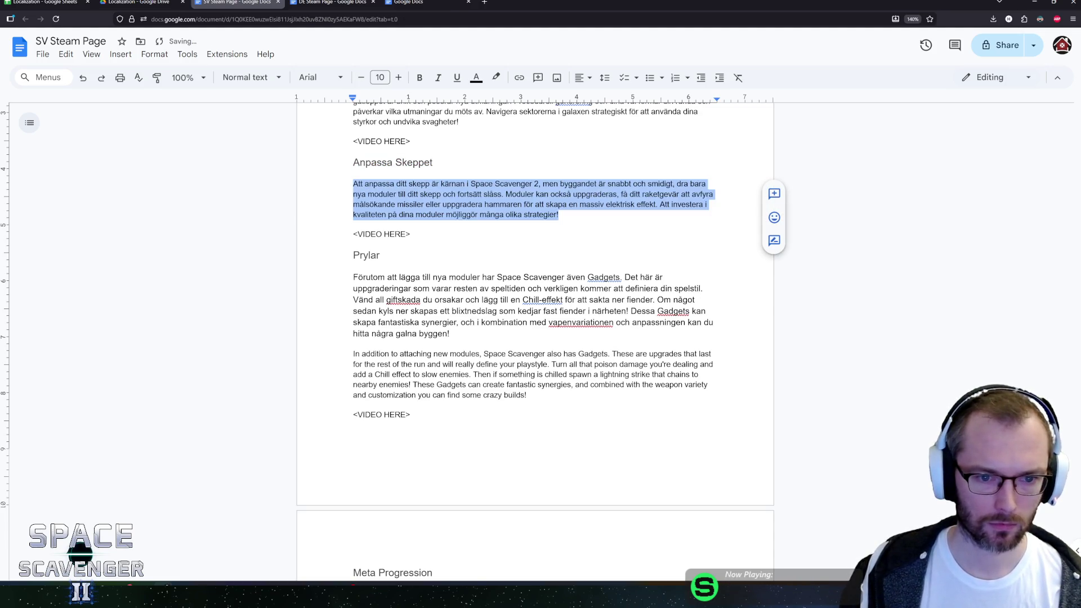
{"action": "triple_click", "coordinate": [529, 311]}
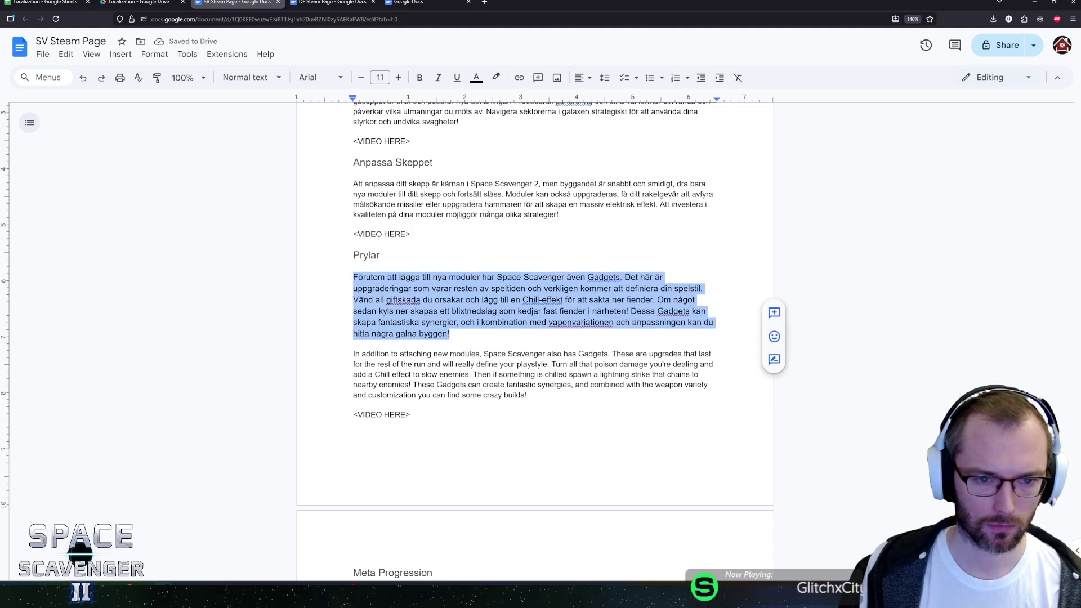
{"action": "left_click", "coordinate": [361, 78]}
{"action": "left_click", "coordinate": [882, 269]}
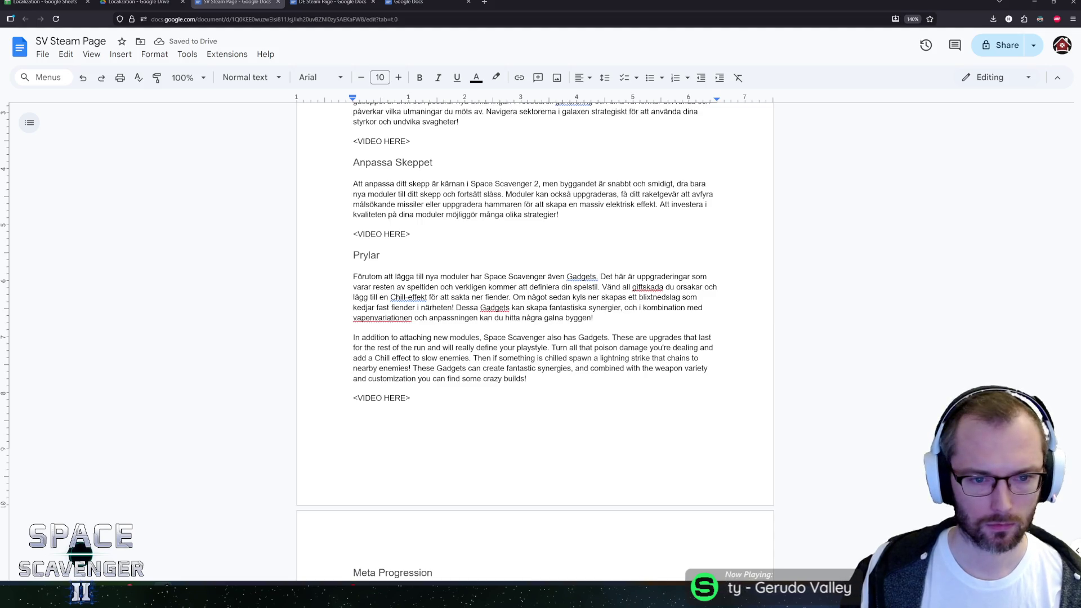
Reword the Prylar opening: 'bygga skeppet med', Gadgets→Prylar, speltiden→rundan, dropping 'här' and 'verkligen'.
{"action": "left_click", "coordinate": [494, 277]}
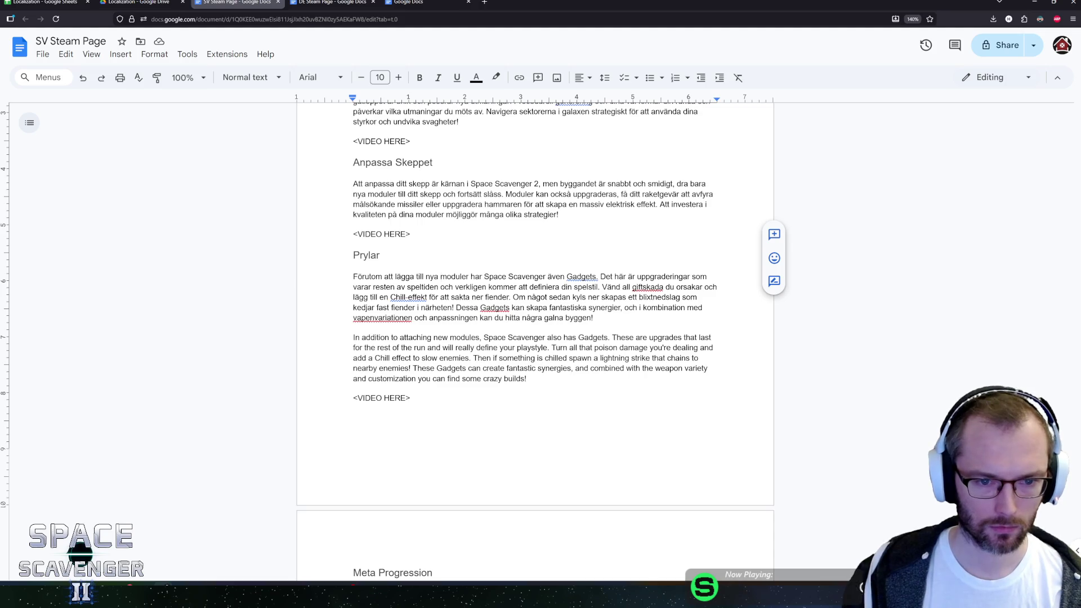
{"action": "key", "text": "ctrl+shift+Right"}
{"action": "key", "text": "ctrl+shift+Right"}
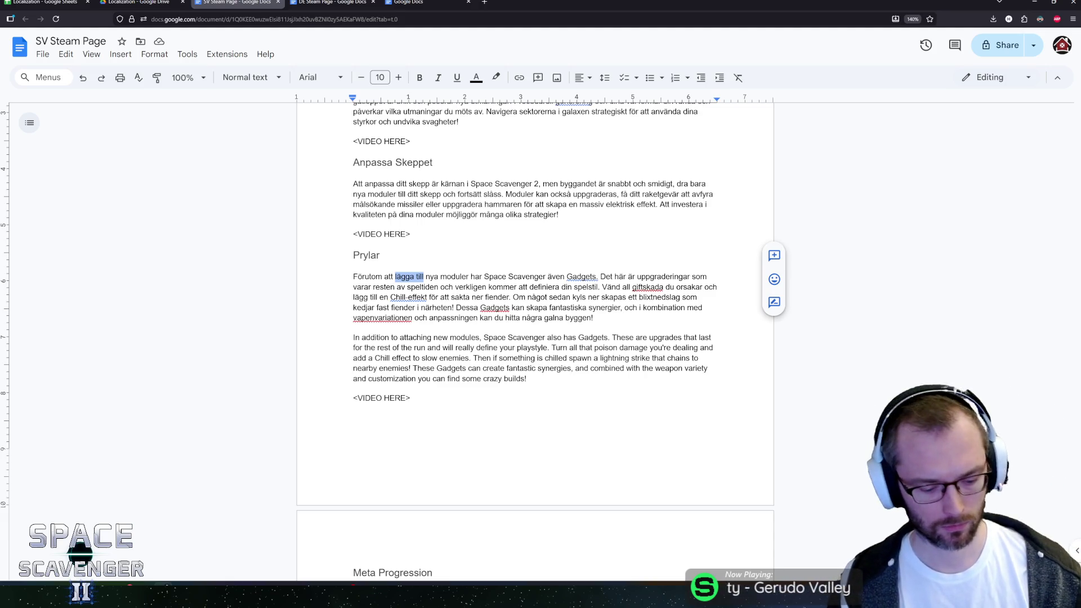
{"action": "type", "text": "bygga skeppe"}
{"action": "type", "text": "t"}
{"action": "key", "text": "ctrl+Delete"}
{"action": "type", "text": "med"}
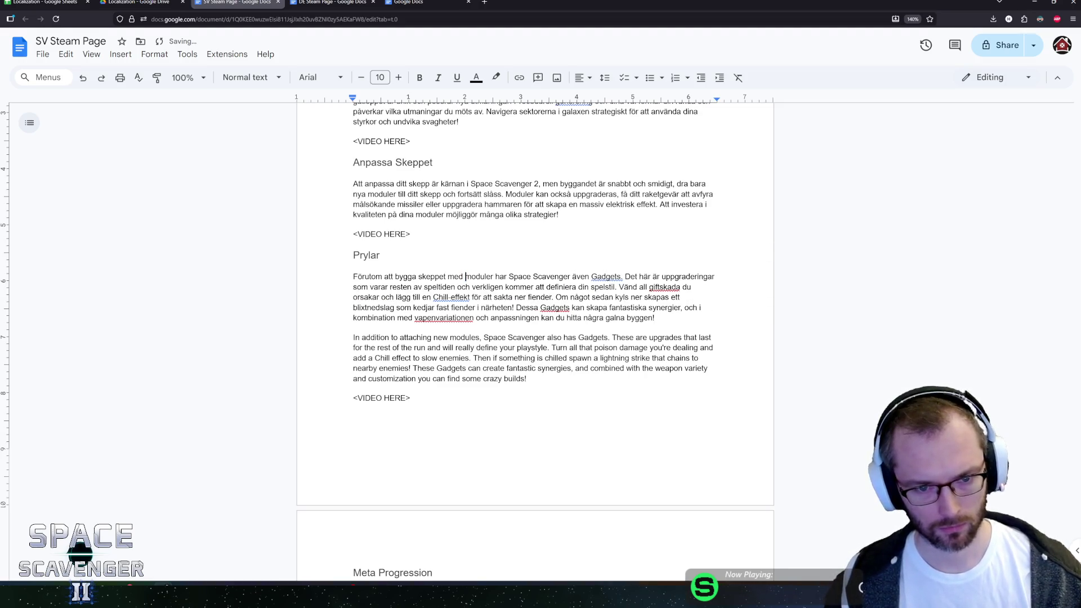
{"action": "double_click", "coordinate": [607, 277]}
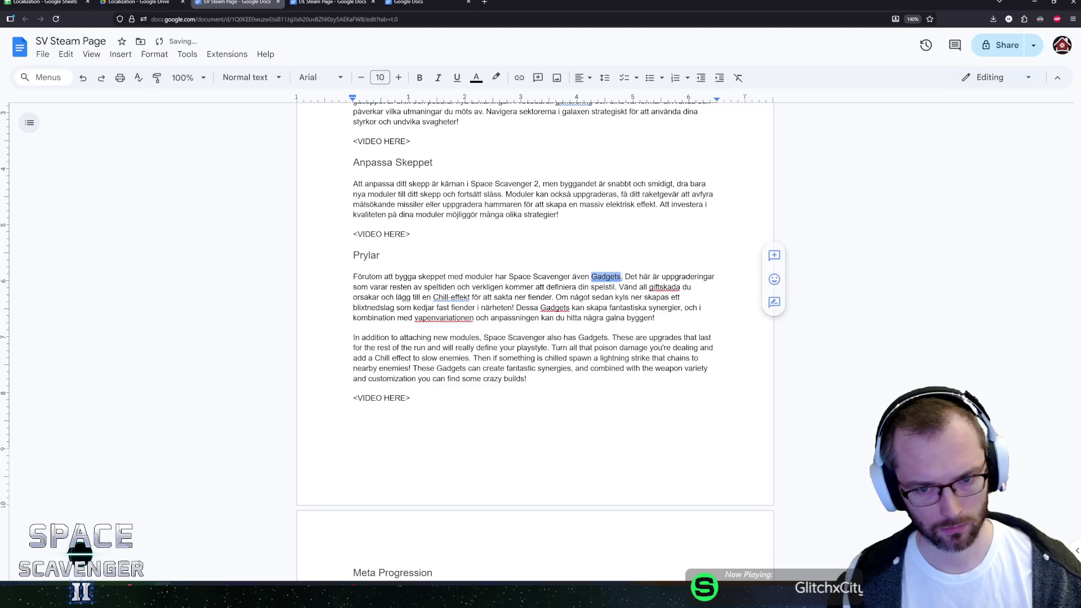
{"action": "type", "text": "Prylar"}
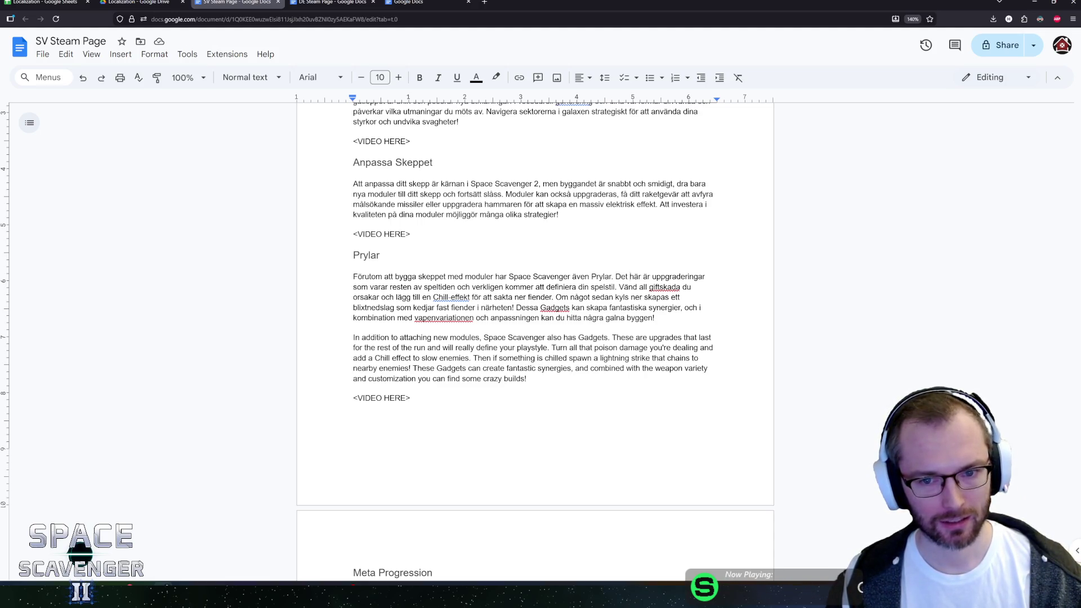
{"action": "key", "text": "BackSpace"}
{"action": "key", "text": "BackSpace"}
{"action": "key", "text": "BackSpace"}
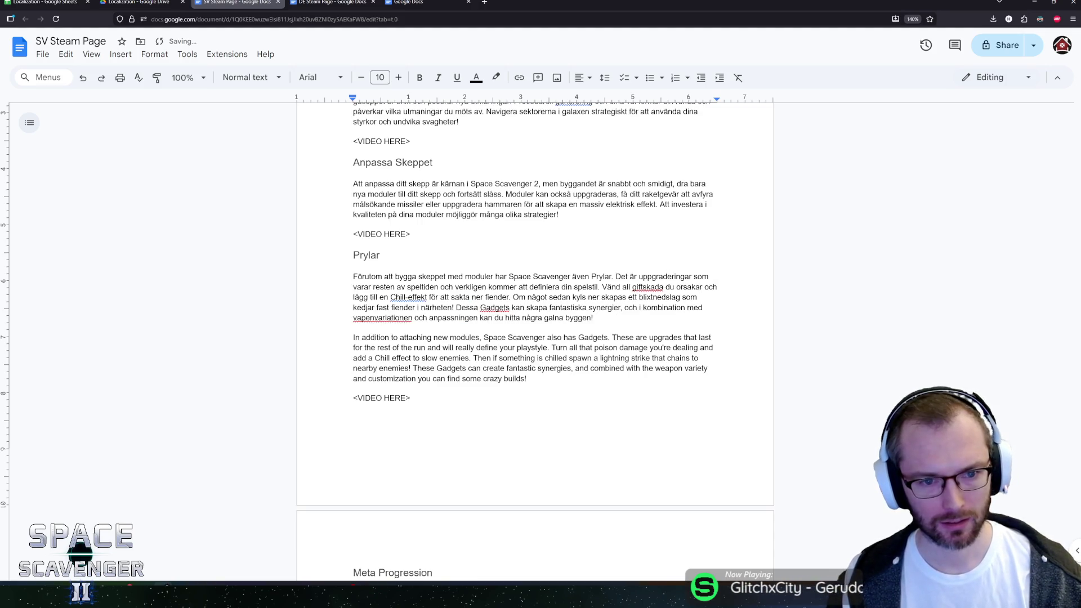
{"action": "key", "text": "ctrl+shift+Right"}
{"action": "type", "text": "rundan"}
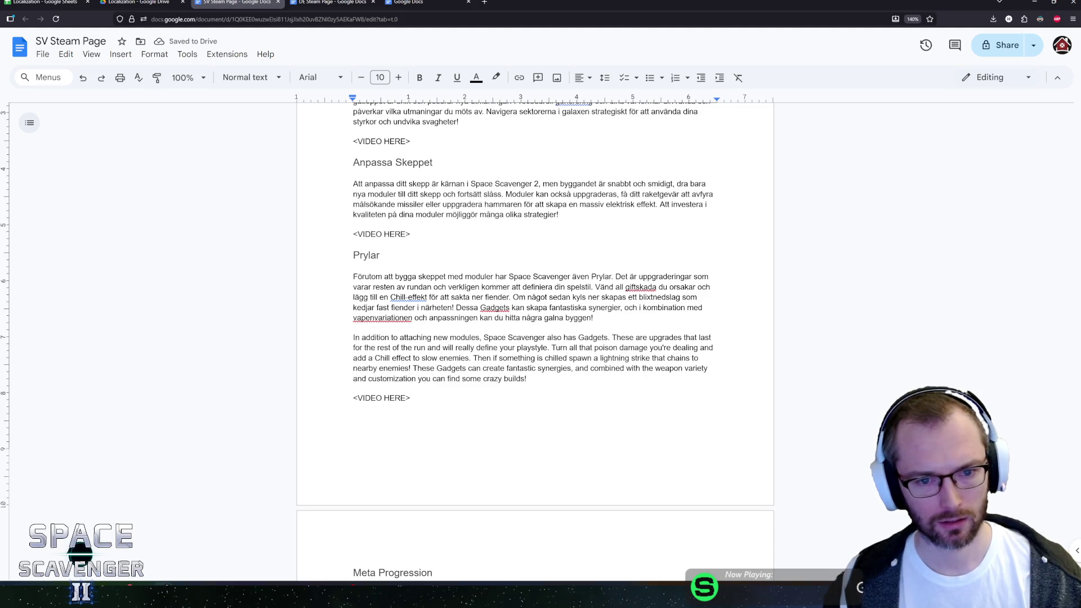
{"action": "key", "text": "ctrl+BackSpace"}
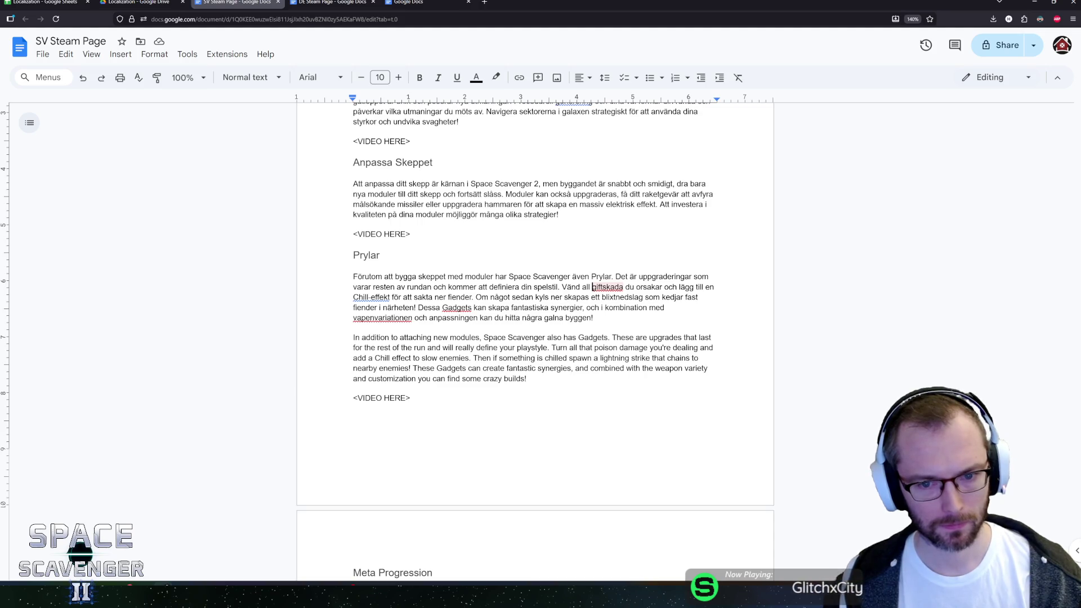
Replace 'Vänd all' with 'Ta all' and delete 'du orsakar' in the Prylar paragraph.
{"action": "left_click", "coordinate": [582, 287]}
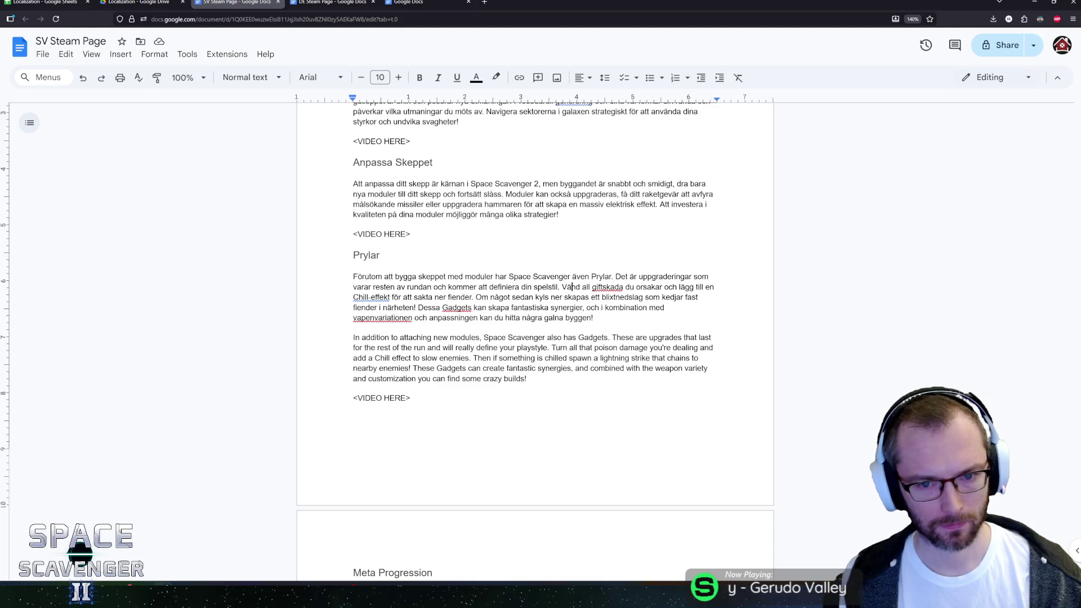
{"action": "key", "text": "ctrl+shift+Right"}
{"action": "key", "text": "ctrl+shift+Right"}
{"action": "type", "text": "Ta all"}
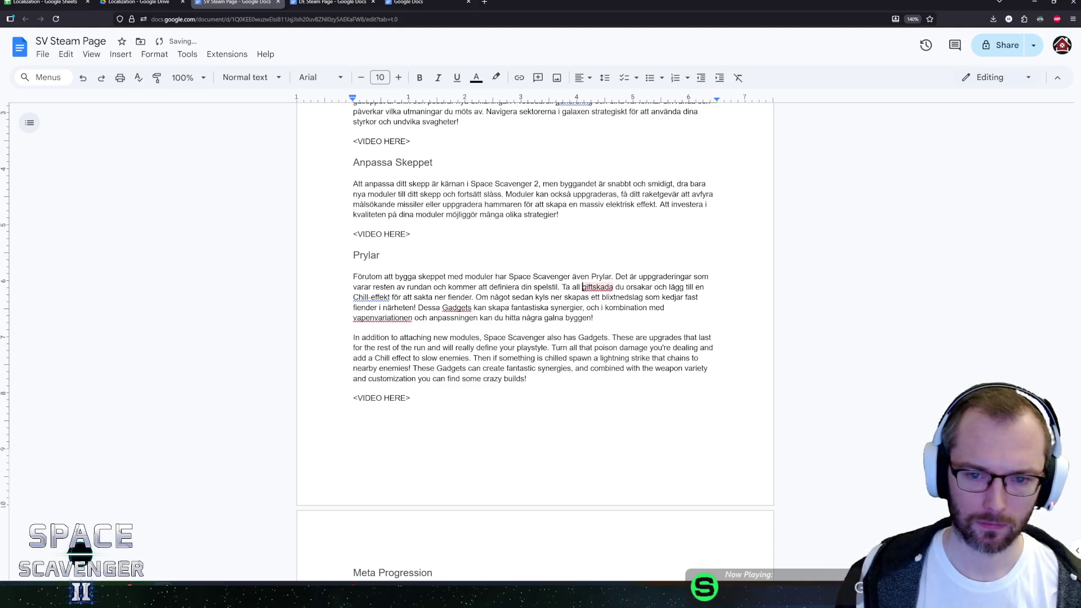
{"action": "key", "text": "ctrl+shift+Right"}
{"action": "key", "text": "ctrl+shift+Right"}
{"action": "key", "text": "Delete"}
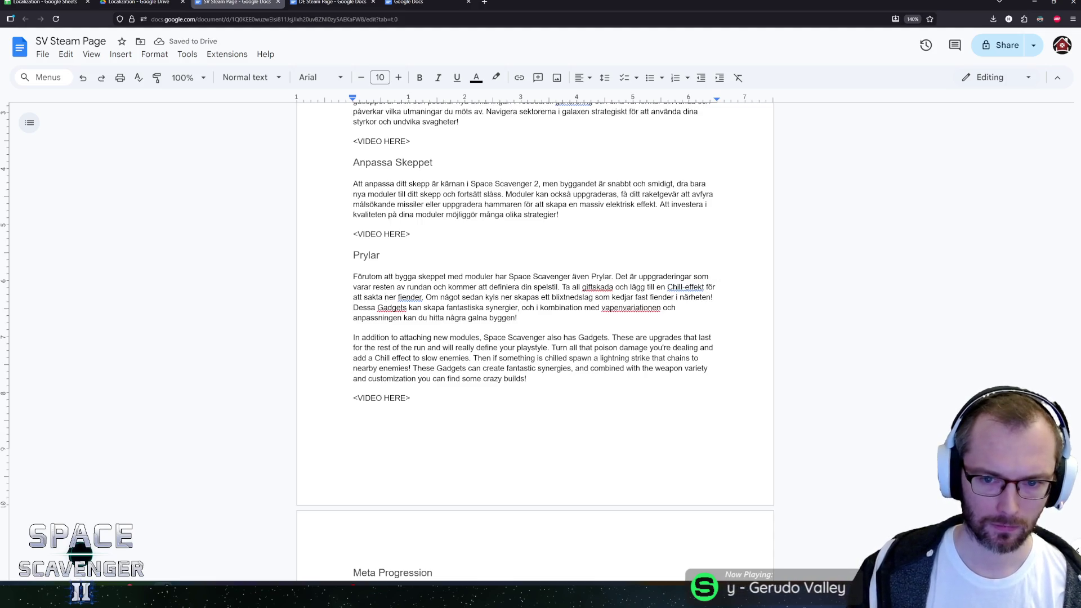
{"action": "mouse_move", "coordinate": [750, 273]}
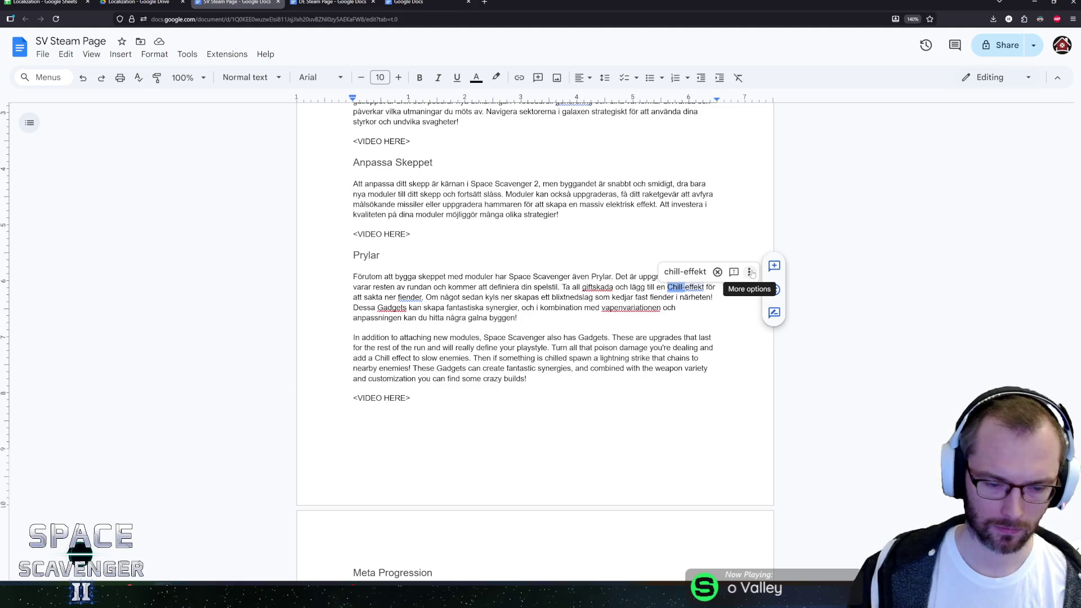
Change 'Chill-effekt' to 'Frosteffekt' and 'fiender' to 'fienderna'.
{"action": "type", "text": "Frost"}
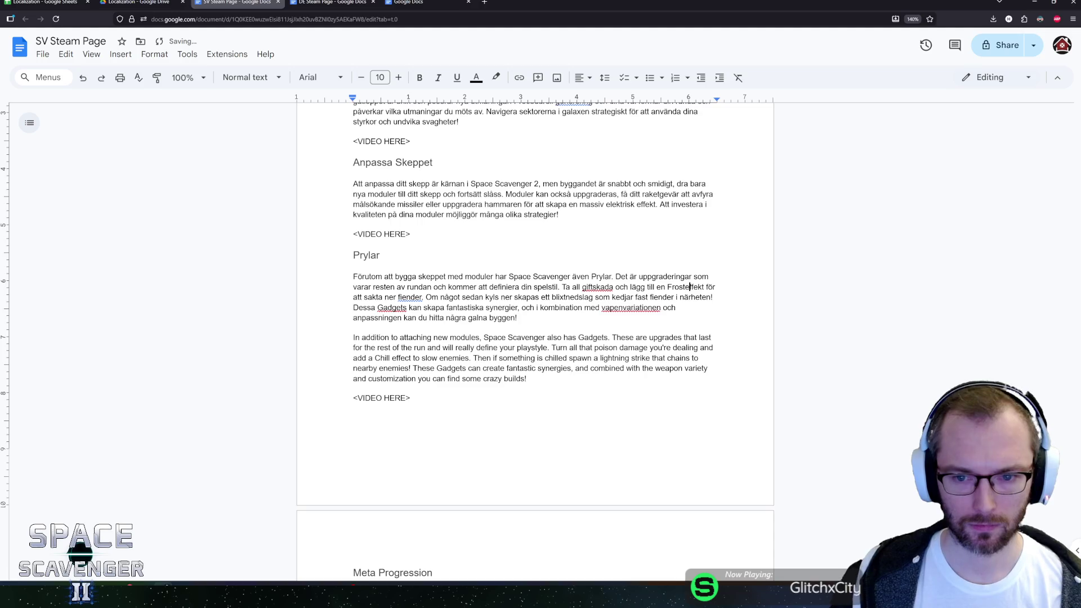
{"action": "left_click", "coordinate": [398, 297]}
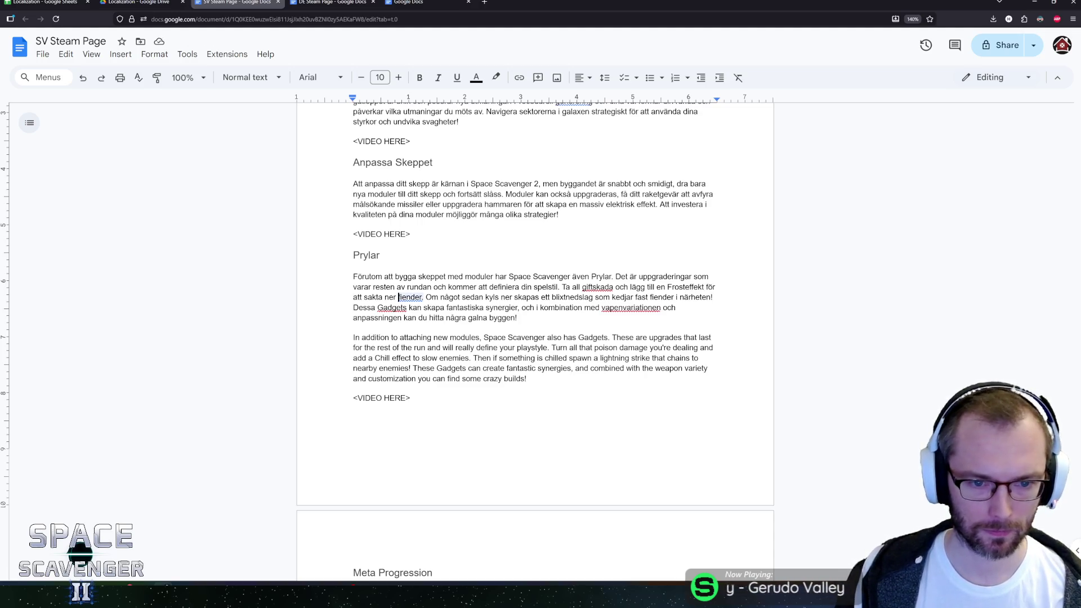
{"action": "left_click", "coordinate": [423, 297]}
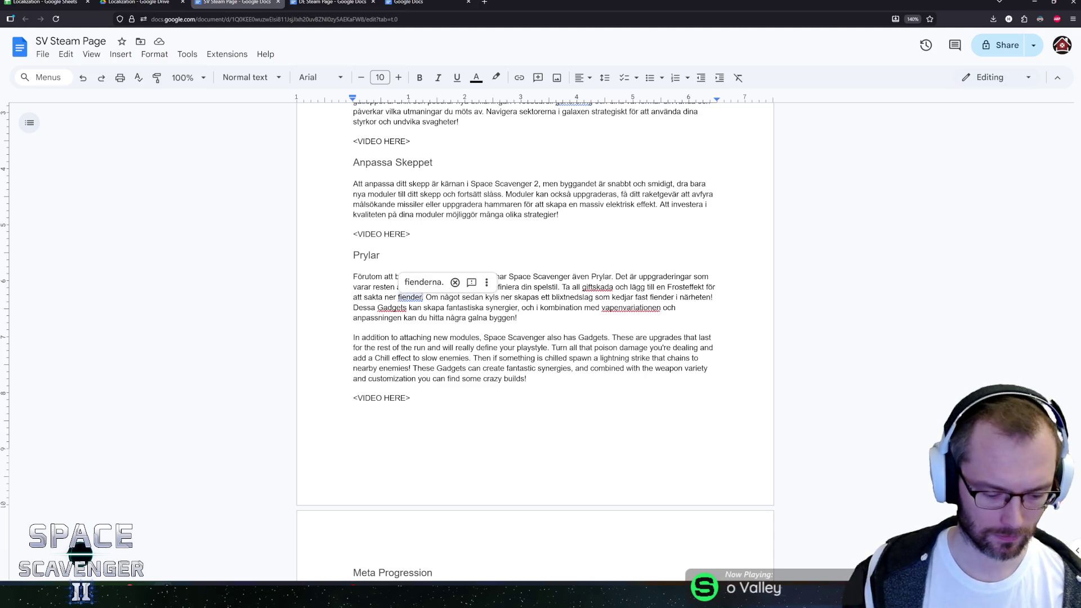
{"action": "type", "text": "na"}
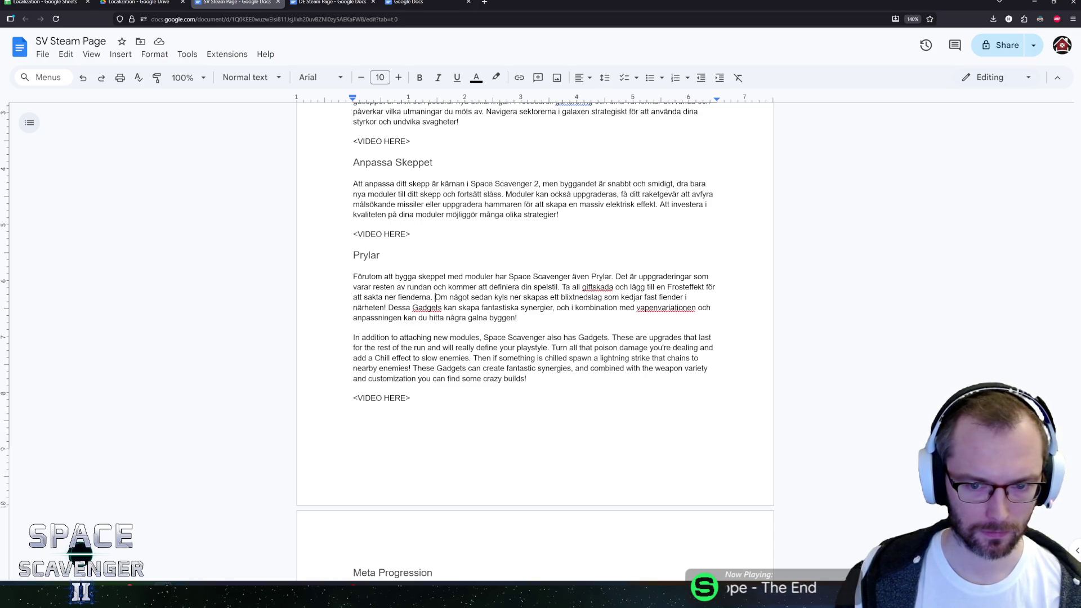
Replace 'fast' with 'till' and check the word 'kedjar' in the Prylar paragraph.
{"action": "left_click", "coordinate": [645, 298]}
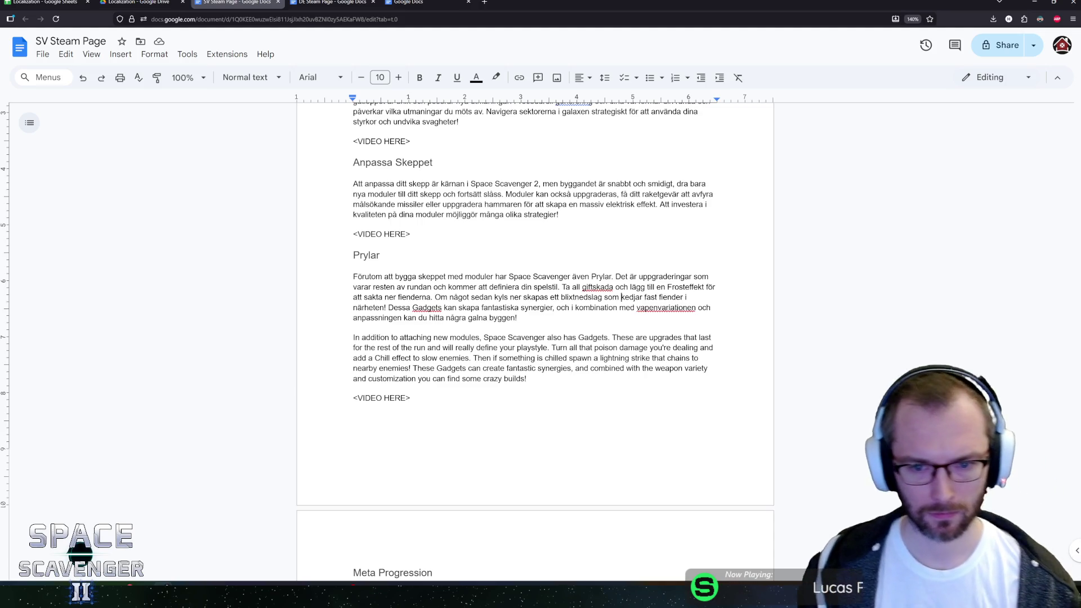
{"action": "double_click", "coordinate": [652, 297]}
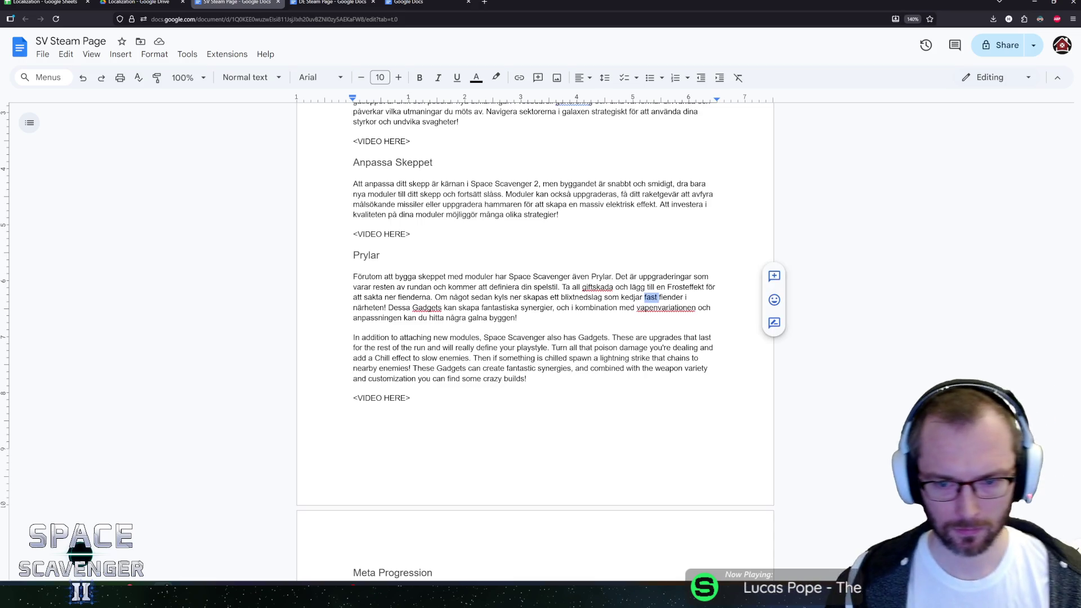
{"action": "type", "text": "till"}
{"action": "double_click", "coordinate": [632, 297]}
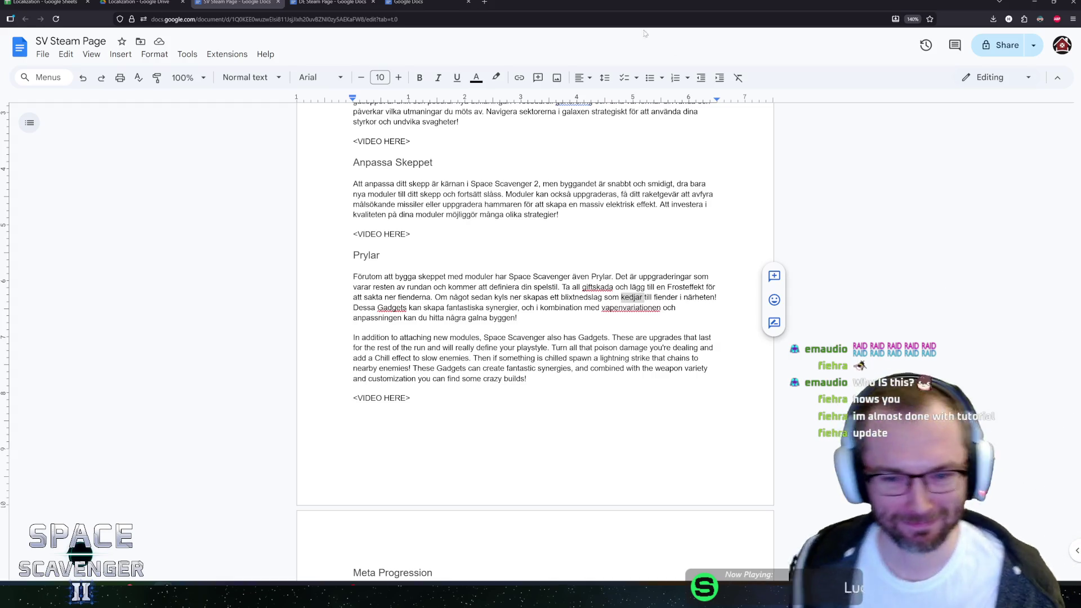
{"action": "left_click", "coordinate": [678, 308]}
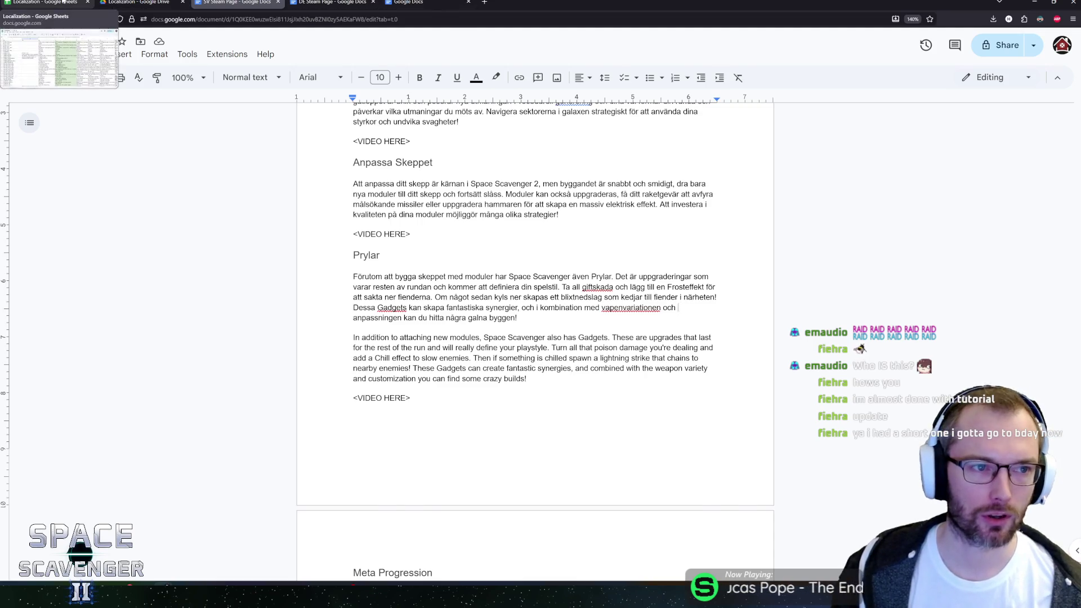
{"action": "left_click", "coordinate": [45, 3]}
{"action": "scroll", "coordinate": [485, 320], "scroll_direction": "down", "scroll_amount": 20}
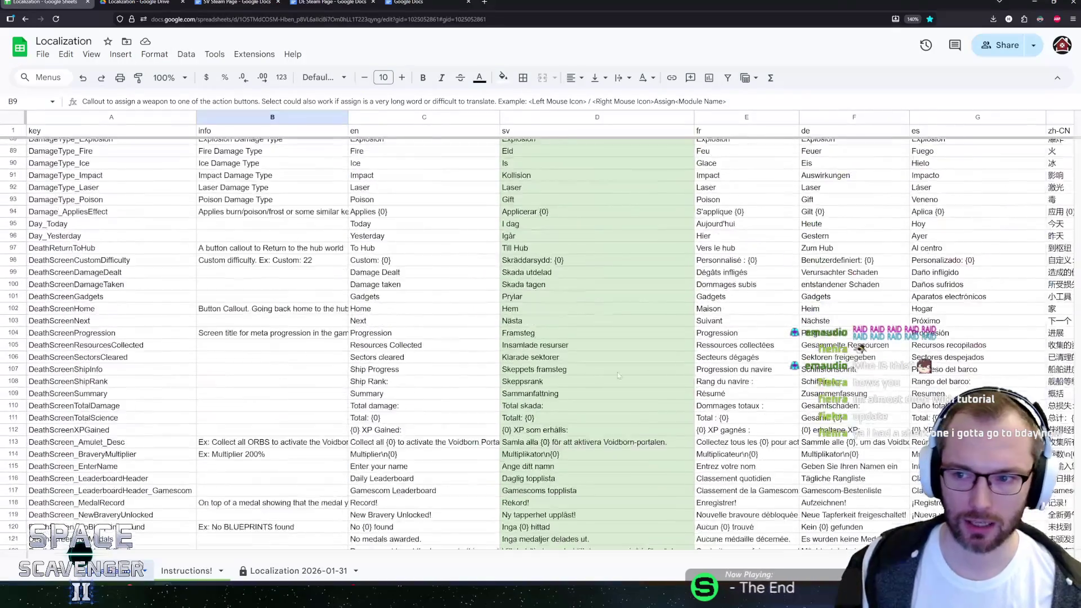
{"action": "mouse_move", "coordinate": [1079, 175]}
{"action": "left_mouse_down"}
{"action": "mouse_move", "coordinate": [1079, 451]}
{"action": "mouse_move", "coordinate": [1078, 146]}
{"action": "left_mouse_up"}
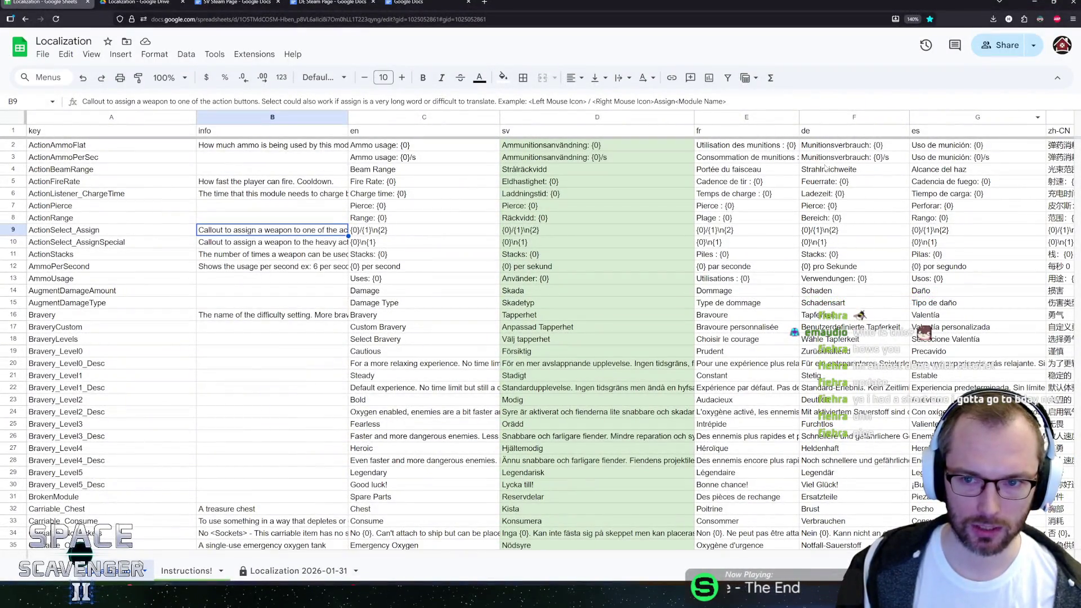
{"action": "left_click", "coordinate": [867, 145]}
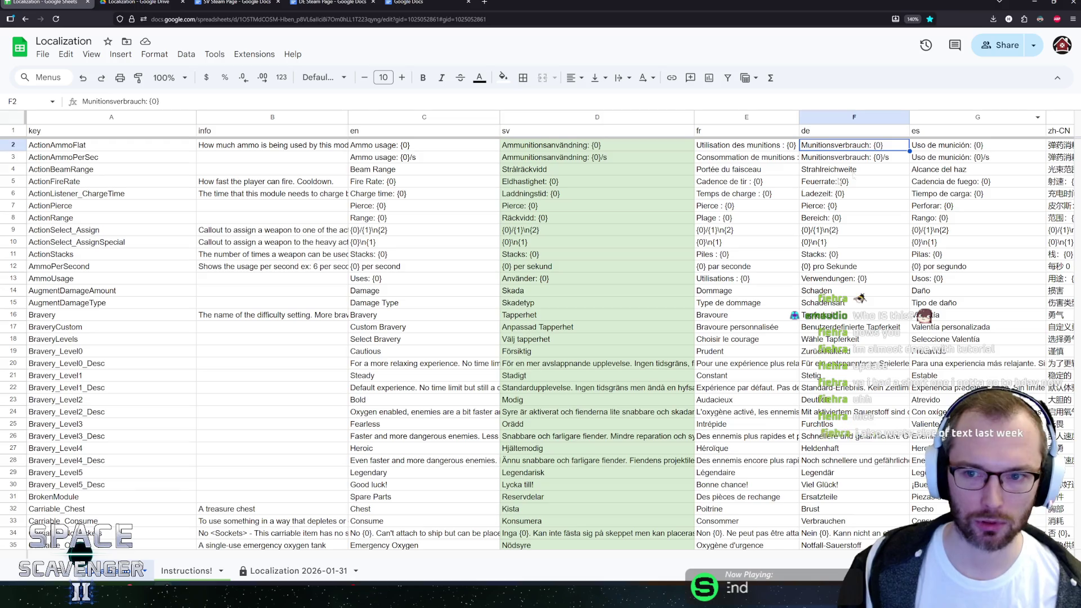
{"action": "left_click", "coordinate": [571, 147]}
{"action": "scroll", "coordinate": [619, 282], "scroll_direction": "down", "scroll_amount": 20}
{"action": "scroll", "coordinate": [673, 354], "scroll_direction": "down", "scroll_amount": 5}
{"action": "scroll", "coordinate": [663, 355], "scroll_direction": "up", "scroll_amount": 6}
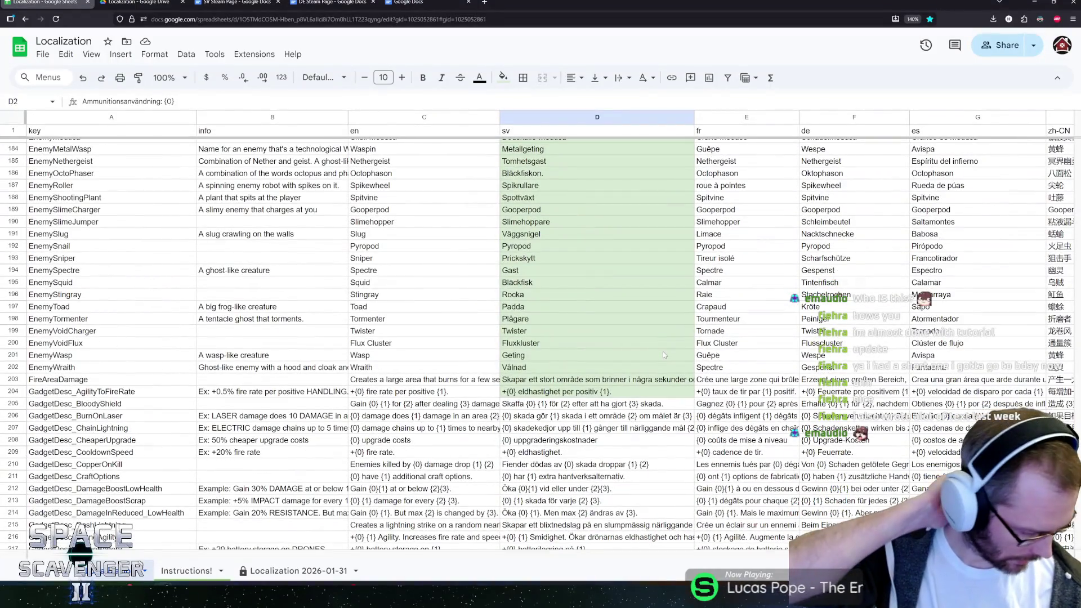
{"action": "scroll", "coordinate": [663, 351], "scroll_direction": "up", "scroll_amount": 20}
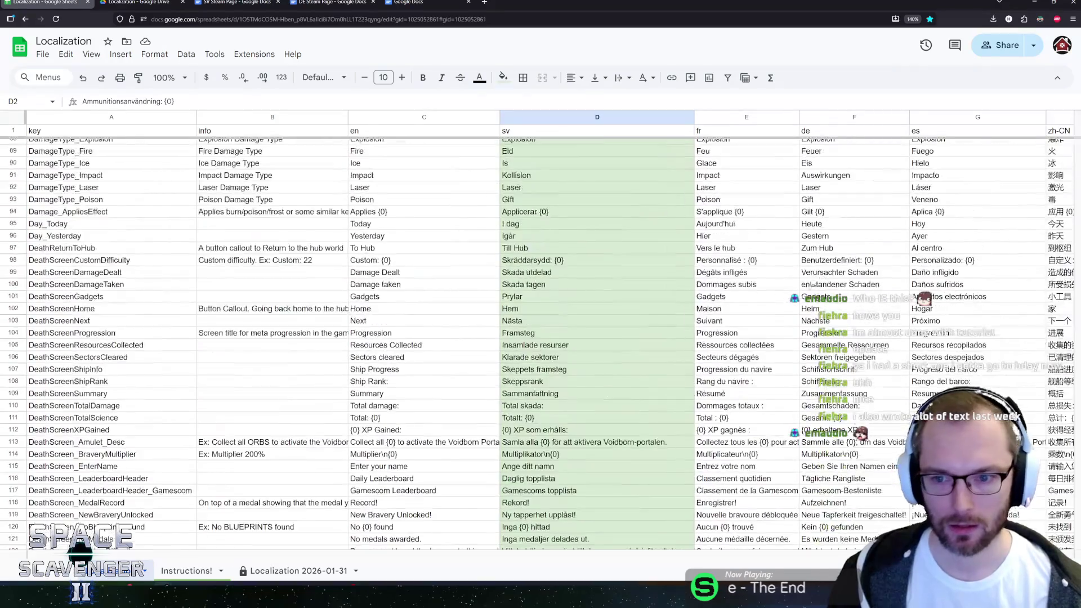
{"action": "scroll", "coordinate": [730, 287], "scroll_direction": "up", "scroll_amount": 5}
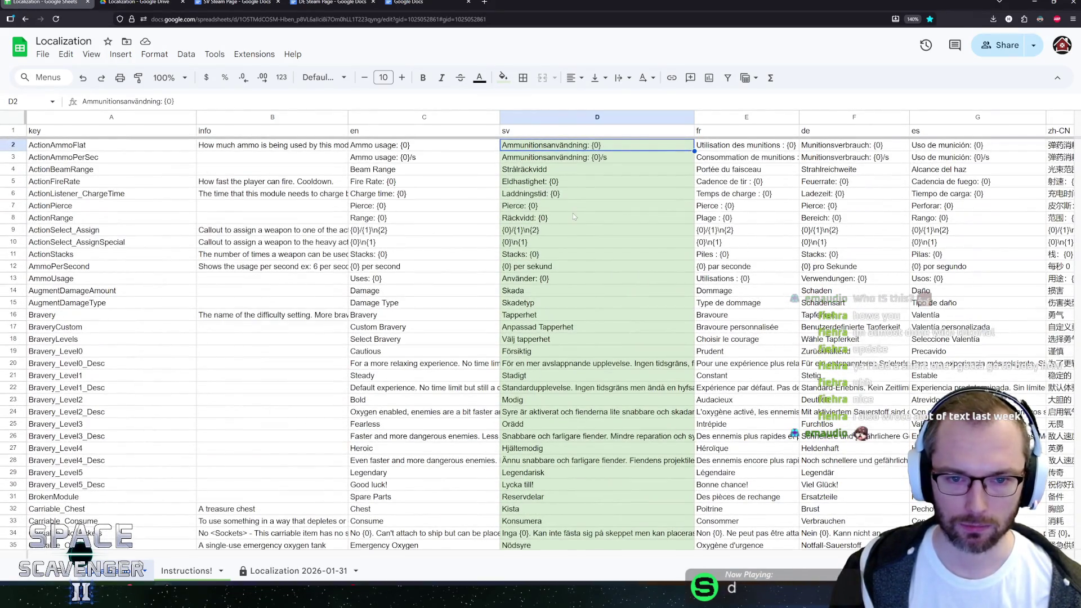
{"action": "left_click", "coordinate": [600, 206]}
{"action": "left_click", "coordinate": [507, 197]}
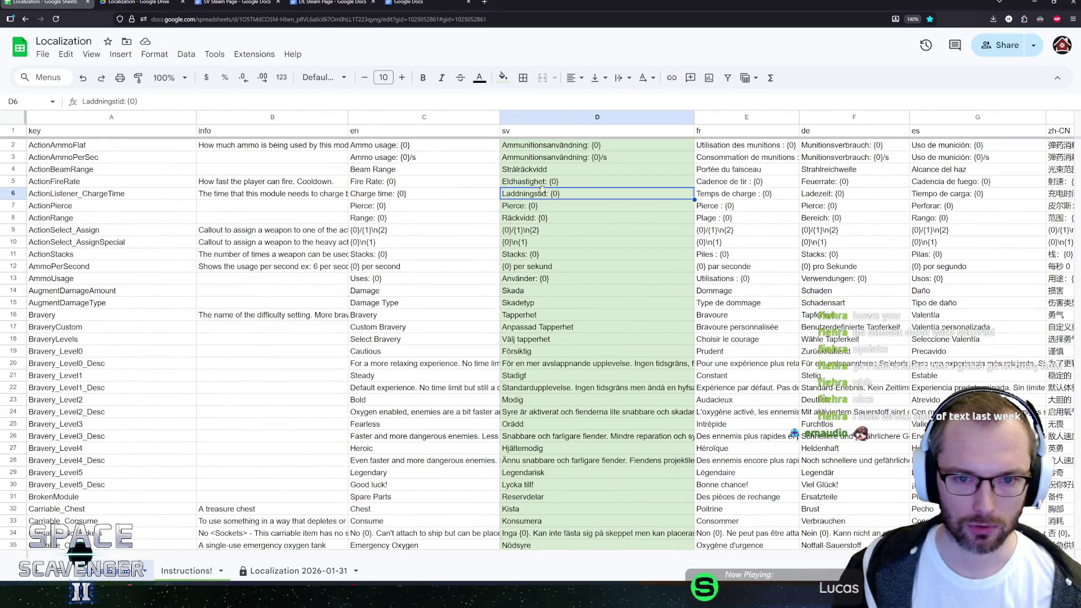
{"action": "left_click", "coordinate": [586, 184]}
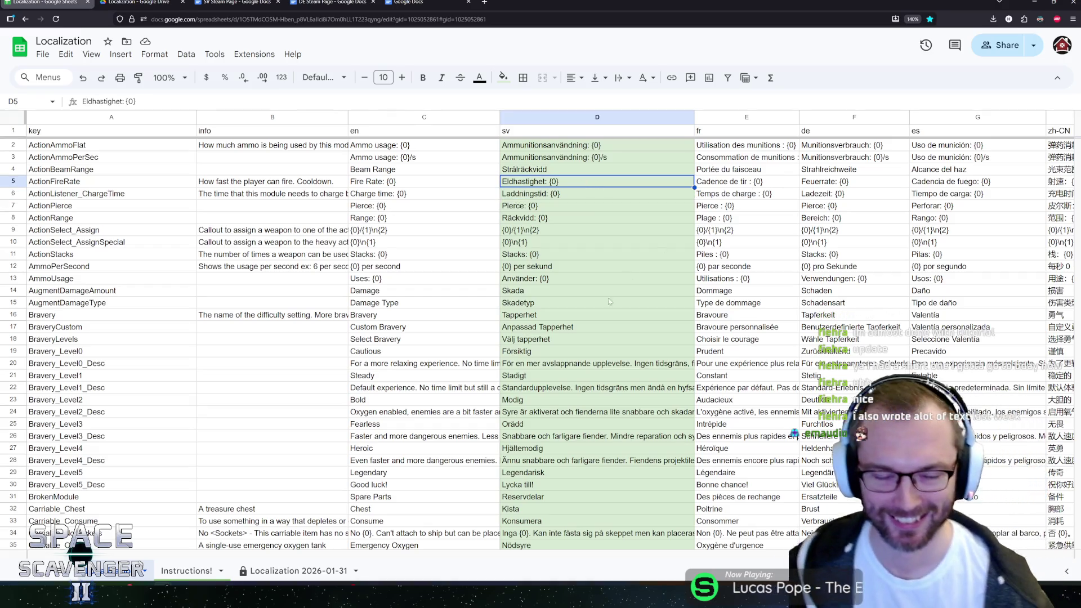
{"action": "left_click", "coordinate": [634, 258]}
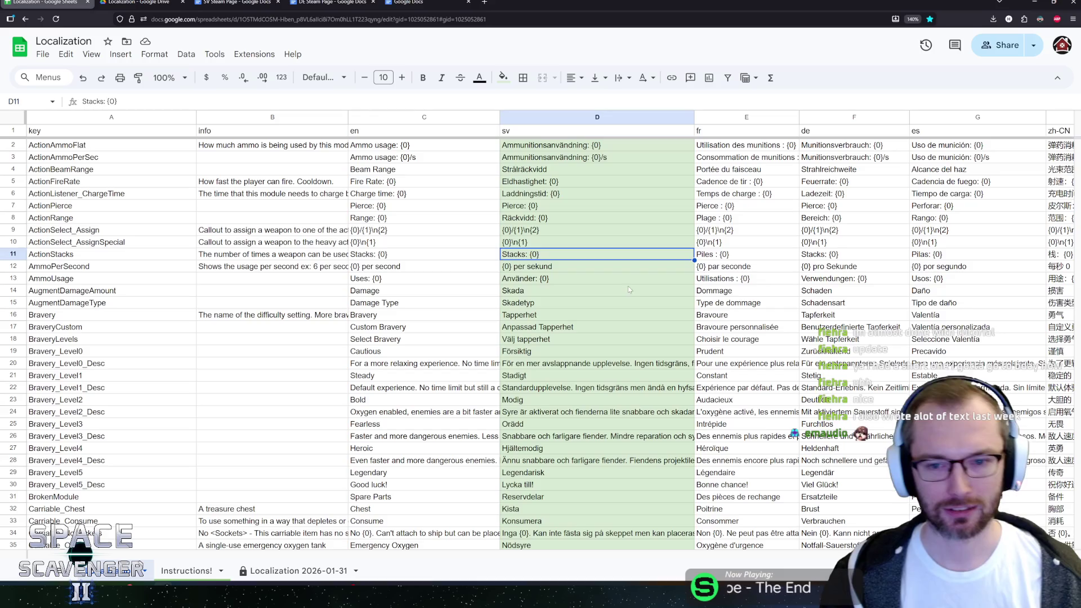
{"action": "left_click", "coordinate": [630, 289]}
{"action": "left_click", "coordinate": [609, 279]}
{"action": "scroll", "coordinate": [608, 280], "scroll_direction": "down", "scroll_amount": 20}
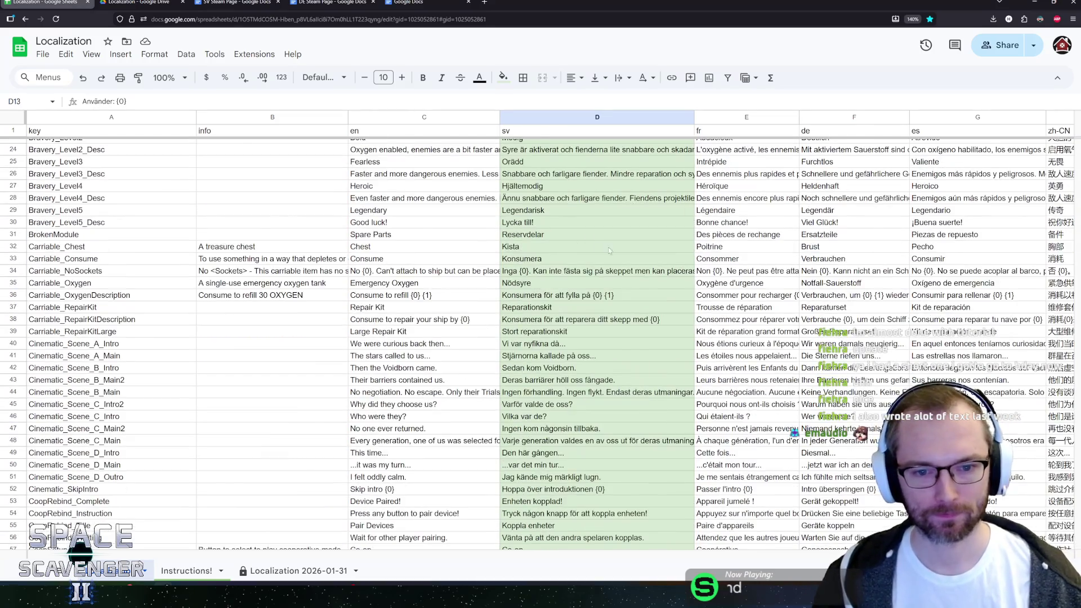
{"action": "scroll", "coordinate": [640, 325], "scroll_direction": "down", "scroll_amount": 20}
{"action": "scroll", "coordinate": [640, 325], "scroll_direction": "up", "scroll_amount": 10}
{"action": "scroll", "coordinate": [853, 379], "scroll_direction": "up", "scroll_amount": 20}
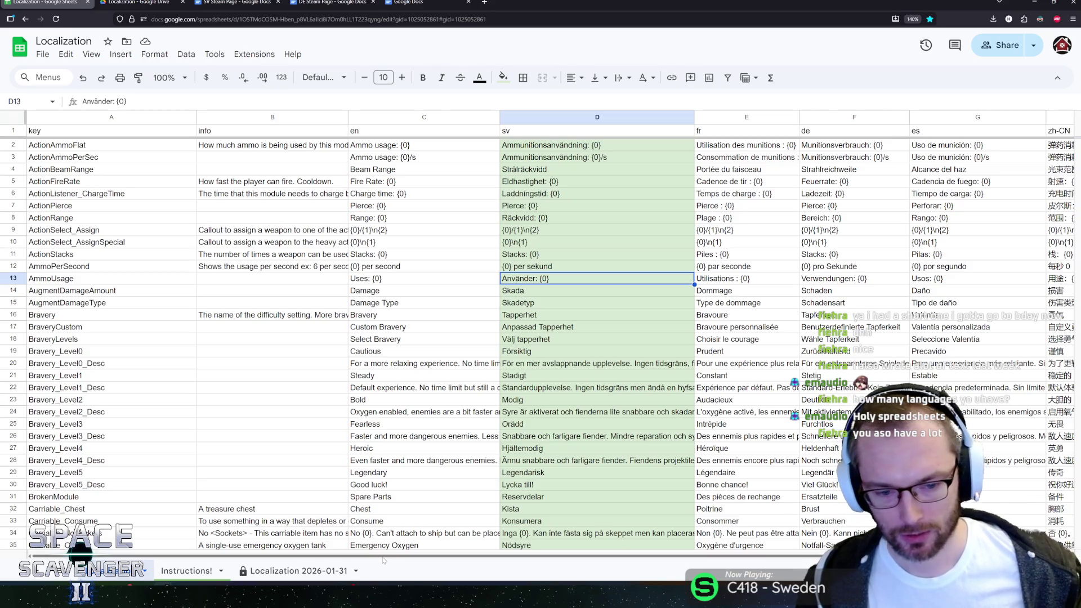
{"action": "mouse_move", "coordinate": [385, 560]}
{"action": "left_mouse_down"}
{"action": "mouse_move", "coordinate": [652, 569]}
{"action": "mouse_move", "coordinate": [599, 575]}
{"action": "left_mouse_up"}
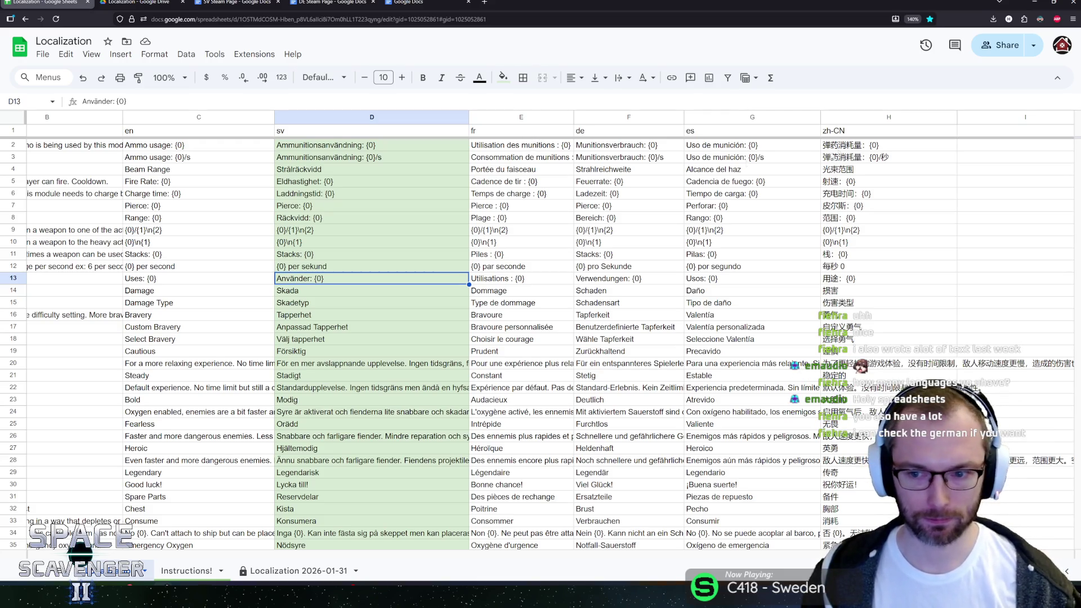
Check the German ammo usage and ammo per second entries, then return to SV Steam Page.
{"action": "left_click", "coordinate": [994, 131]}
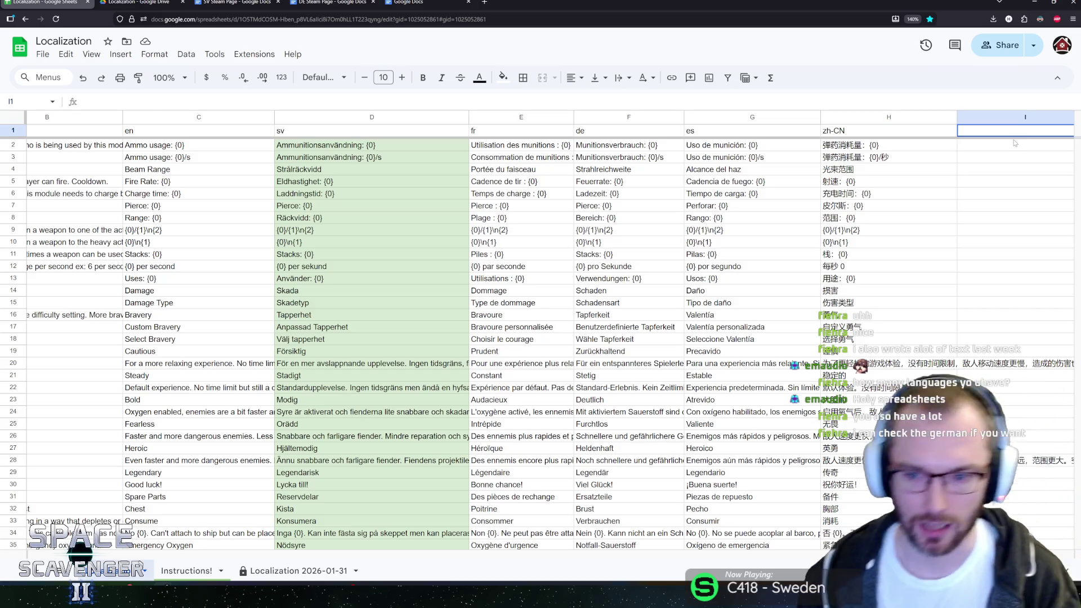
{"action": "left_click", "coordinate": [624, 144]}
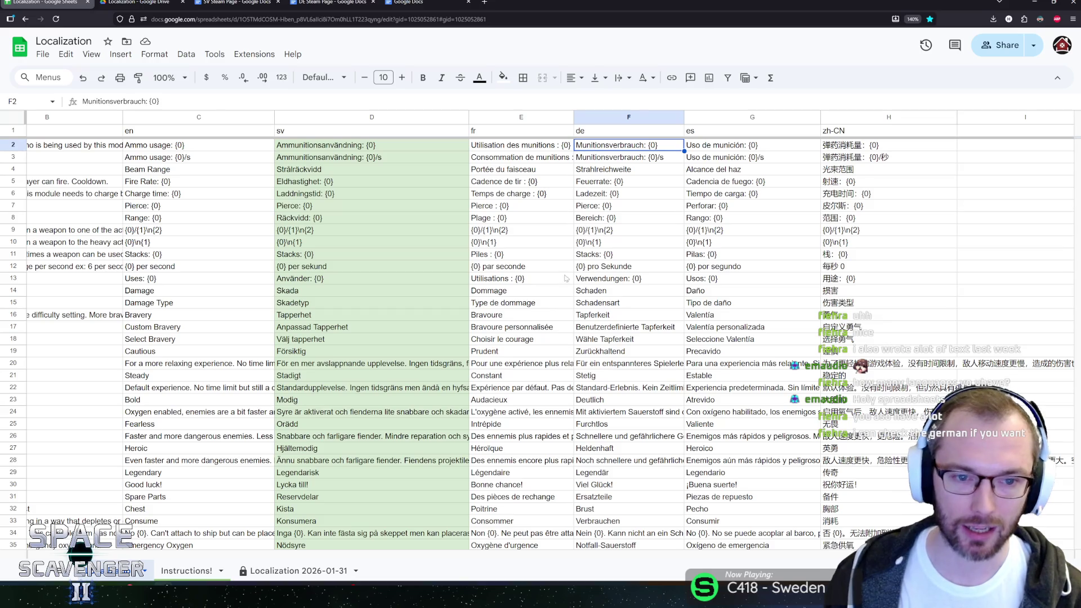
{"action": "scroll", "coordinate": [349, 229], "scroll_direction": "down", "scroll_amount": 15}
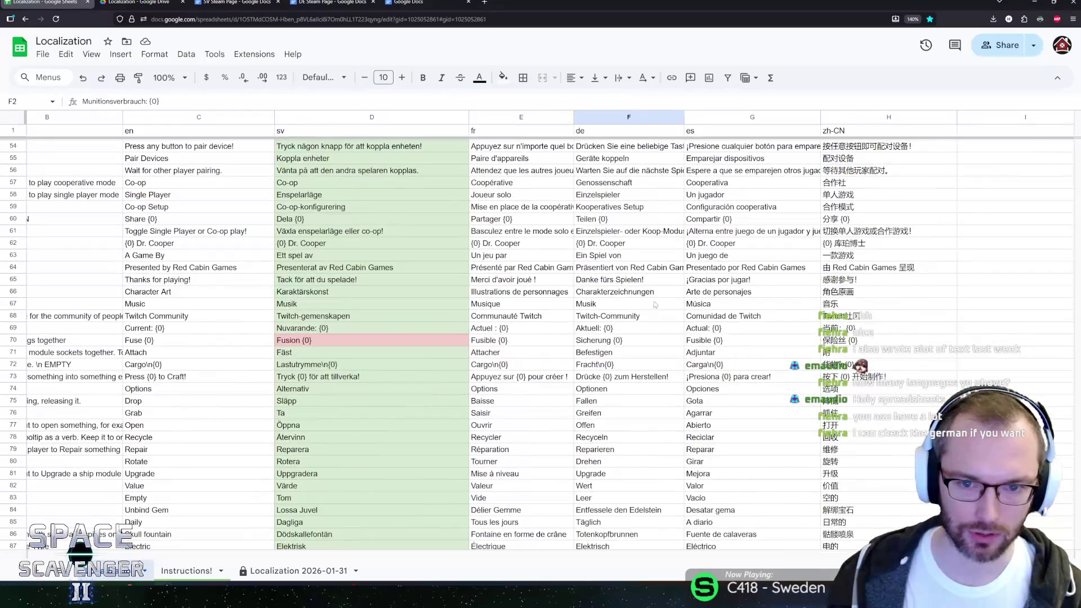
{"action": "scroll", "coordinate": [679, 290], "scroll_direction": "up", "scroll_amount": 15}
{"action": "scroll", "coordinate": [523, 220], "scroll_direction": "down", "scroll_amount": 20}
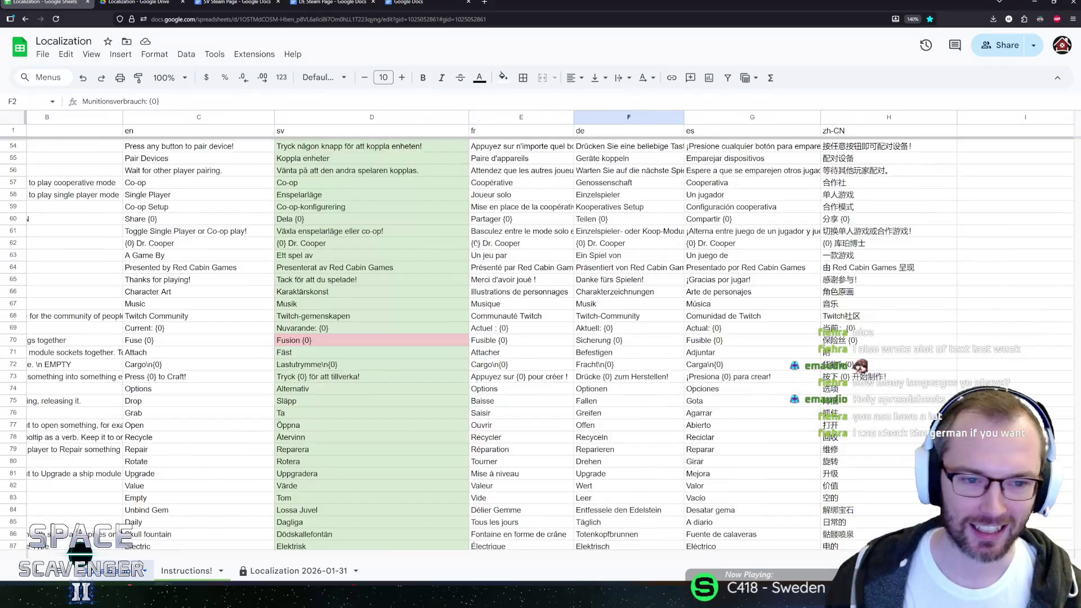
{"action": "scroll", "coordinate": [492, 283], "scroll_direction": "down", "scroll_amount": 20}
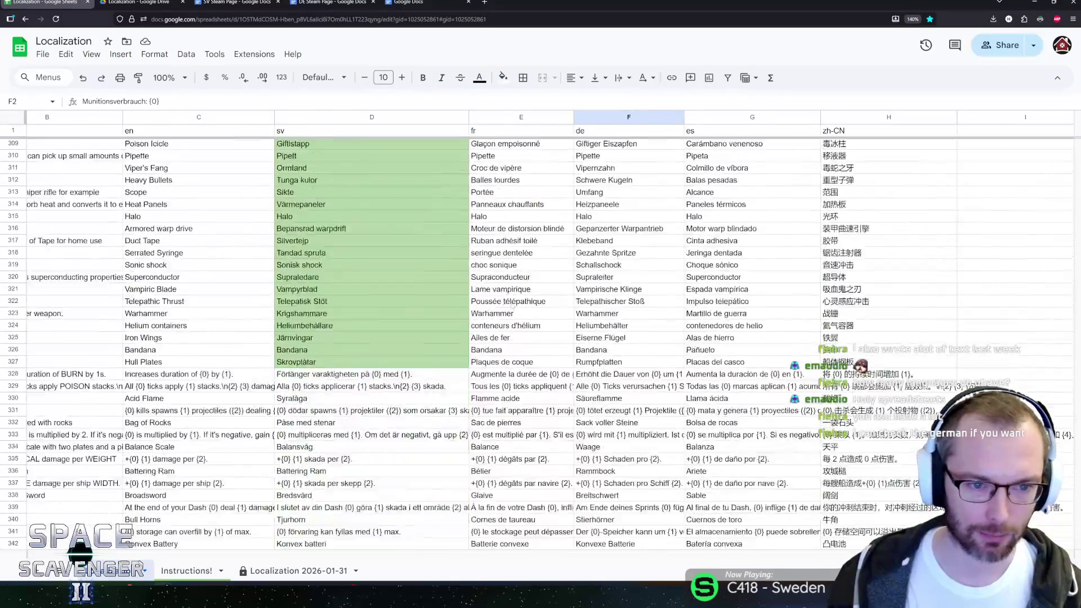
{"action": "scroll", "coordinate": [493, 322], "scroll_direction": "down", "scroll_amount": 20}
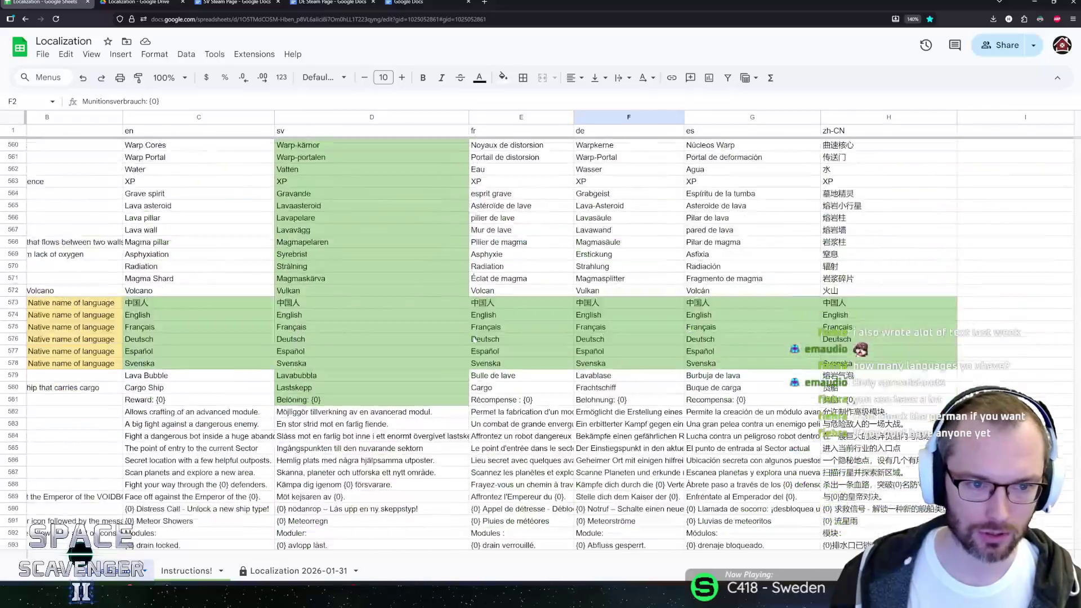
{"action": "scroll", "coordinate": [429, 327], "scroll_direction": "down", "scroll_amount": 6}
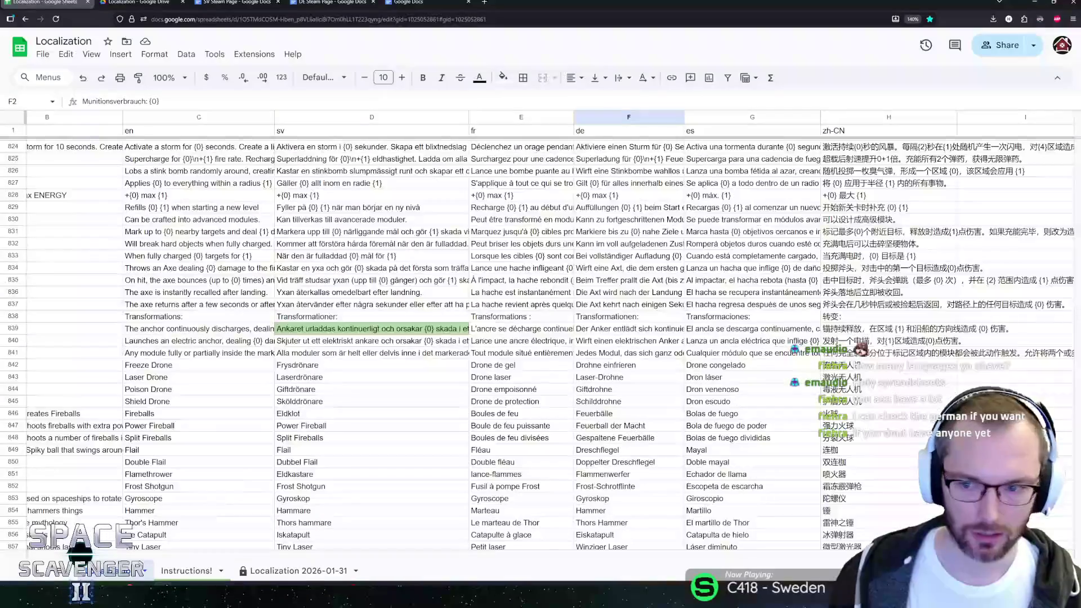
{"action": "scroll", "coordinate": [429, 327], "scroll_direction": "up", "scroll_amount": 20}
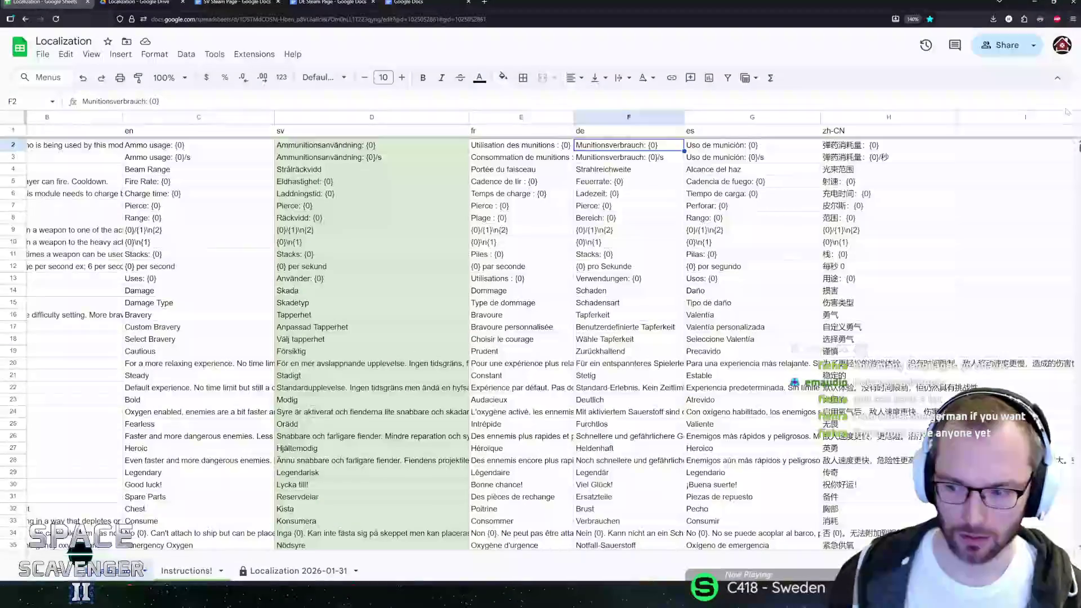
{"action": "left_click", "coordinate": [616, 161]}
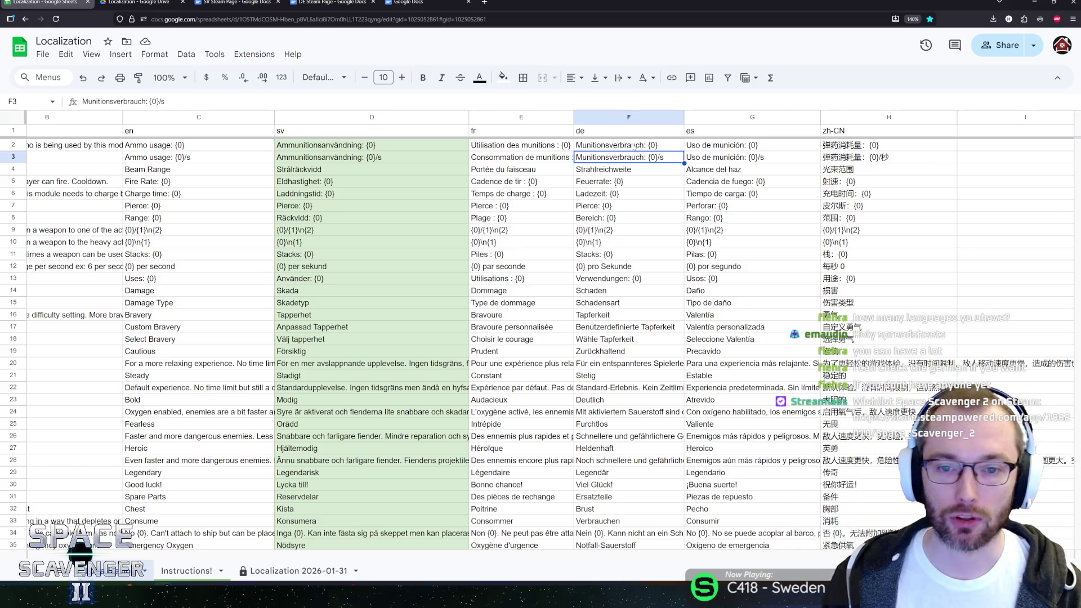
{"action": "left_click", "coordinate": [634, 145]}
{"action": "left_click", "coordinate": [228, 6]}
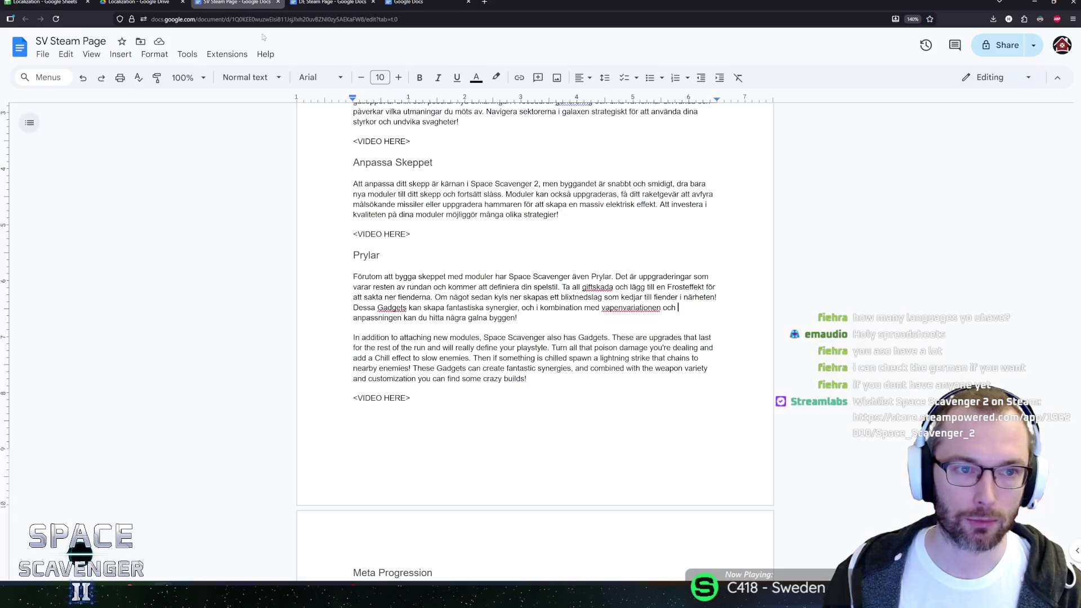
Review the DE Steam Page's untranslated short description, then return to the Localization sheet.
{"action": "left_click", "coordinate": [327, 3]}
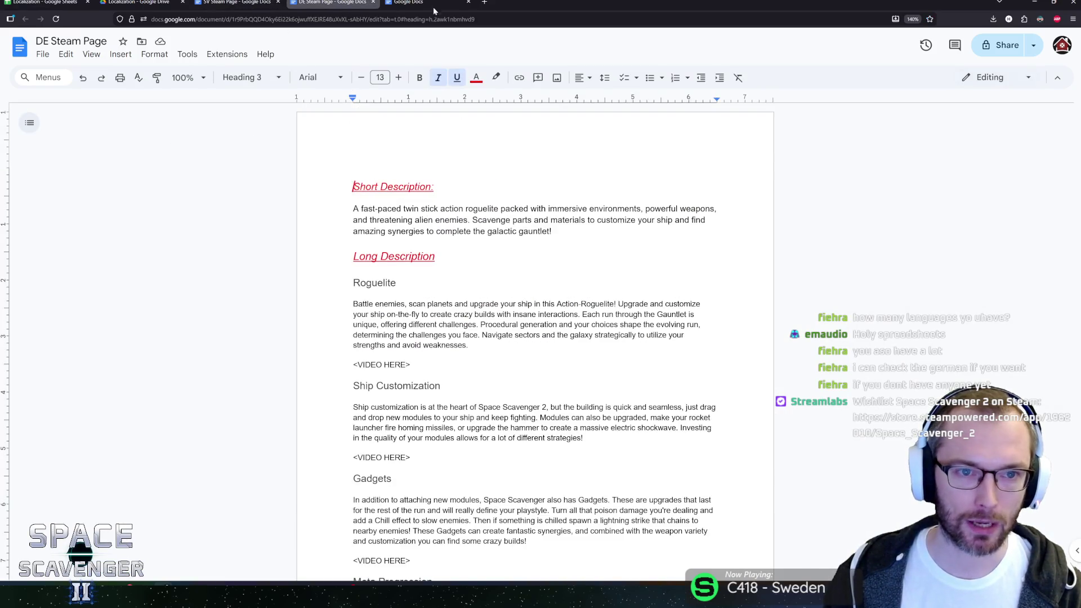
{"action": "left_click", "coordinate": [433, 5]}
{"action": "left_click", "coordinate": [236, 3]}
{"action": "left_click", "coordinate": [329, 3]}
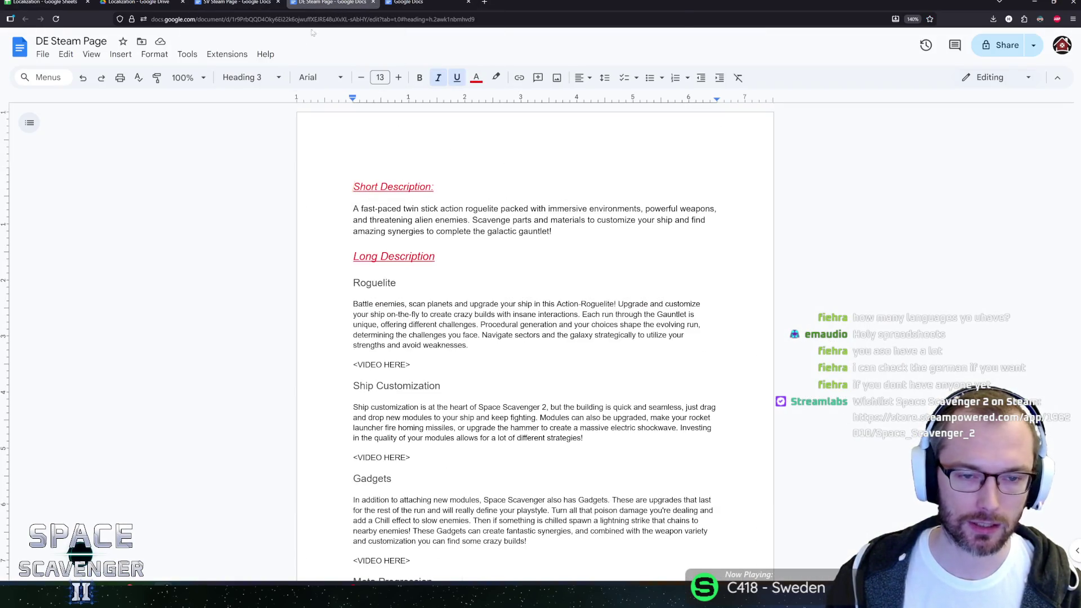
{"action": "mouse_move", "coordinate": [552, 232]}
{"action": "left_mouse_down"}
{"action": "mouse_move", "coordinate": [549, 209]}
{"action": "mouse_move", "coordinate": [281, 221]}
{"action": "mouse_move", "coordinate": [244, 213]}
{"action": "left_mouse_up"}
{"action": "left_click", "coordinate": [354, 209]}
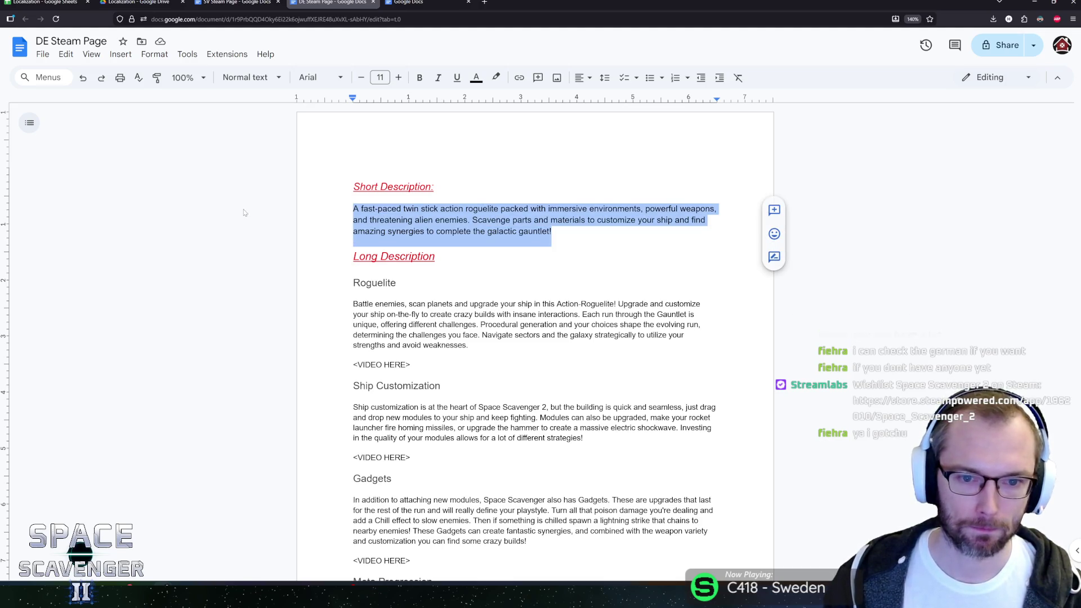
{"action": "left_click", "coordinate": [480, 307]}
{"action": "scroll", "coordinate": [480, 306], "scroll_direction": "down", "scroll_amount": 15}
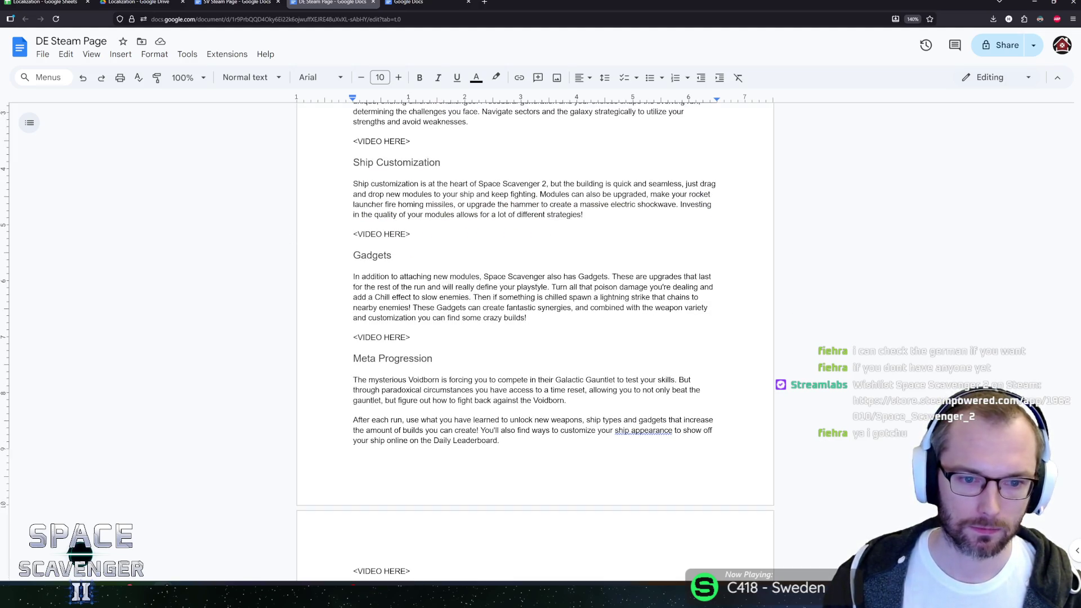
{"action": "scroll", "coordinate": [481, 307], "scroll_direction": "up", "scroll_amount": 15}
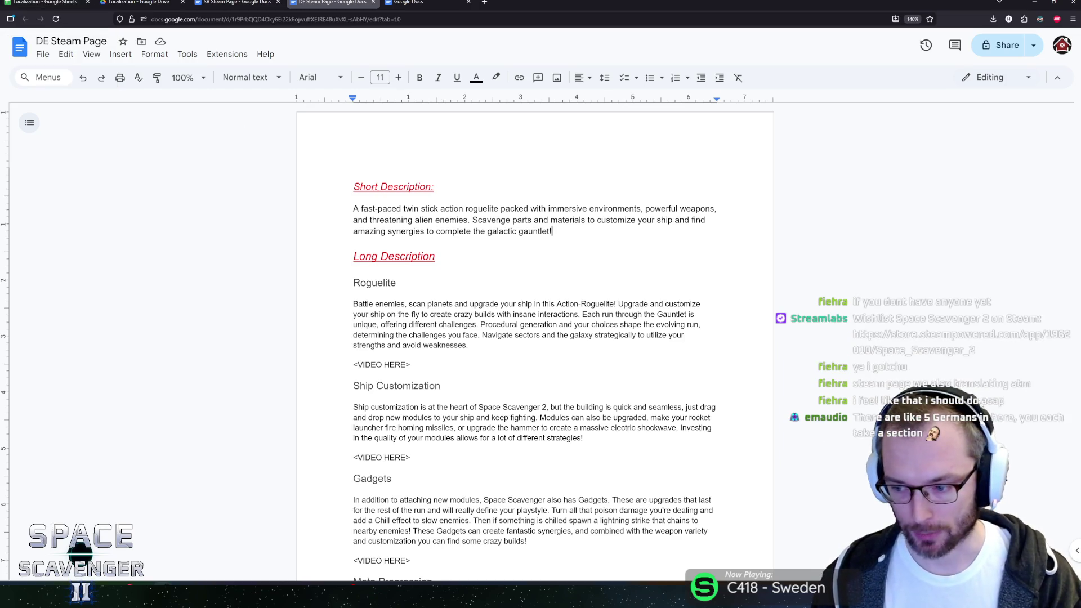
{"action": "left_click", "coordinate": [63, 4]}
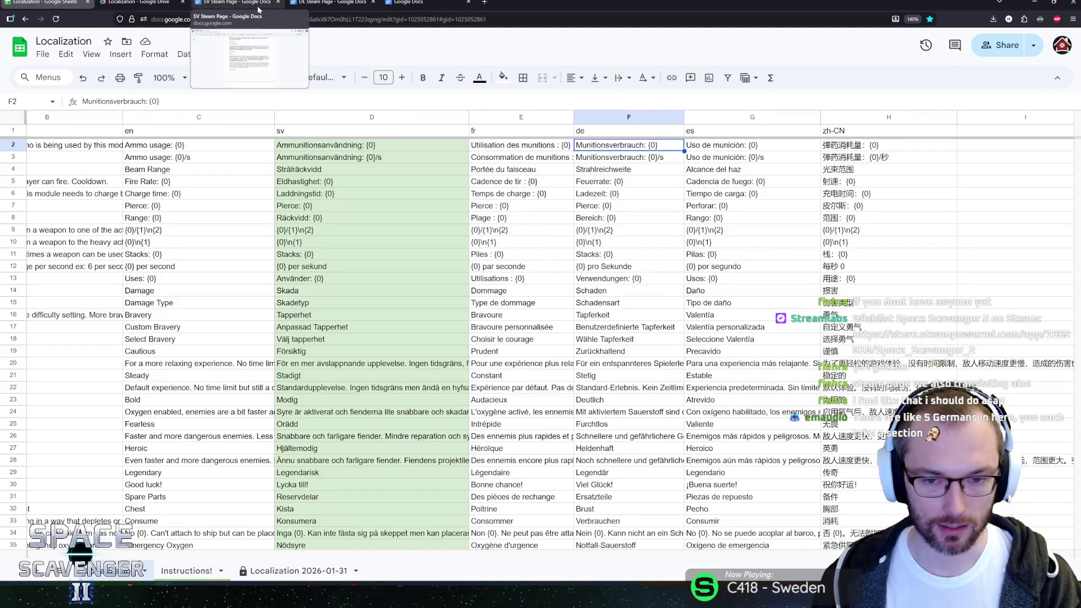
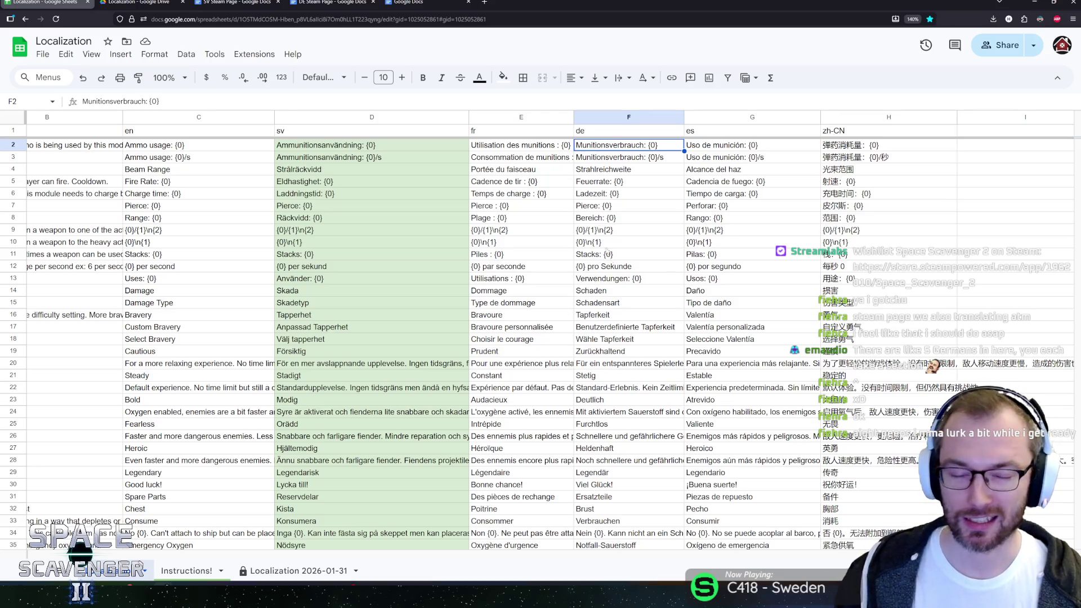
Review the German translations, including the per-second ammo usage text and 'Stetig'.
{"action": "left_click", "coordinate": [617, 156]}
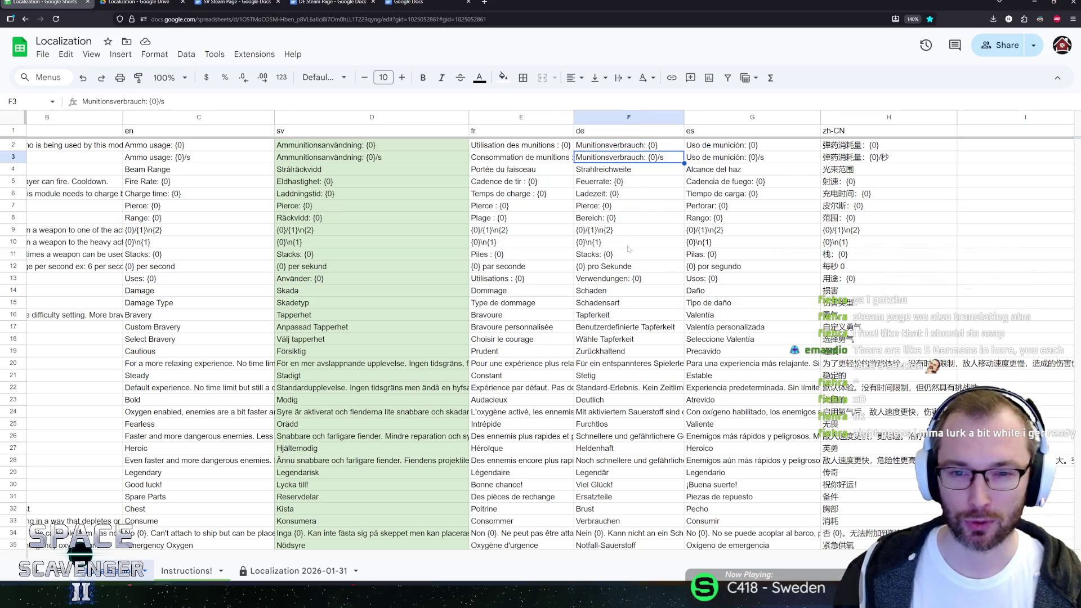
{"action": "scroll", "coordinate": [612, 383], "scroll_direction": "down", "scroll_amount": 10}
{"action": "scroll", "coordinate": [625, 391], "scroll_direction": "up", "scroll_amount": 10}
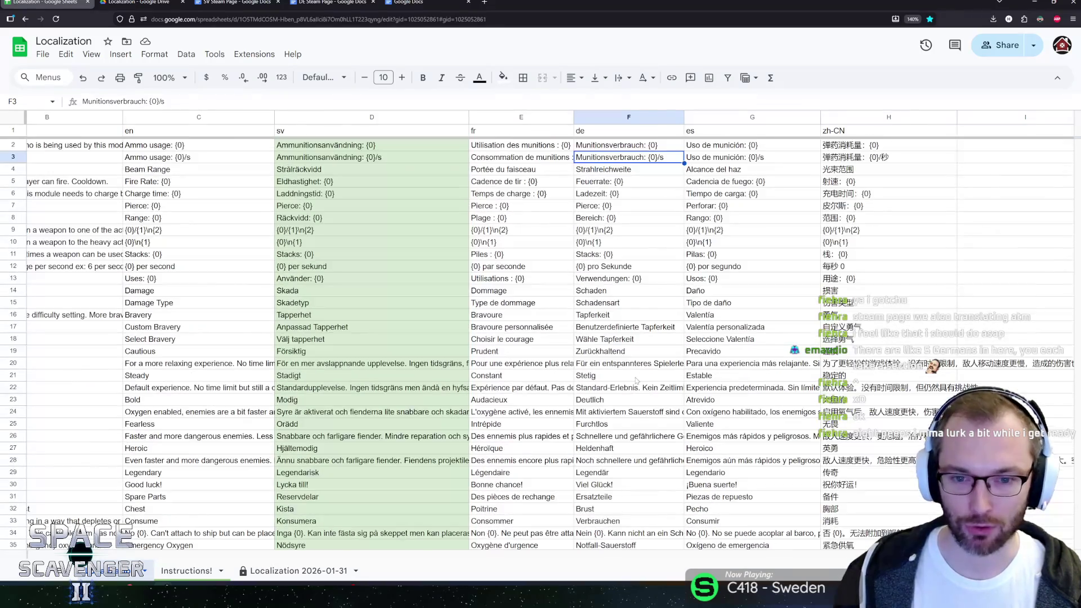
{"action": "left_click_drag", "start_coordinate": [603, 168], "coordinate": [605, 523]}
{"action": "left_click", "coordinate": [592, 376]}
{"action": "scroll", "coordinate": [592, 378], "scroll_direction": "down", "scroll_amount": 1}
{"action": "scroll", "coordinate": [591, 378], "scroll_direction": "down", "scroll_amount": 15}
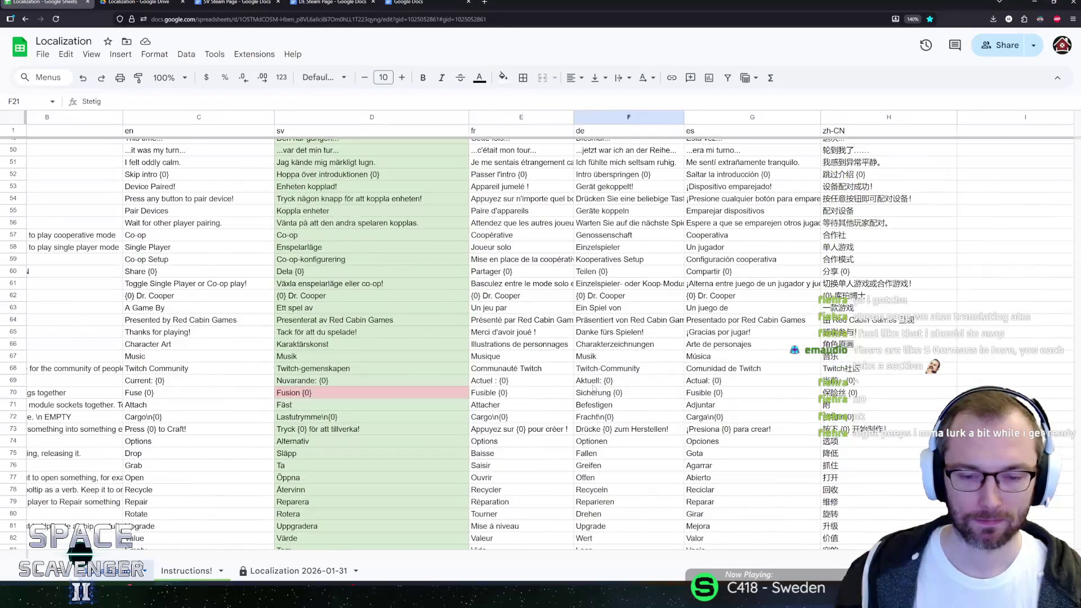
{"action": "scroll", "coordinate": [559, 373], "scroll_direction": "down", "scroll_amount": 5}
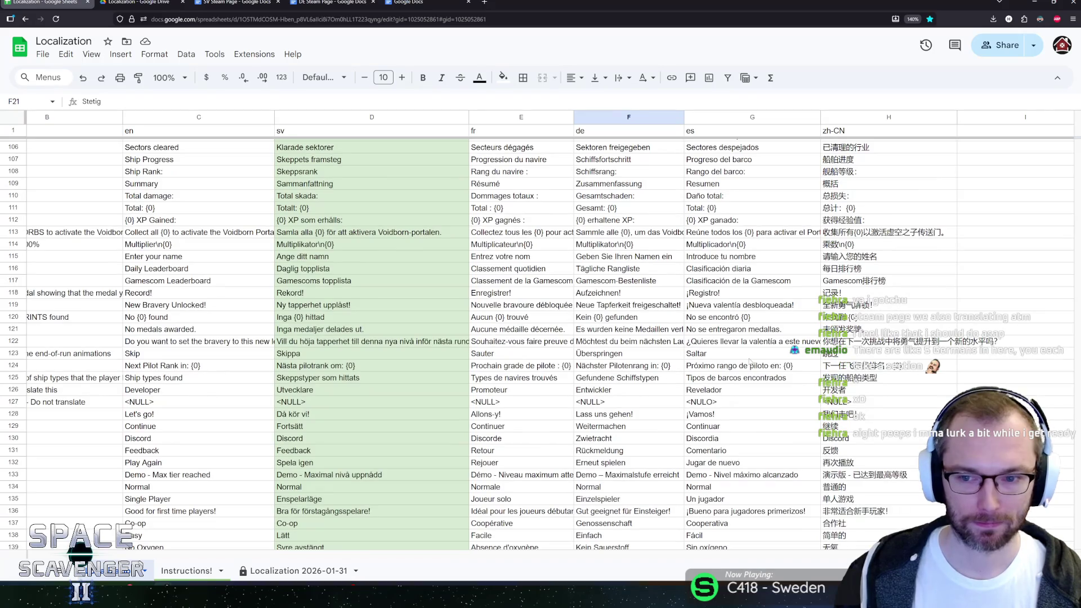
{"action": "scroll", "coordinate": [319, 295], "scroll_direction": "down", "scroll_amount": 5}
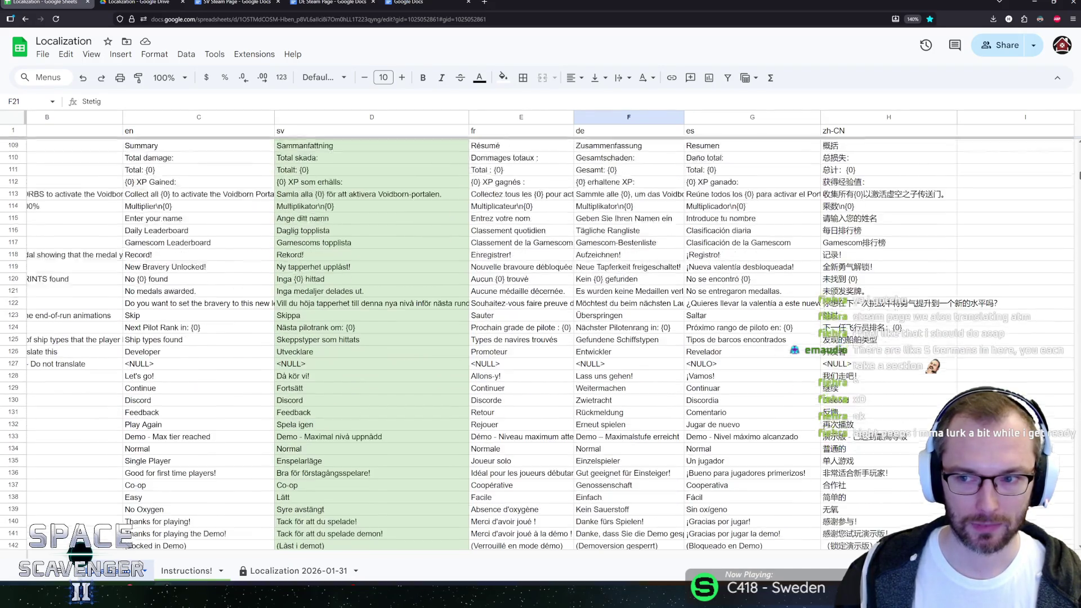
Check Swedish entries such as 'Lätt', 'Syre avstängt' and 'Tack för att du spelade!' further down the sheet.
{"action": "left_click", "coordinate": [318, 294]}
{"action": "left_click", "coordinate": [331, 280]}
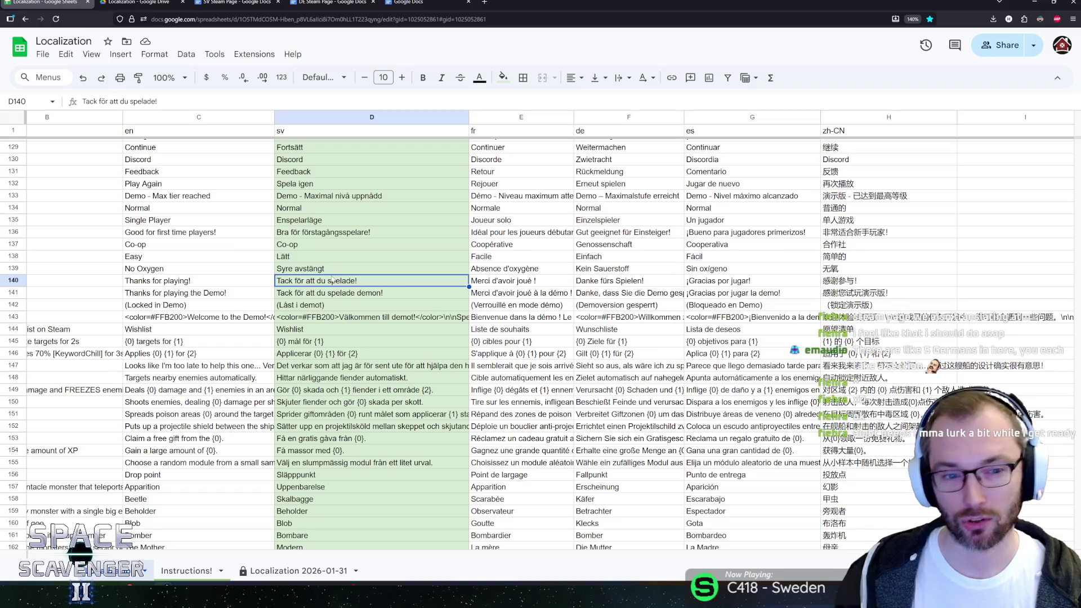
{"action": "key", "text": "Up"}
{"action": "key", "text": "Up"}
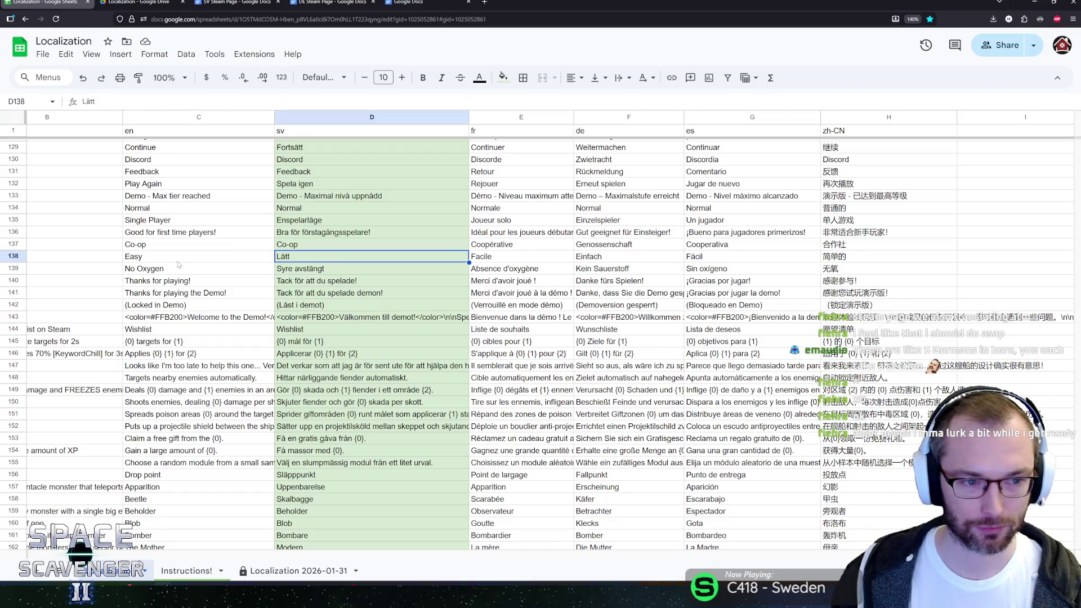
{"action": "left_click", "coordinate": [310, 269]}
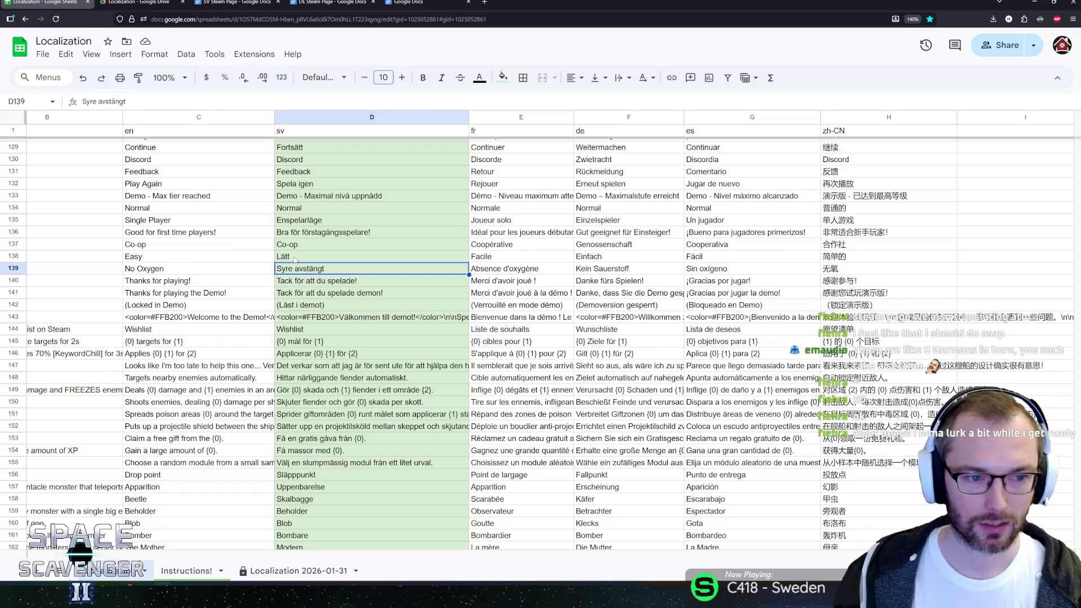
{"action": "left_click", "coordinate": [294, 259]}
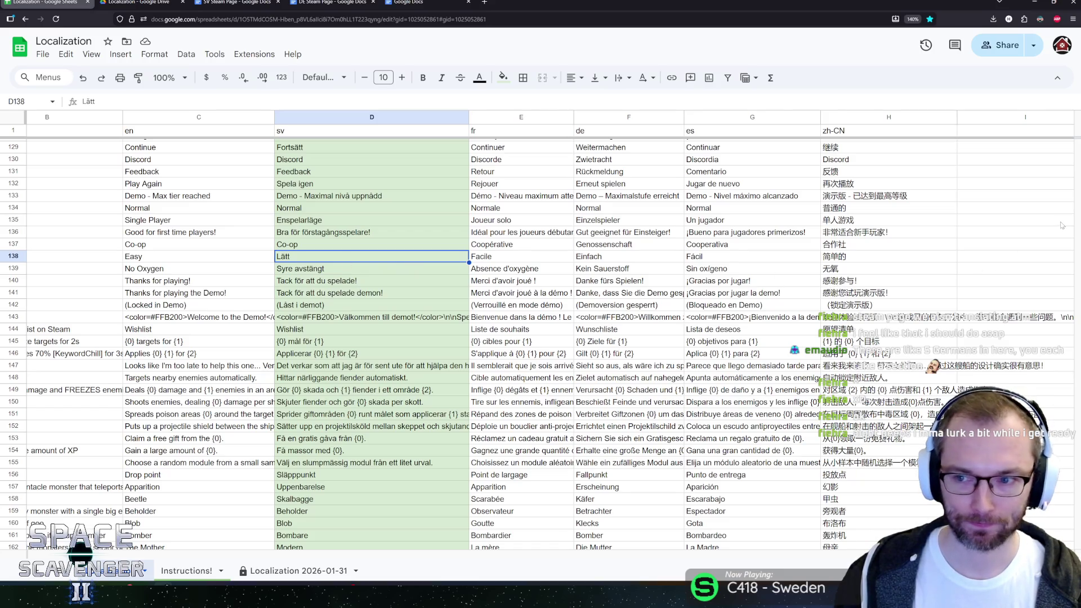
{"action": "scroll", "coordinate": [563, 338], "scroll_direction": "down", "scroll_amount": 10}
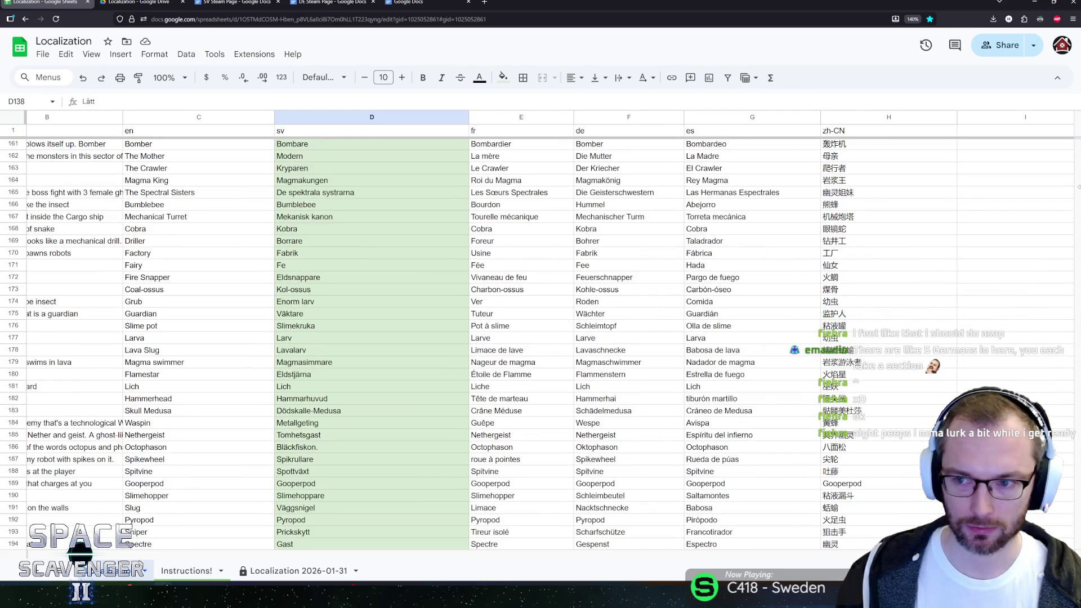
{"action": "scroll", "coordinate": [658, 269], "scroll_direction": "down", "scroll_amount": 20}
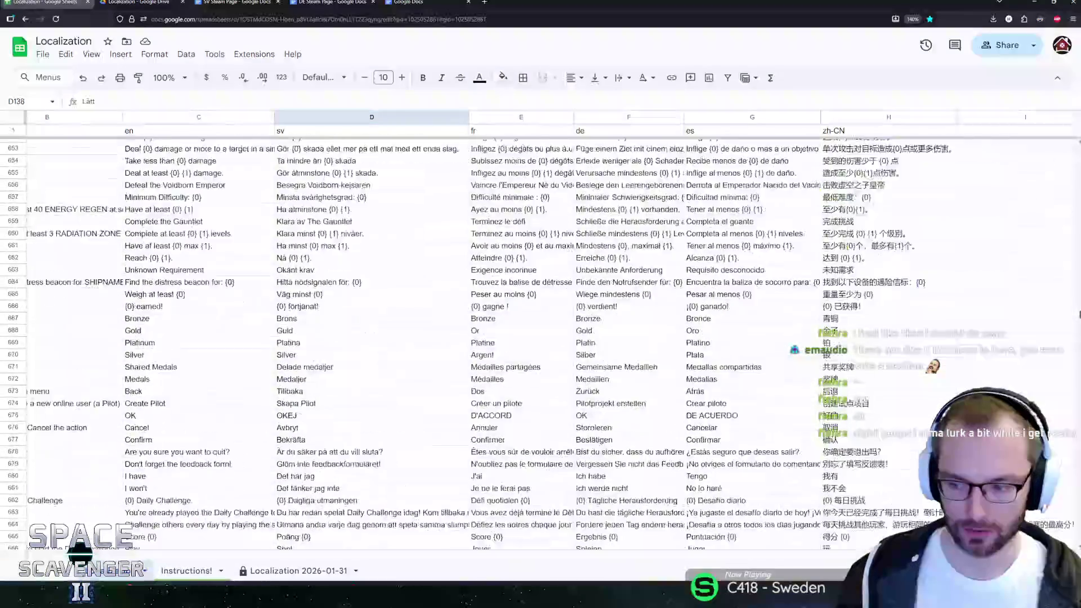
{"action": "scroll", "coordinate": [563, 290], "scroll_direction": "down", "scroll_amount": 20}
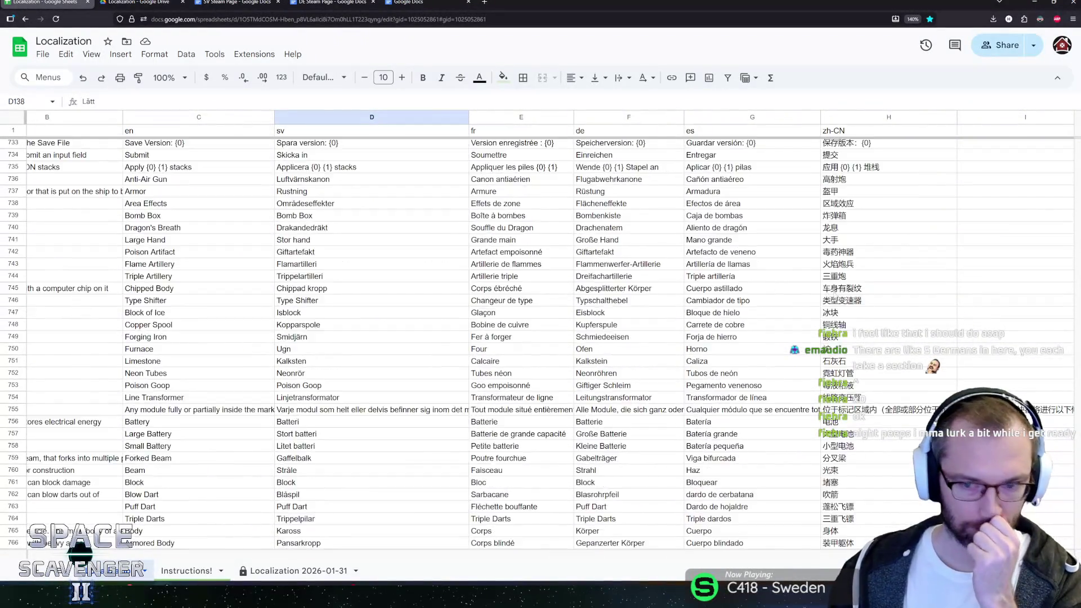
{"action": "key", "text": "alt+Tab"}
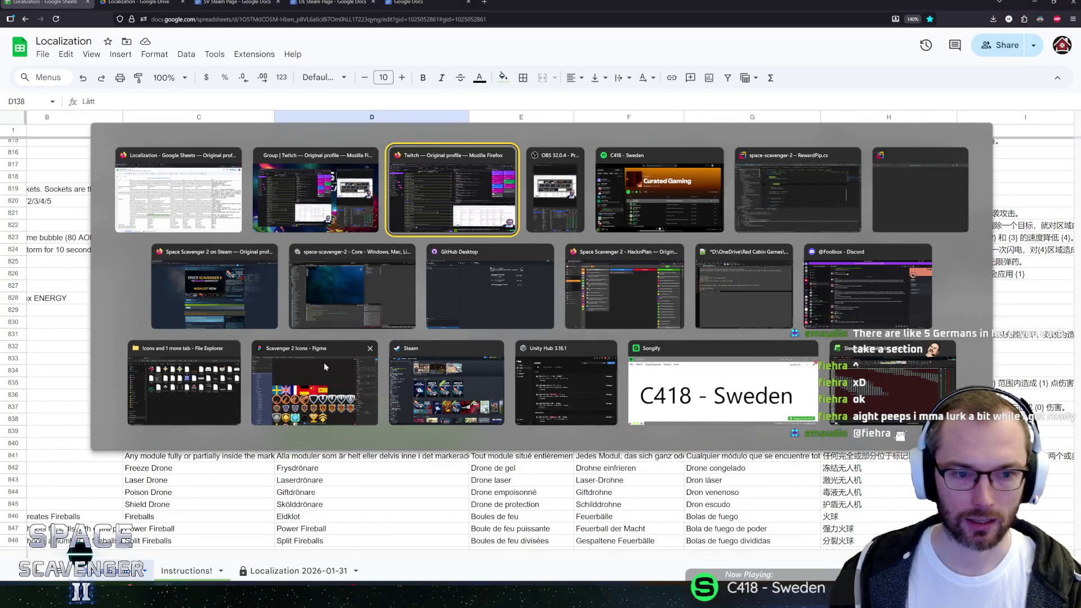
Start Play mode in Unity and make the Game view wider and taller.
{"action": "left_click", "coordinate": [323, 362]}
{"action": "left_click", "coordinate": [534, 18]}
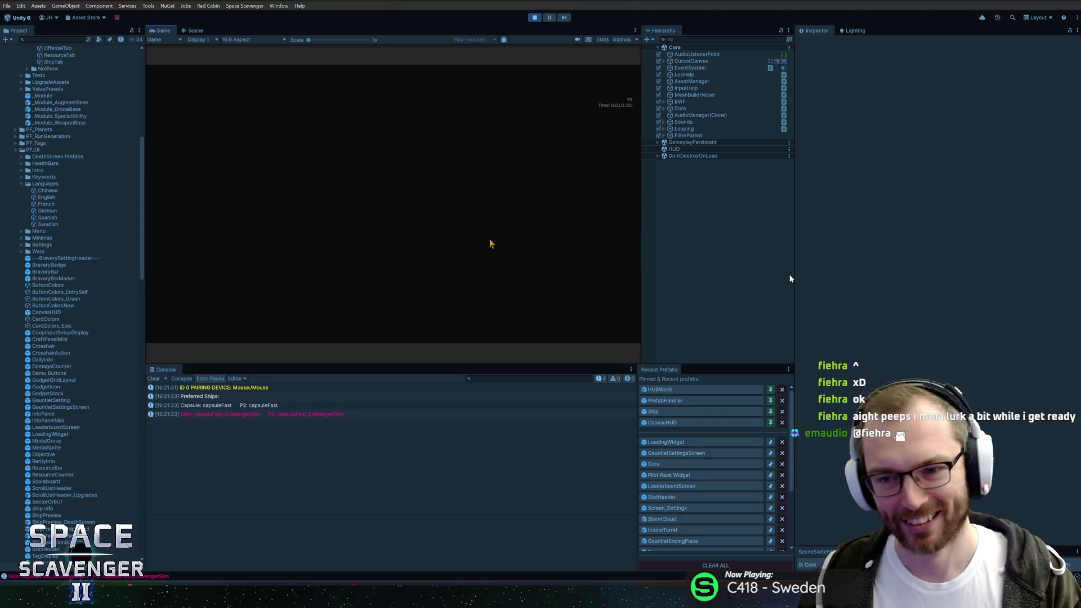
{"action": "left_click_drag", "start_coordinate": [793, 274], "coordinate": [921, 274]}
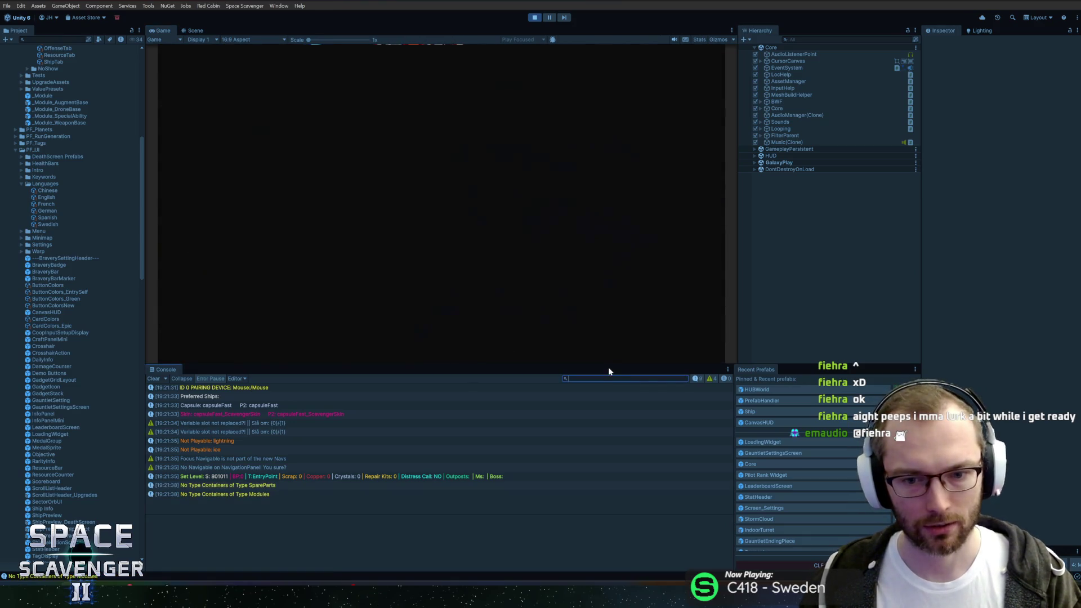
{"action": "left_click_drag", "start_coordinate": [609, 369], "coordinate": [609, 402]}
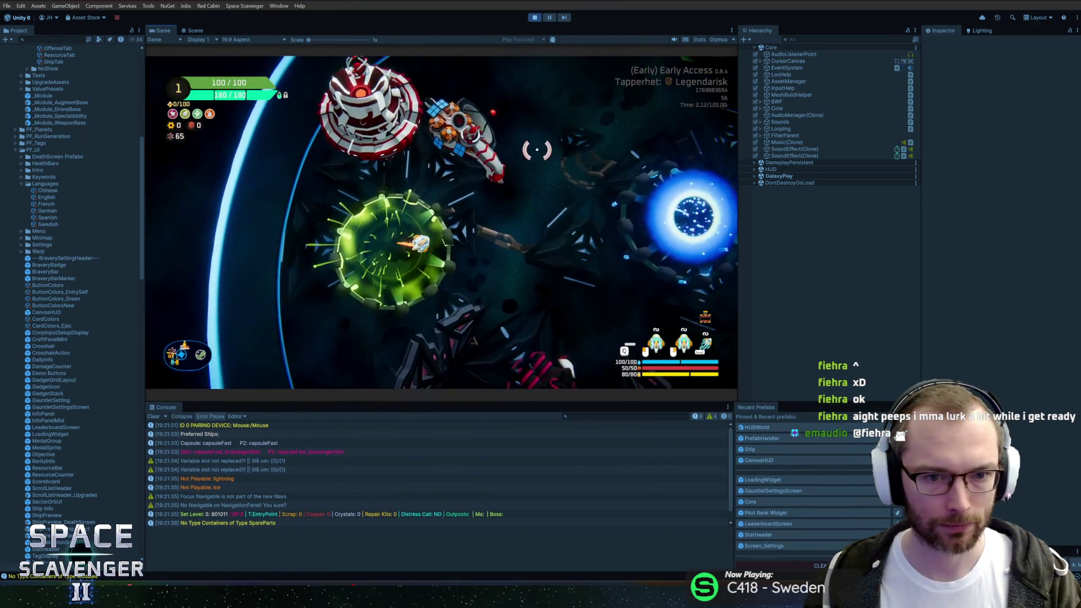
Pause the game, set its language to Chinese (中国人), and resume play.
{"action": "key", "text": "Escape"}
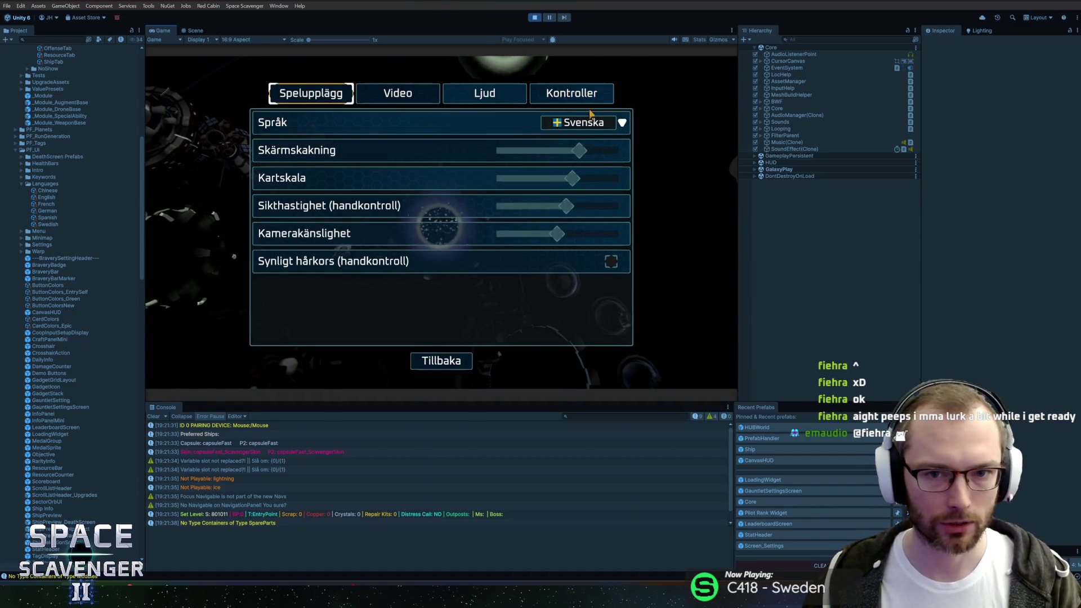
{"action": "left_click", "coordinate": [572, 205]}
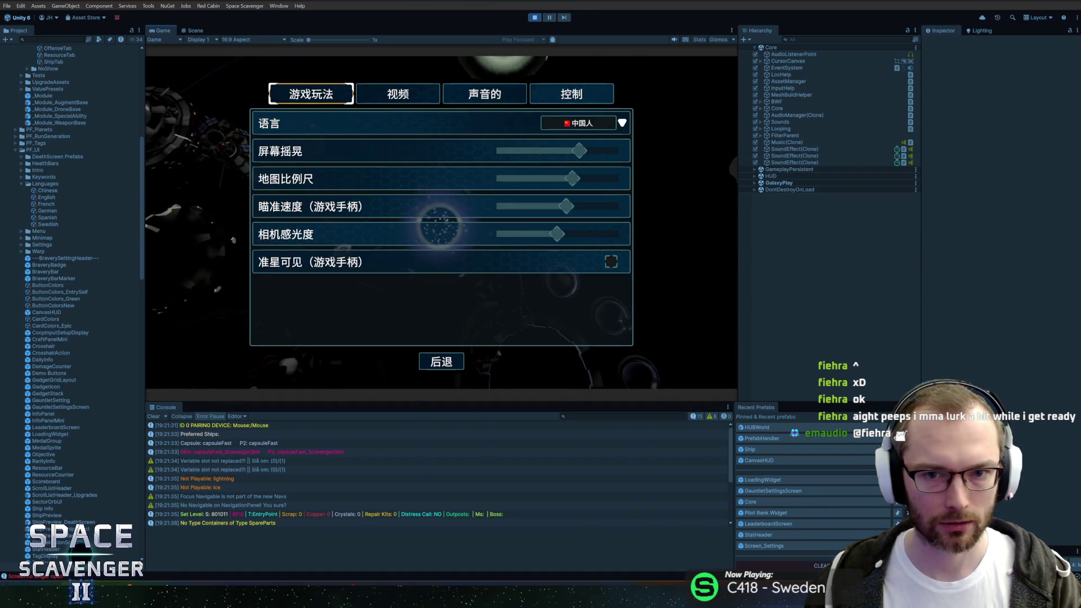
{"action": "left_click", "coordinate": [442, 361]}
{"action": "key", "text": "Escape"}
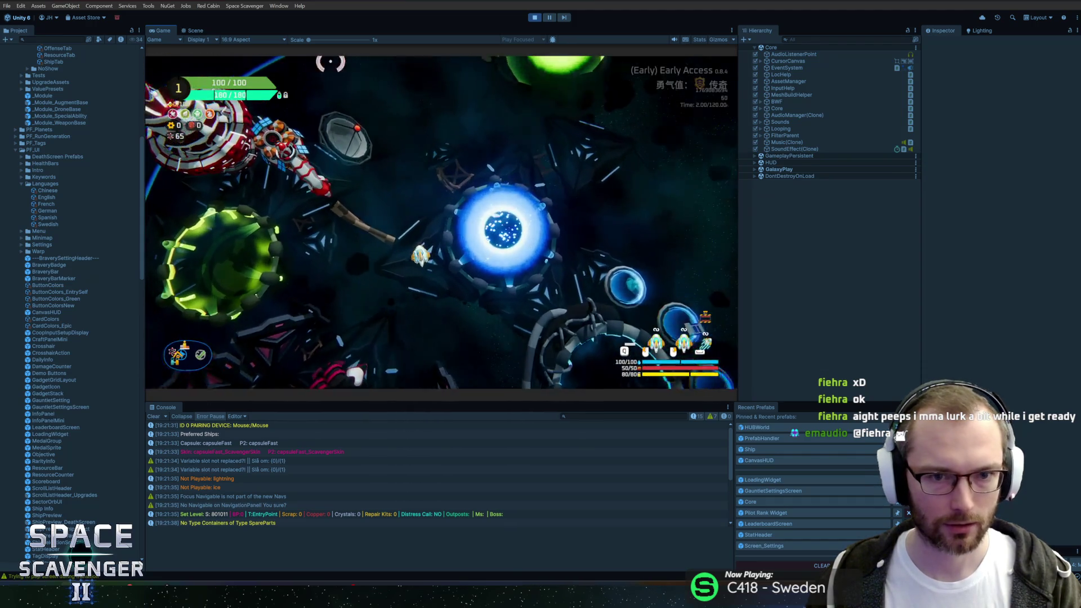
Maximize the Game view and check the Daily Challenge difficulty list in Chinese.
{"action": "double_click", "coordinate": [162, 29]}
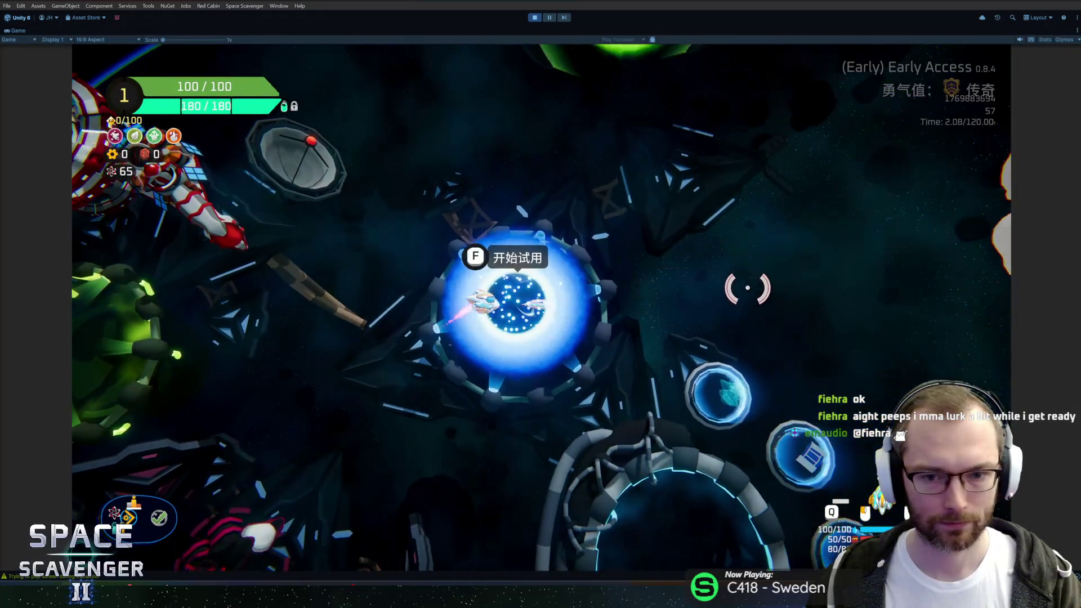
{"action": "key", "text": "w"}
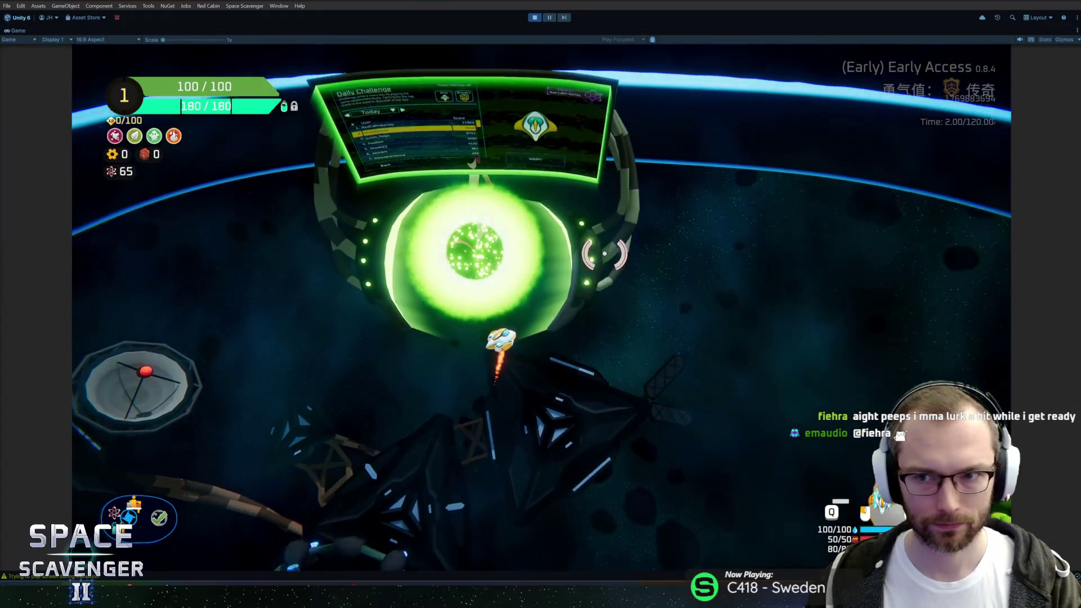
{"action": "key", "text": "f"}
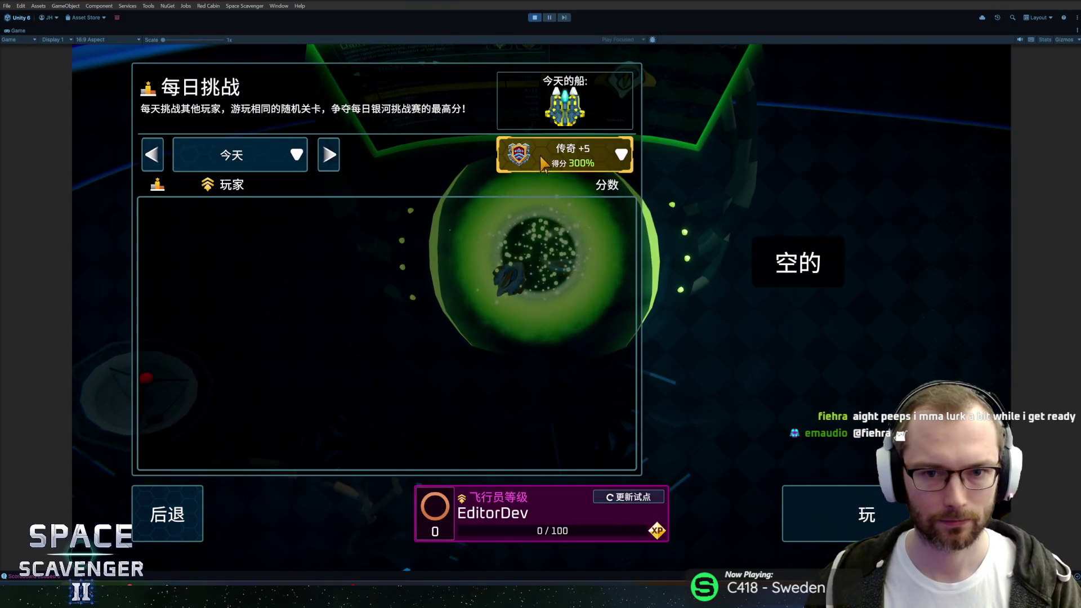
{"action": "left_click", "coordinate": [544, 165]}
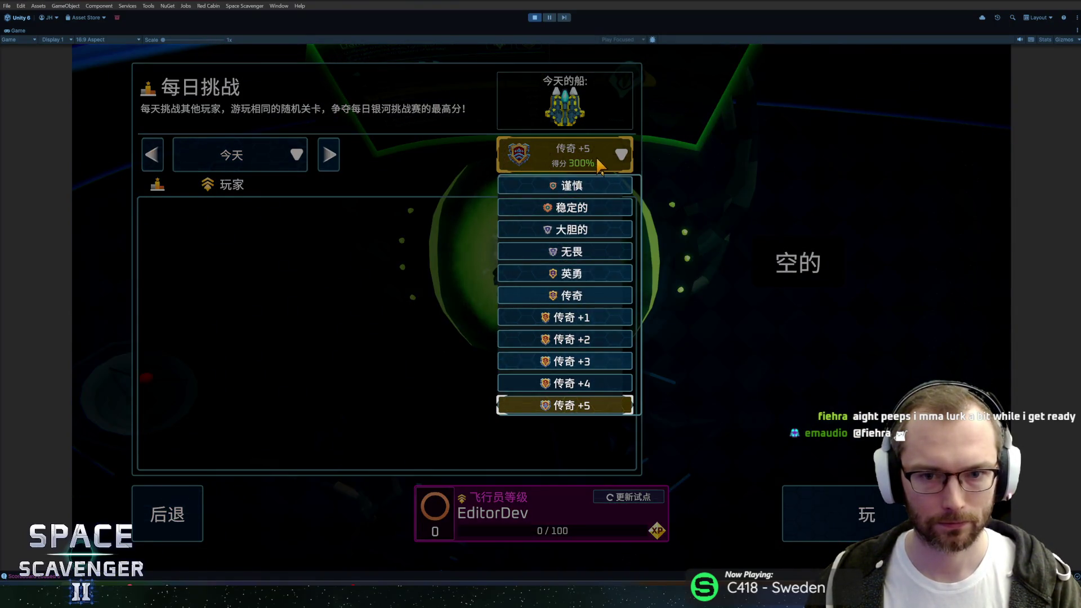
{"action": "key", "text": "Escape"}
{"action": "key", "text": "Escape"}
{"action": "key", "text": "s"}
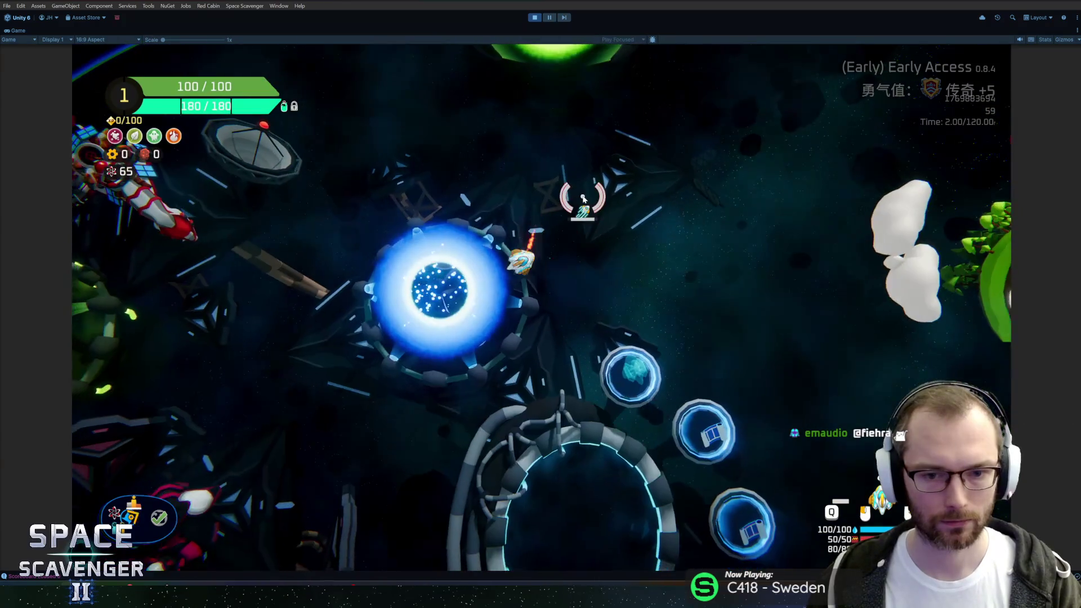
Preview the 海洋珍珠 ship skin, view the 奖牌 medals page, then pause.
{"action": "key", "text": "f"}
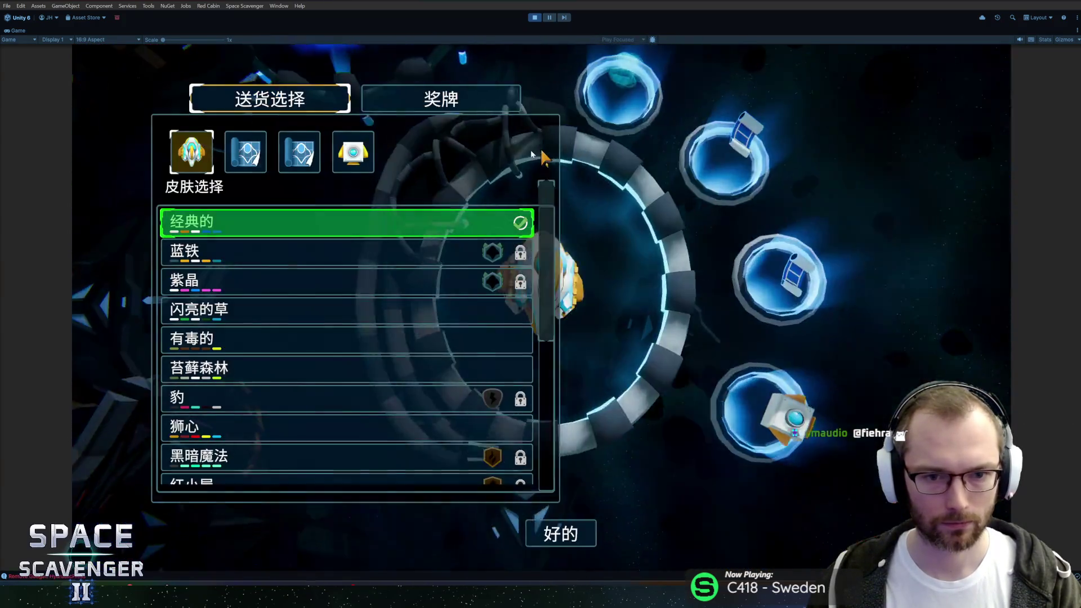
{"action": "scroll", "coordinate": [306, 289], "scroll_direction": "down", "scroll_amount": 5}
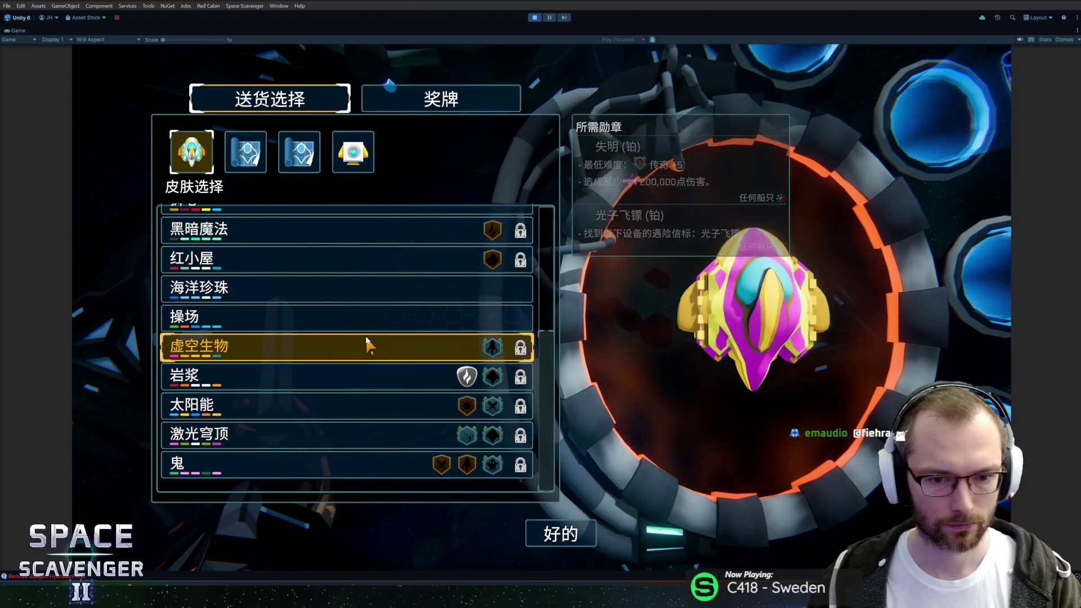
{"action": "left_click", "coordinate": [364, 318]}
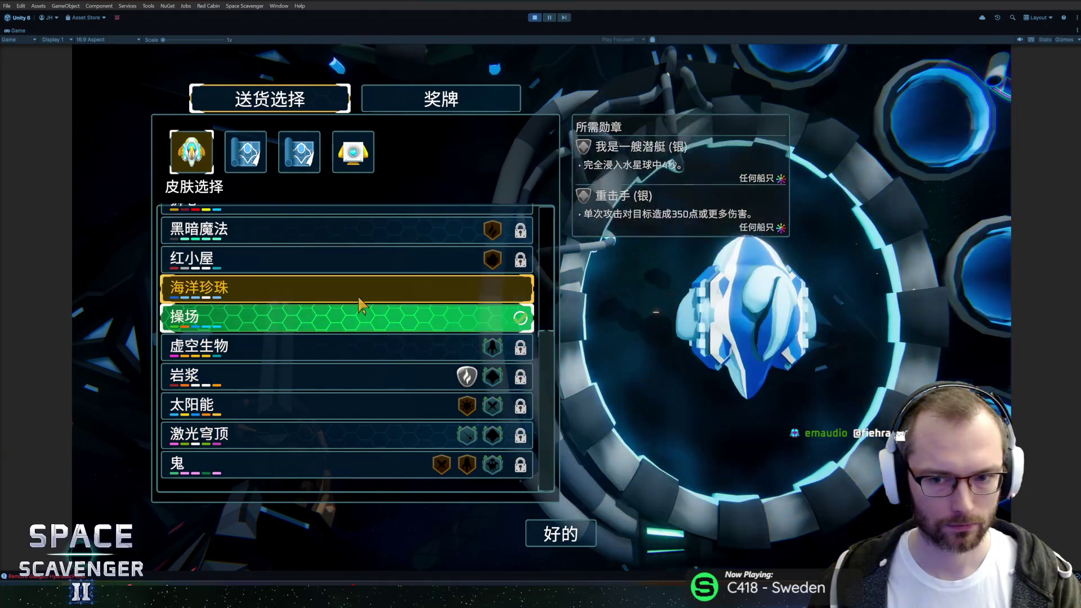
{"action": "left_click", "coordinate": [361, 298]}
{"action": "left_click", "coordinate": [441, 98]}
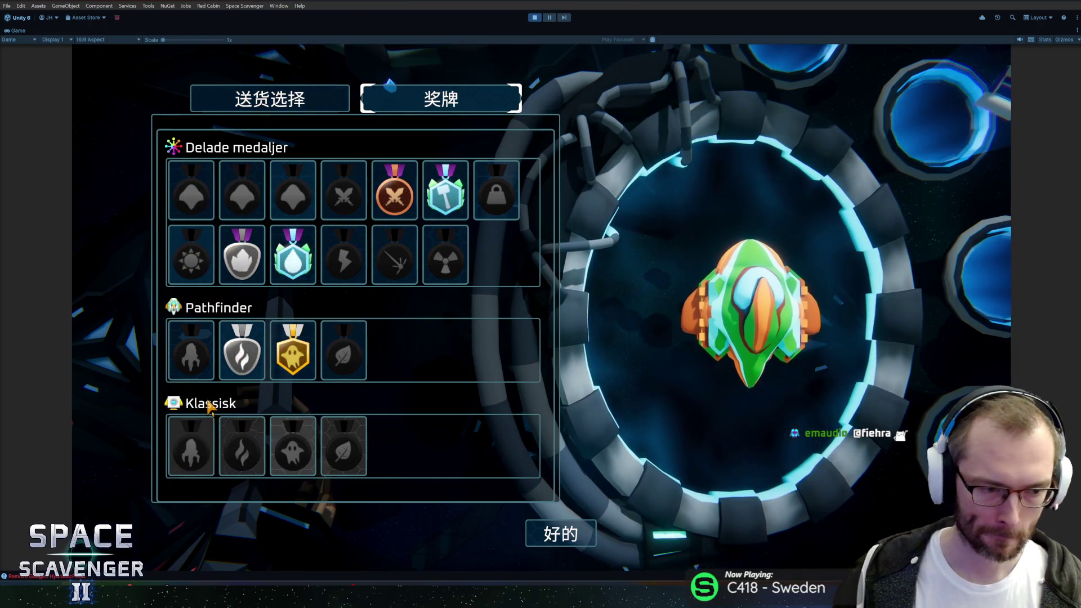
{"action": "key", "text": "Escape"}
{"action": "key", "text": "Escape"}
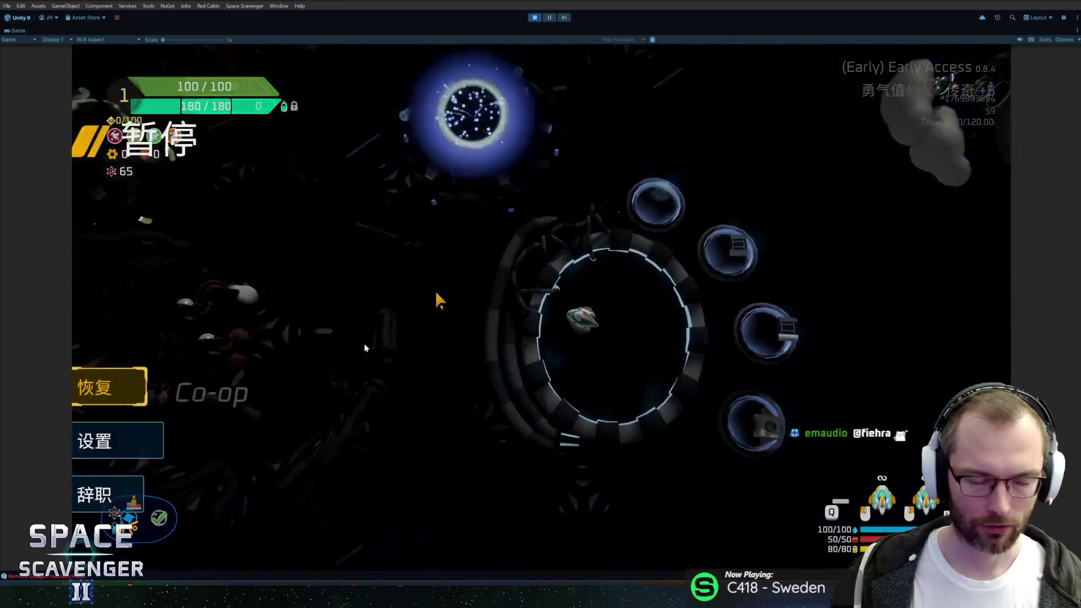
Quit the current run, stop Play mode, and start Play mode again.
{"action": "left_click", "coordinate": [223, 494]}
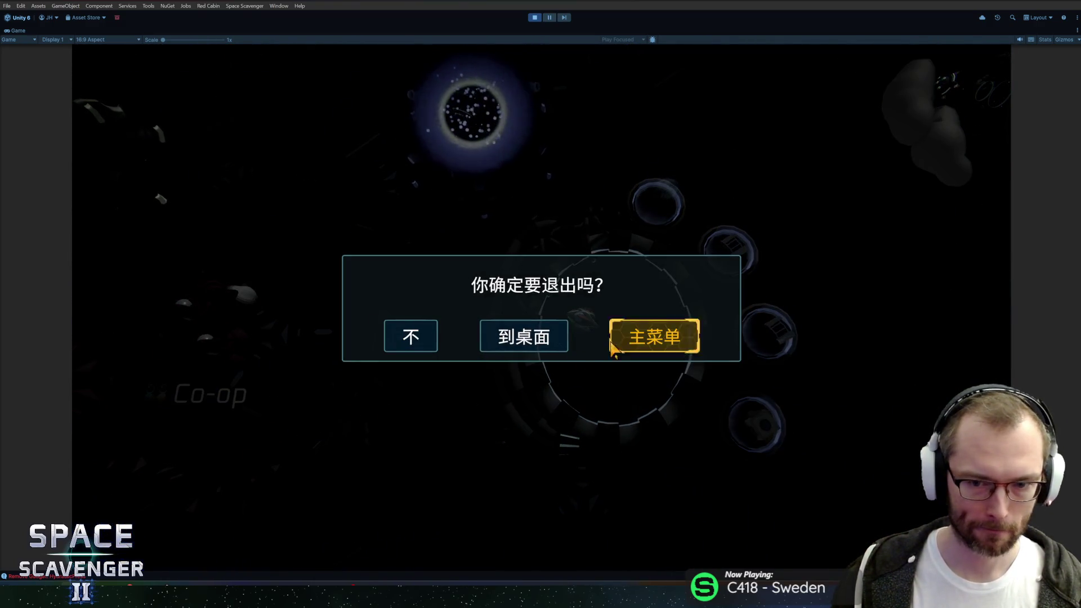
{"action": "left_click", "coordinate": [523, 339]}
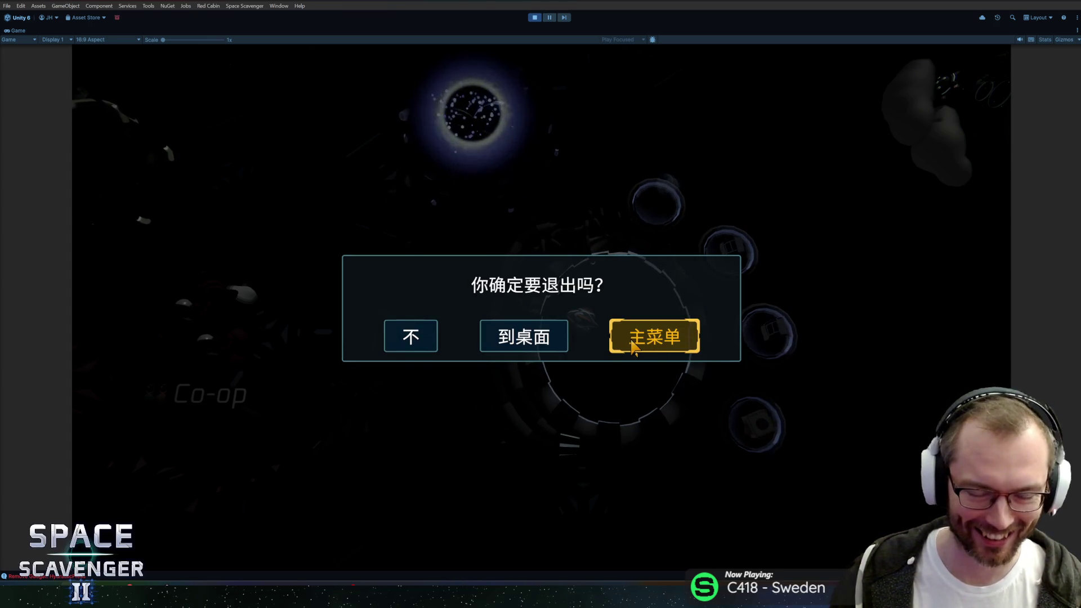
{"action": "left_click", "coordinate": [517, 346]}
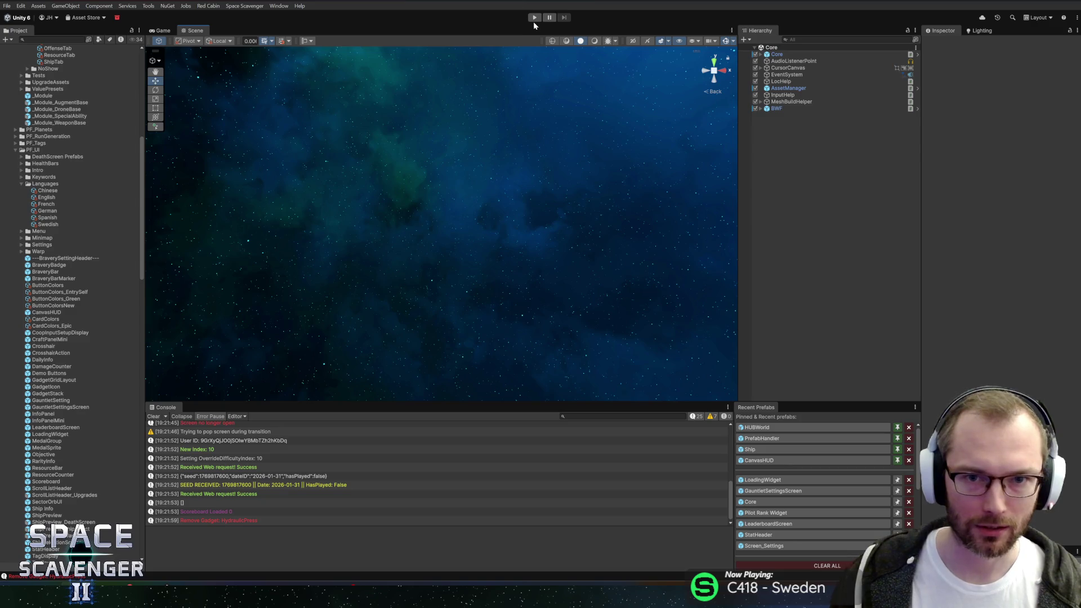
{"action": "left_click", "coordinate": [534, 18]}
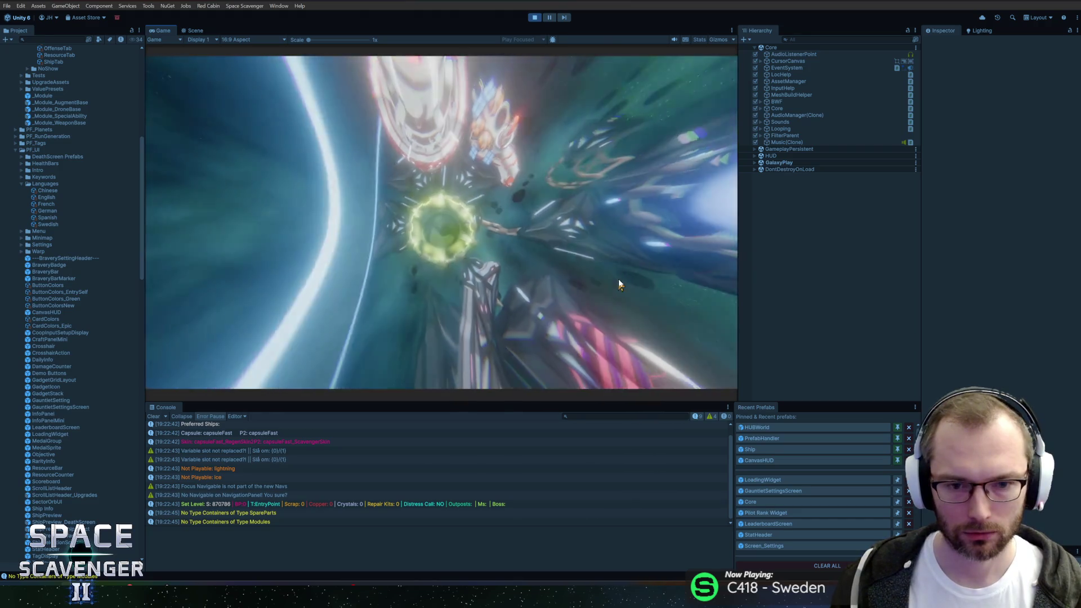
Change the game language in Settings from Swedish to Chinese (中国人).
{"action": "key", "text": "Escape"}
{"action": "left_click", "coordinate": [240, 305]}
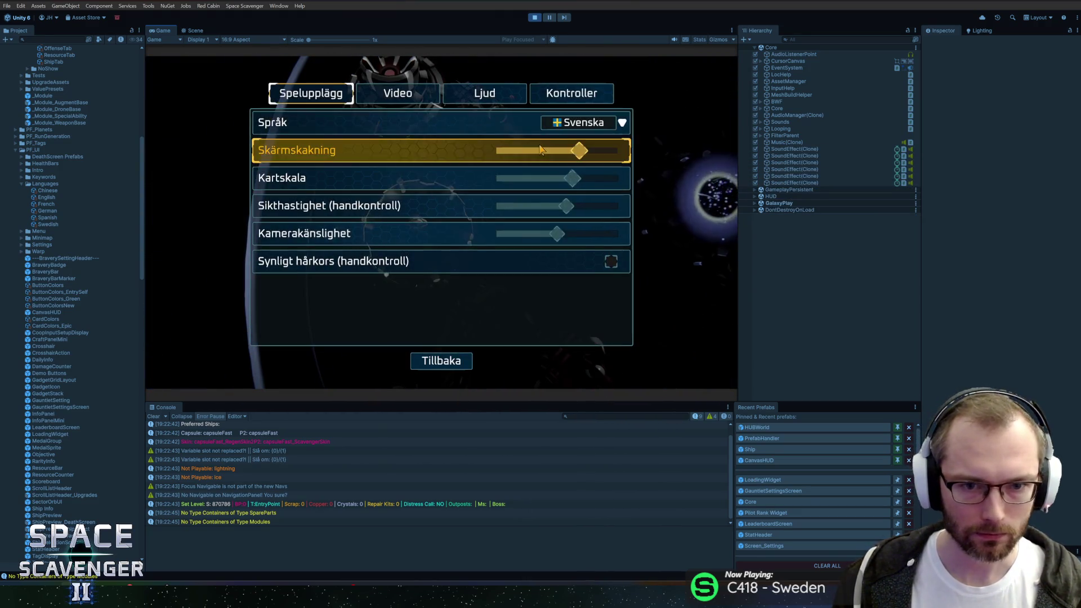
{"action": "left_click", "coordinate": [580, 123]}
{"action": "left_click", "coordinate": [580, 193]}
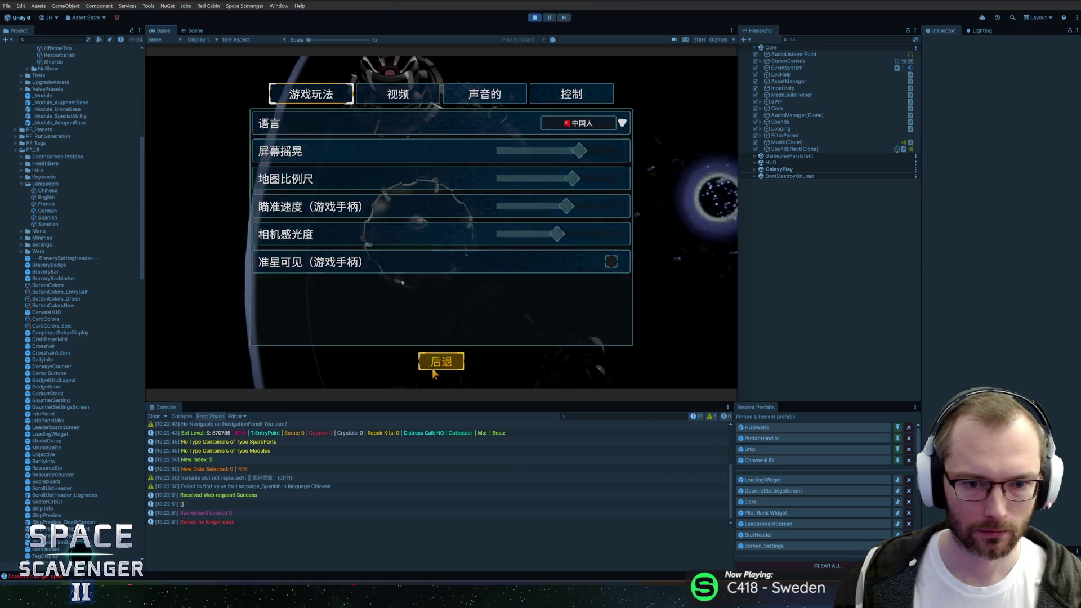
{"action": "left_click", "coordinate": [433, 366]}
Quit to the main menu, dismiss the welcome popup, and start a new run with 玩.
{"action": "left_click", "coordinate": [230, 340]}
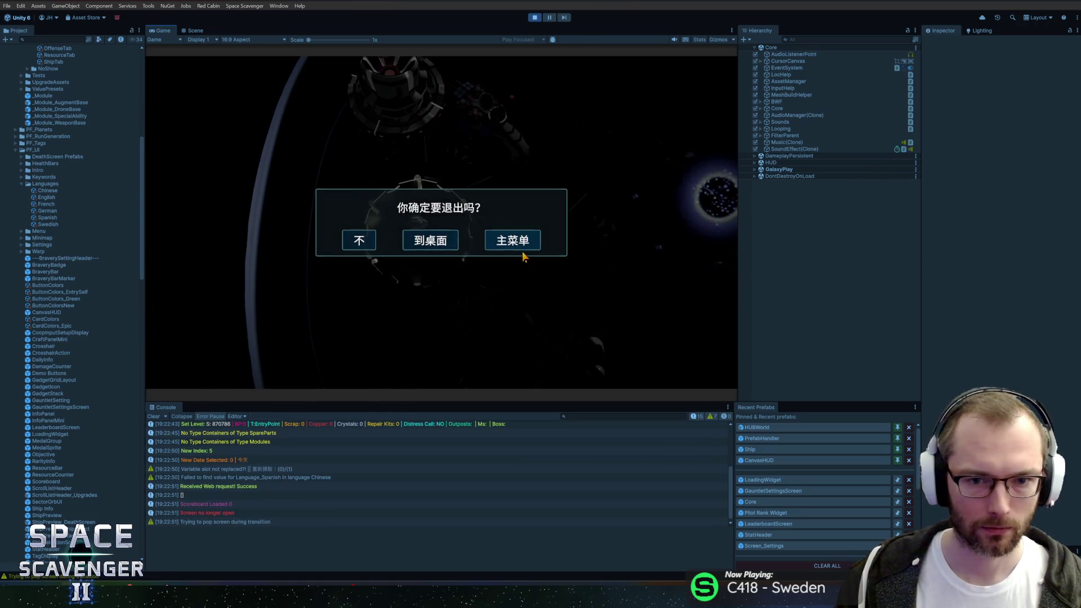
{"action": "left_click", "coordinate": [523, 245]}
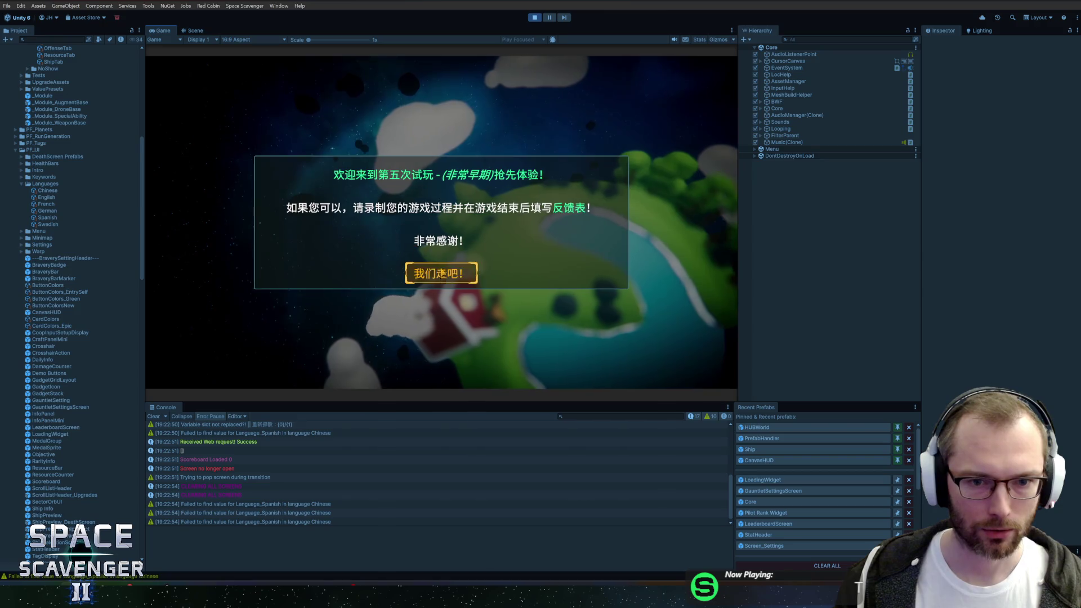
{"action": "left_click", "coordinate": [442, 274]}
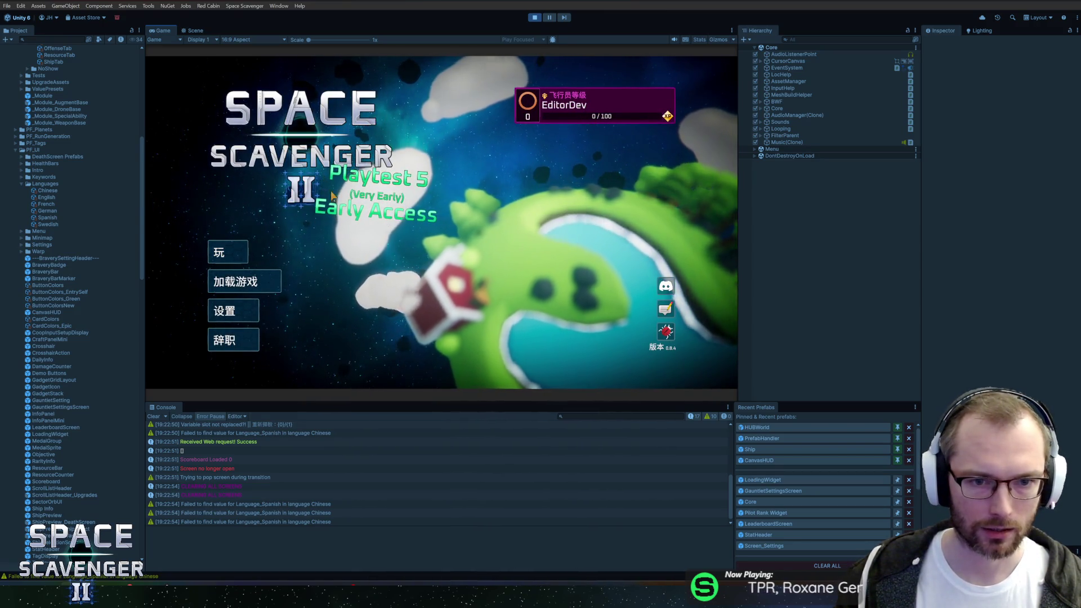
{"action": "left_click", "coordinate": [225, 246]}
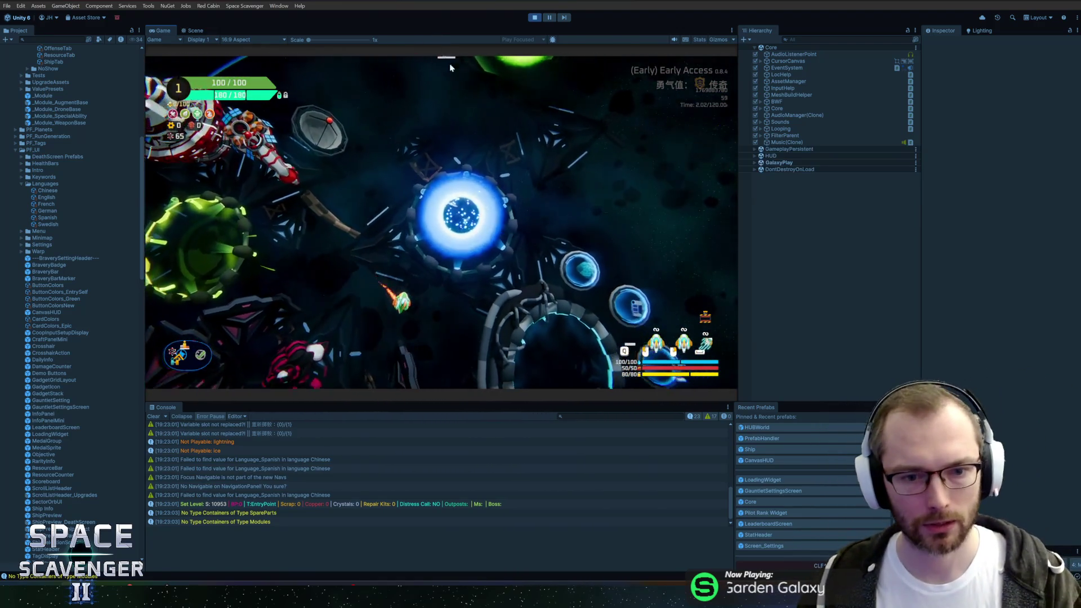
Open skin selection at the ship station, view the 奖牌 medals tab, and confirm with 好的.
{"action": "key", "text": "e"}
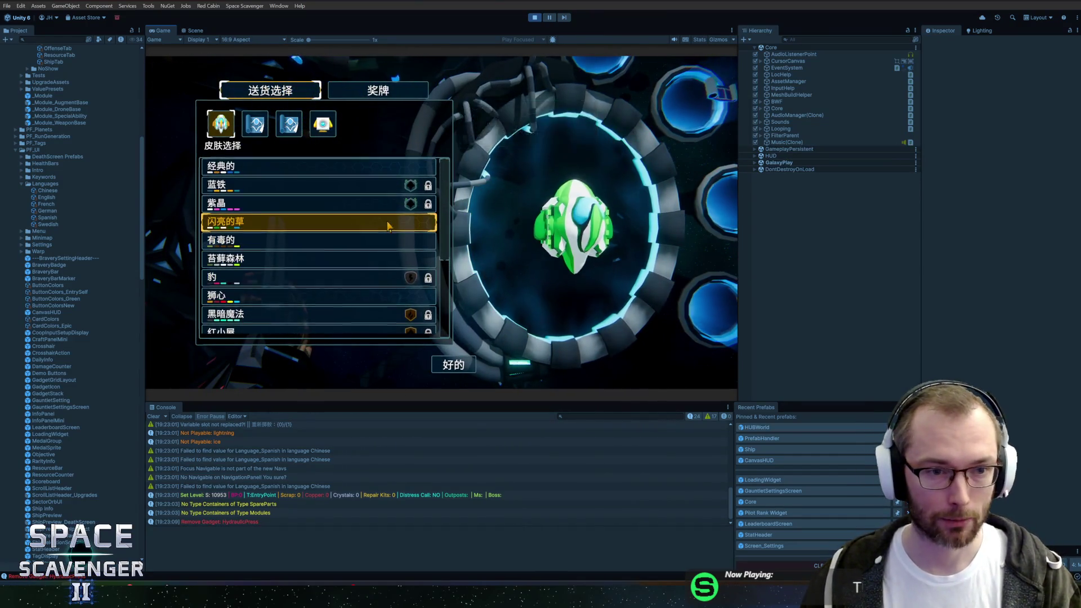
{"action": "left_click", "coordinate": [363, 97]}
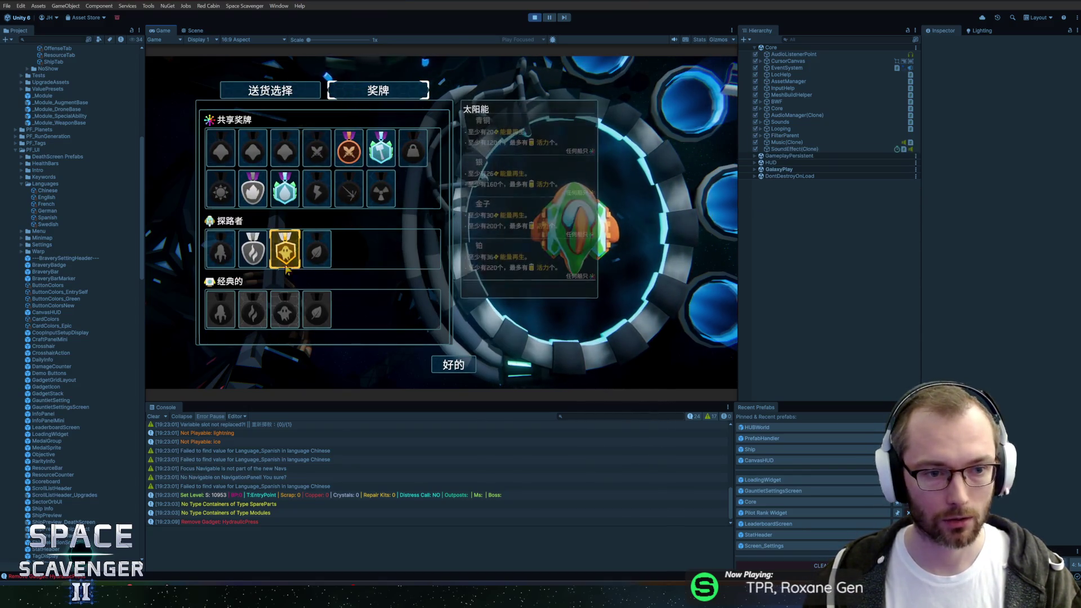
{"action": "left_click", "coordinate": [448, 365]}
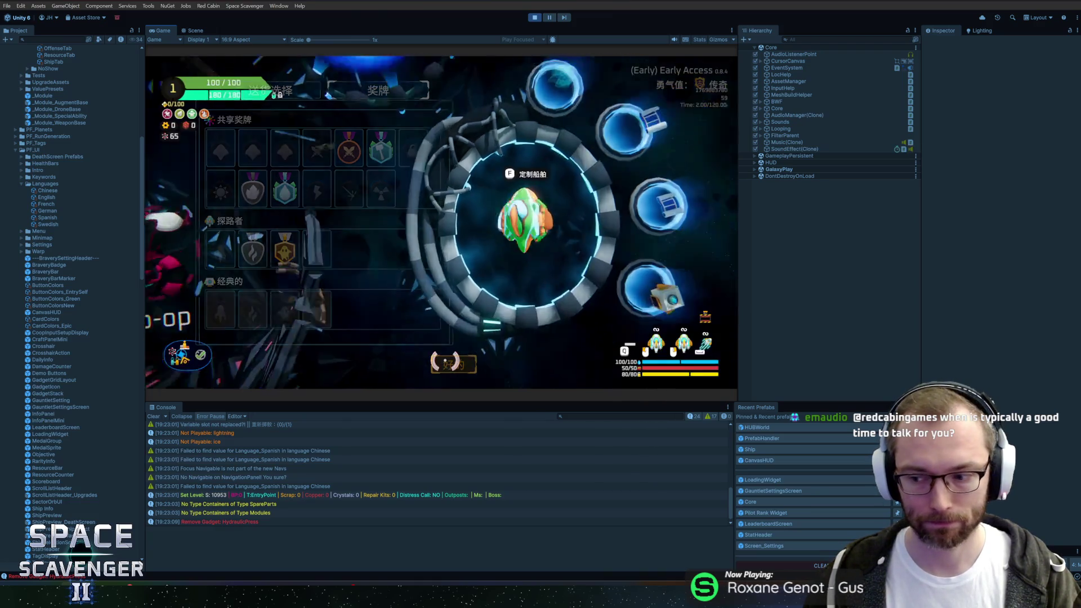
Fly to the green station, open and close 每日挑战, then fly away and pause.
{"action": "key", "text": "a"}
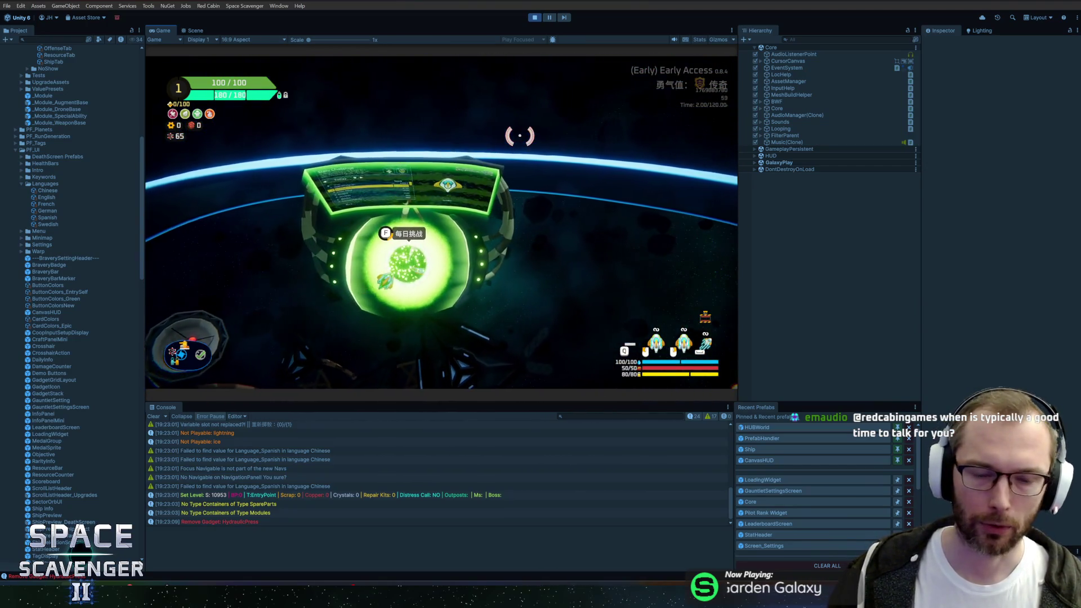
{"action": "key", "text": "f"}
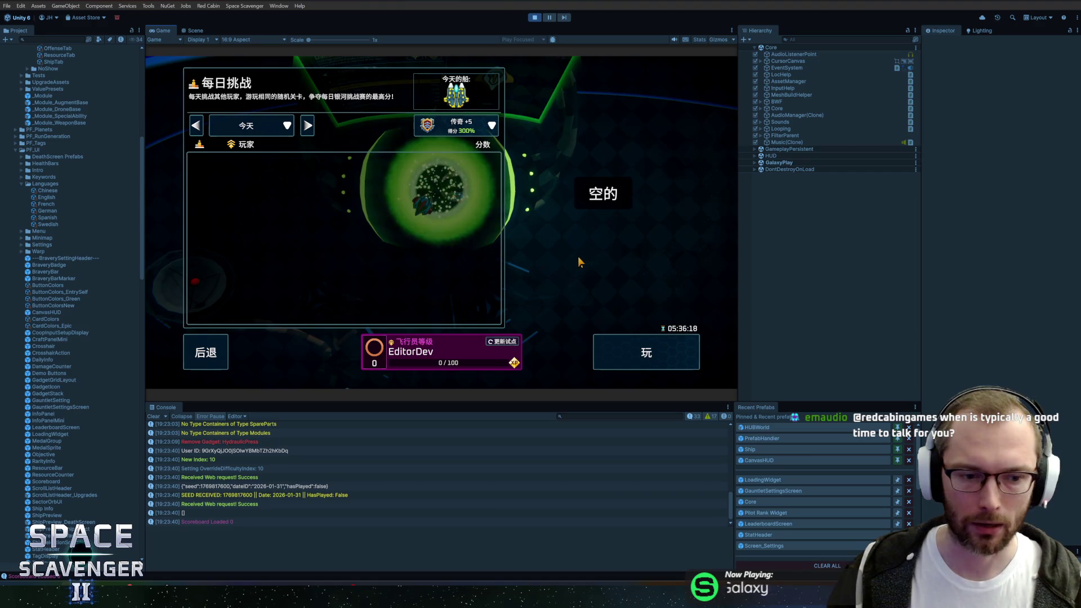
{"action": "key", "text": "Escape"}
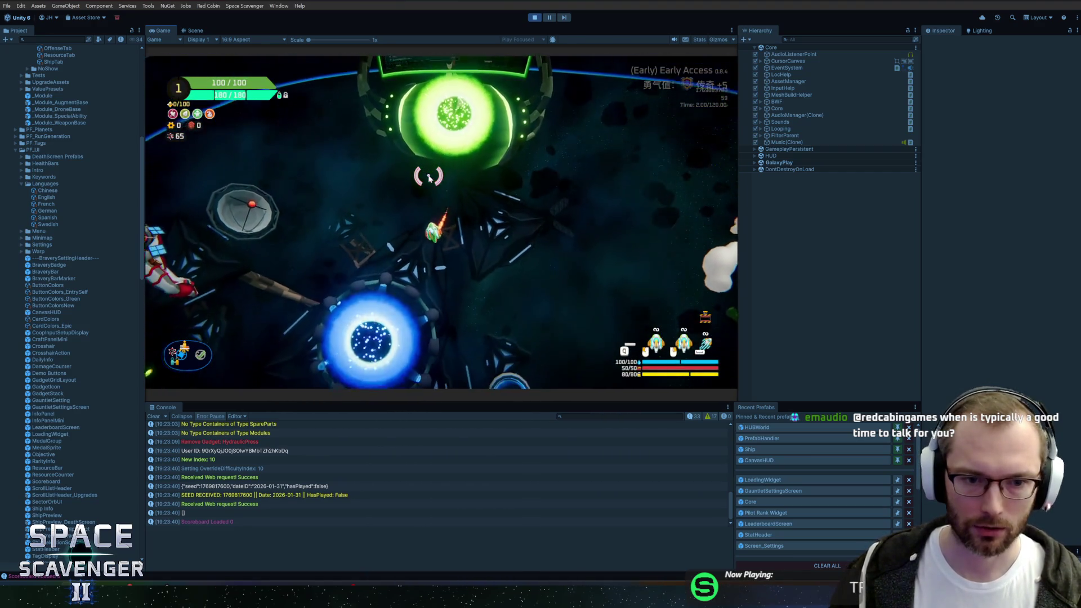
{"action": "key", "text": "s"}
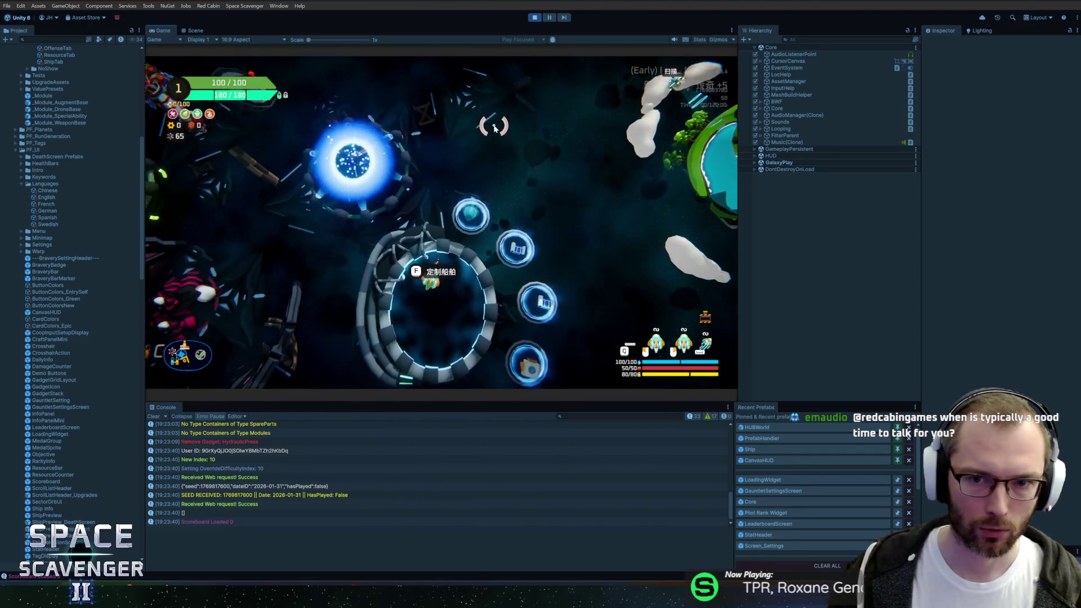
{"action": "key", "text": "a"}
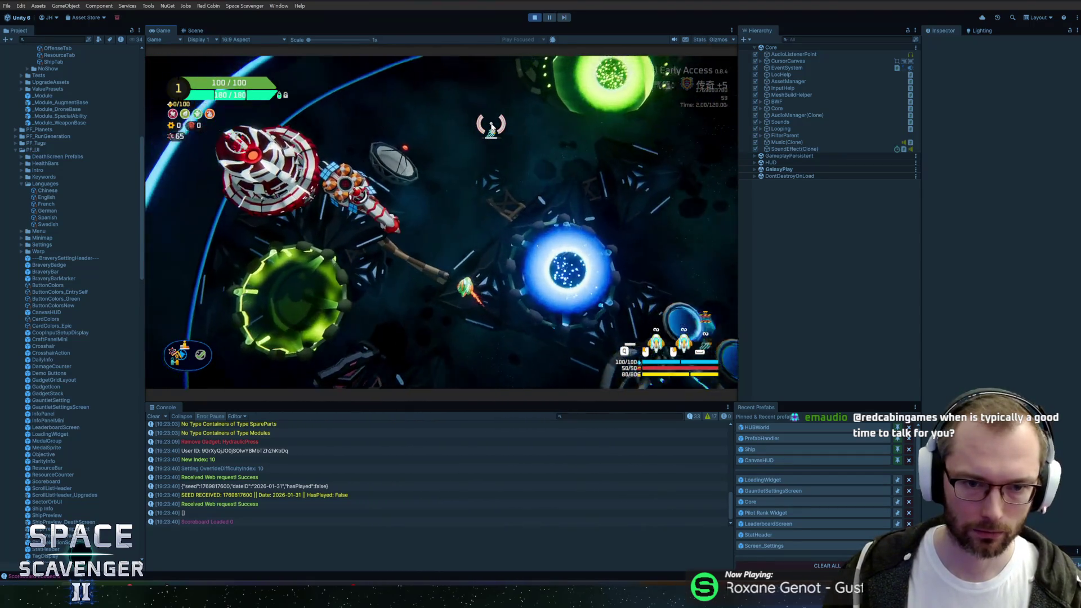
{"action": "key", "text": "Escape"}
In 设置, try Español and Deutsch, settle on Español, then go Atrás and Reanudar.
{"action": "left_click", "coordinate": [240, 304]}
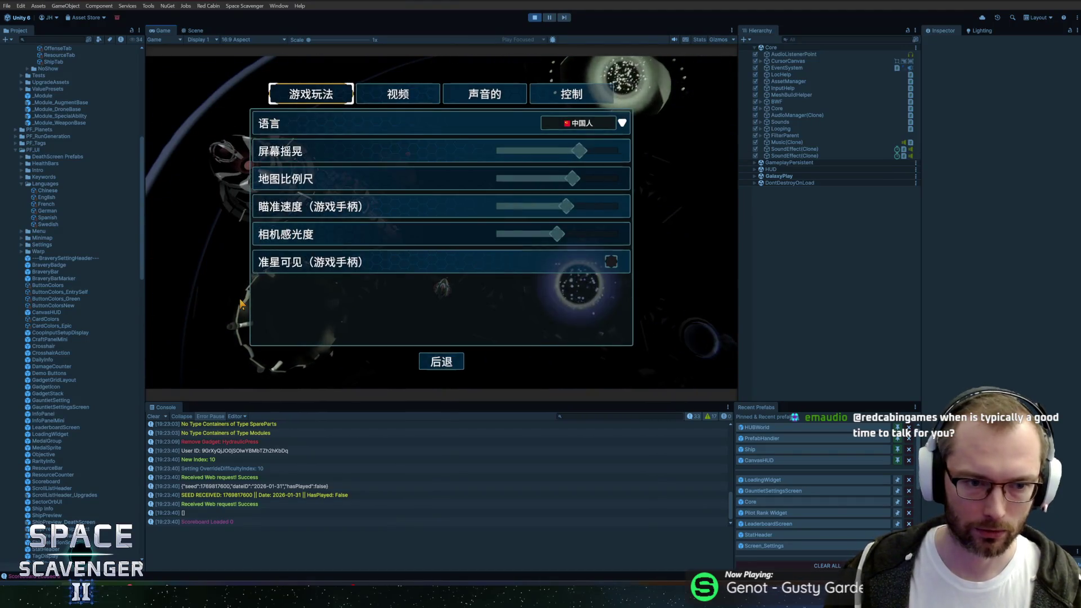
{"action": "left_click", "coordinate": [581, 123]}
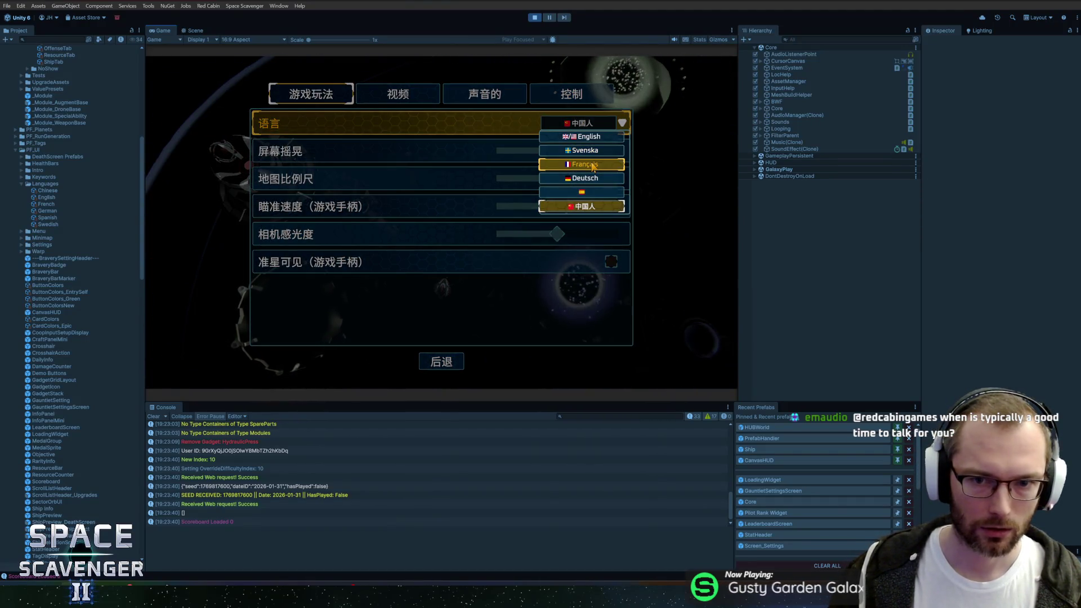
{"action": "left_click", "coordinate": [594, 193]}
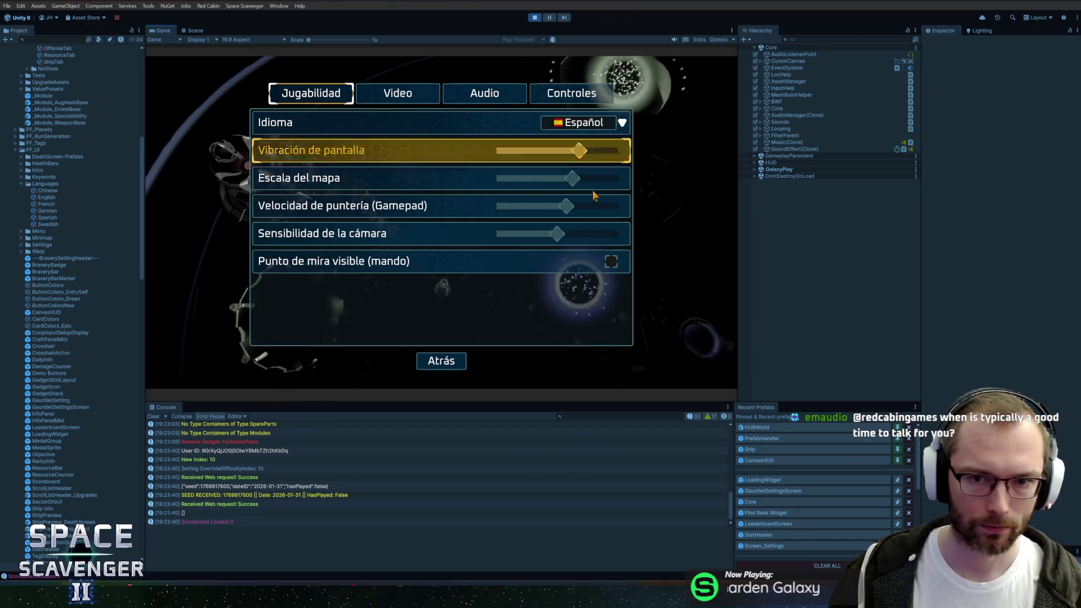
{"action": "left_click", "coordinate": [583, 123]}
{"action": "left_click", "coordinate": [592, 192]}
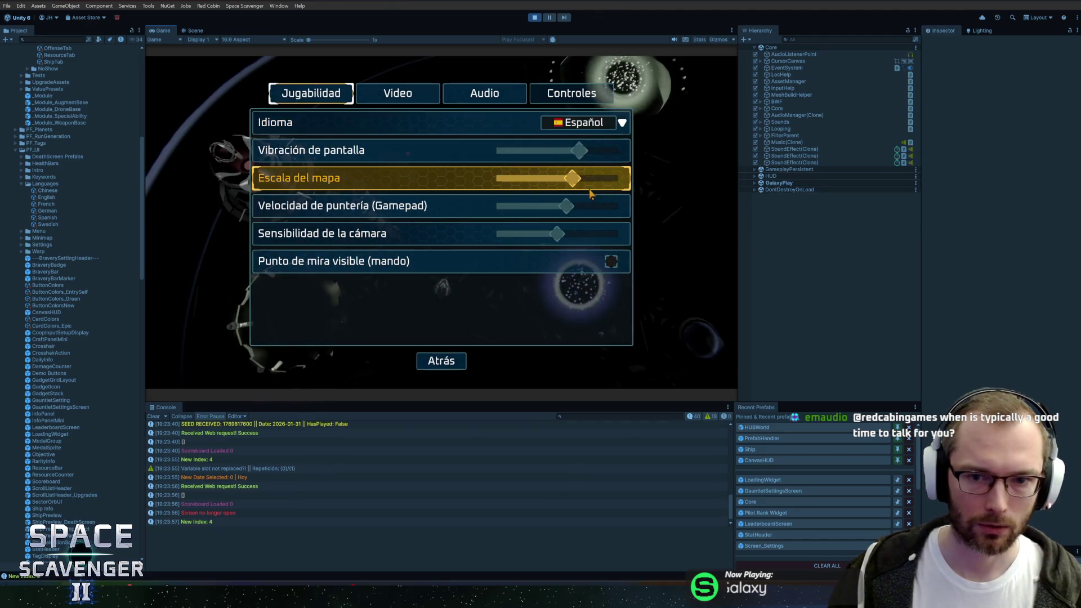
{"action": "left_click", "coordinate": [583, 123]}
{"action": "left_click", "coordinate": [585, 178]}
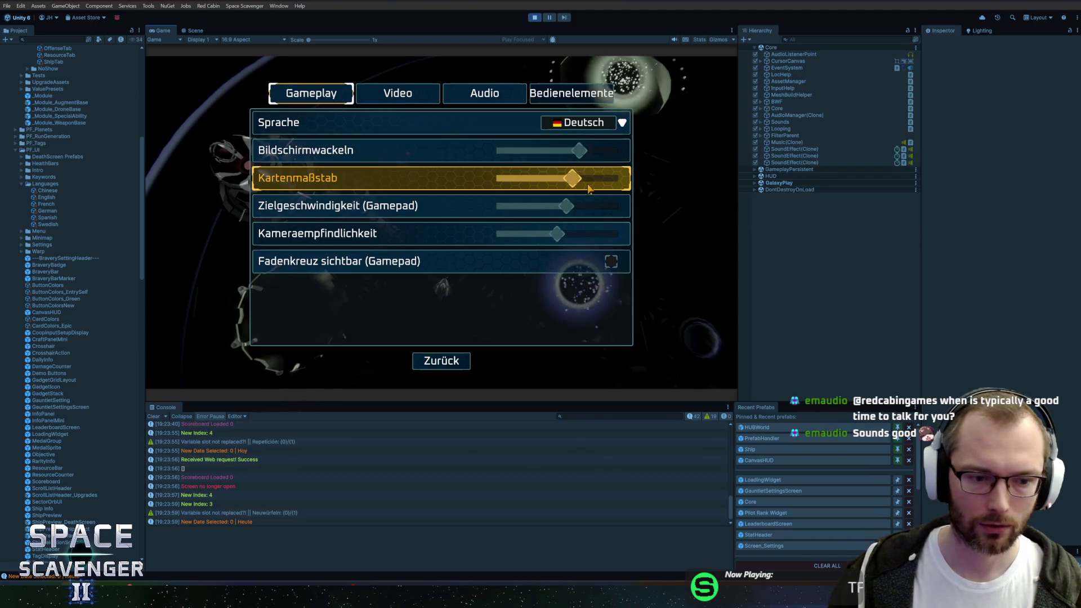
{"action": "left_click", "coordinate": [598, 129]}
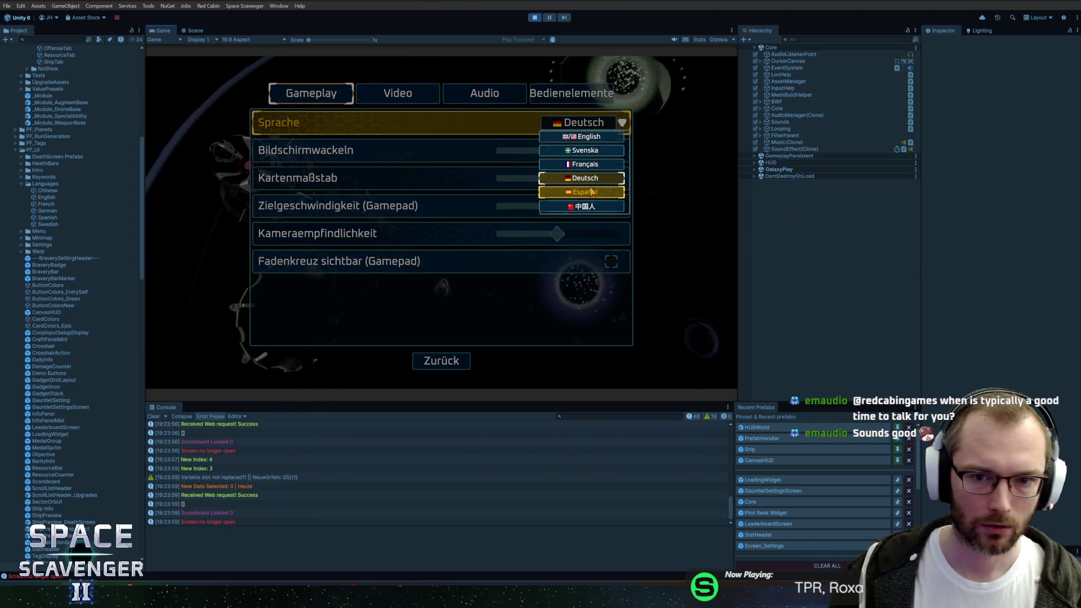
{"action": "left_click", "coordinate": [591, 193]}
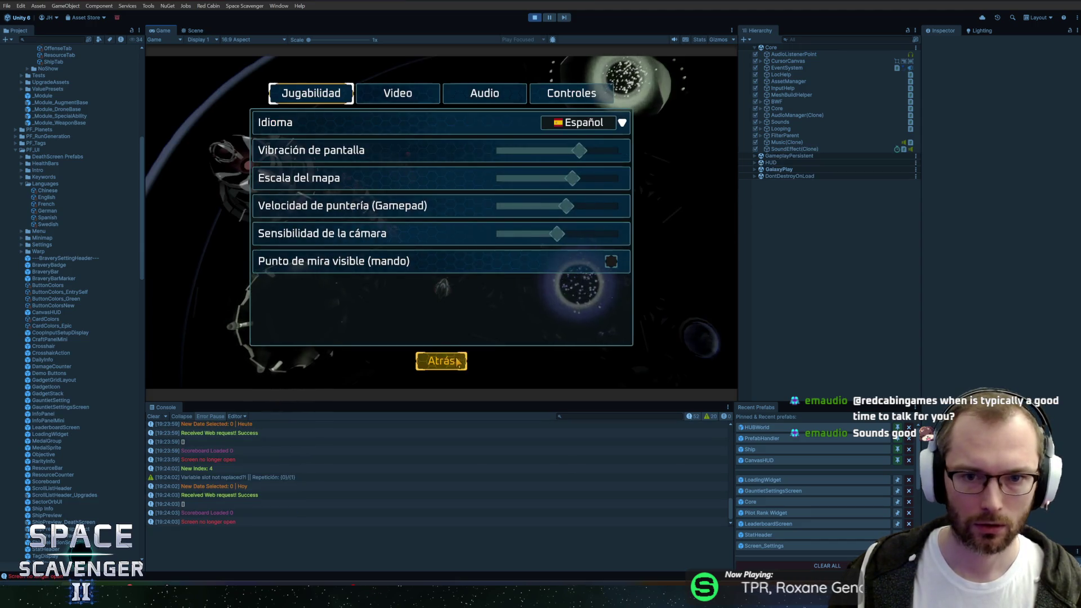
{"action": "left_click", "coordinate": [457, 361]}
{"action": "left_click", "coordinate": [244, 271]}
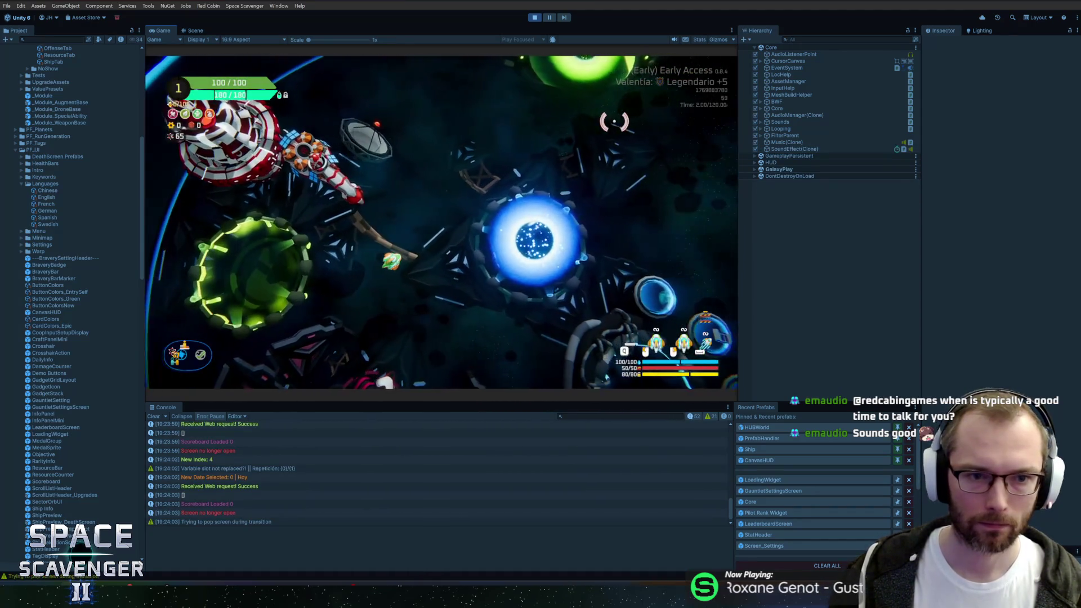
At the trial hub, cycle bravery between Legendario and Precavido, settling on Heroico.
{"action": "key", "text": "w"}
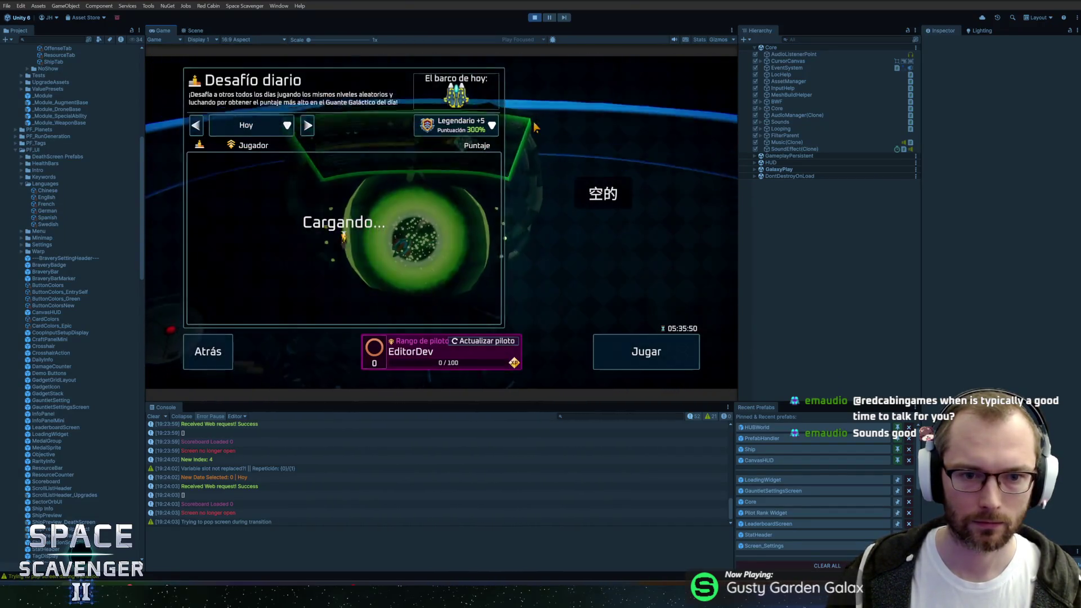
{"action": "key", "text": "Escape"}
{"action": "key", "text": "s"}
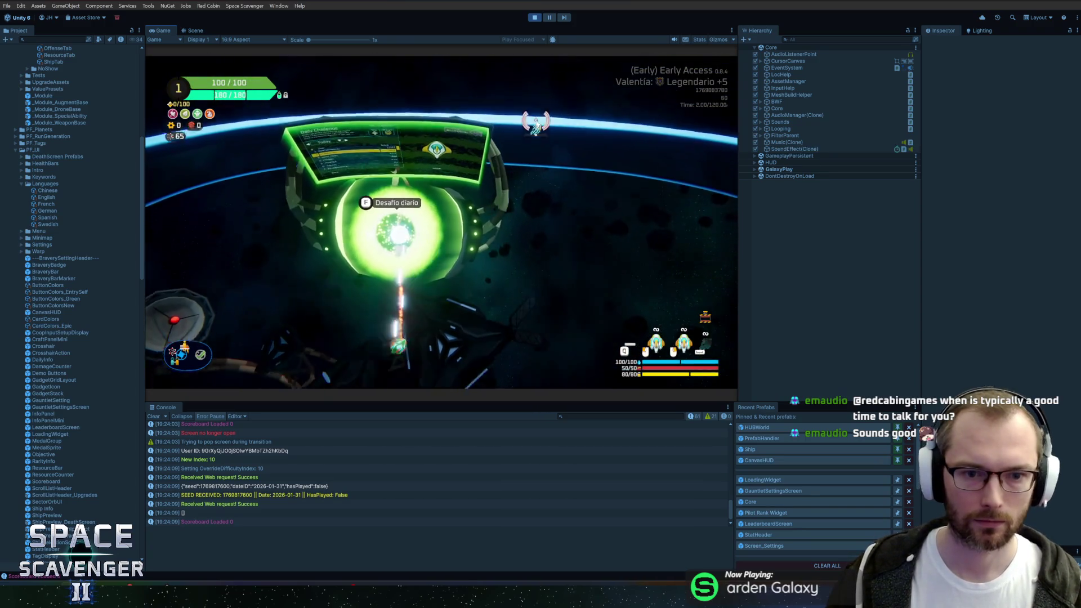
{"action": "key", "text": "f"}
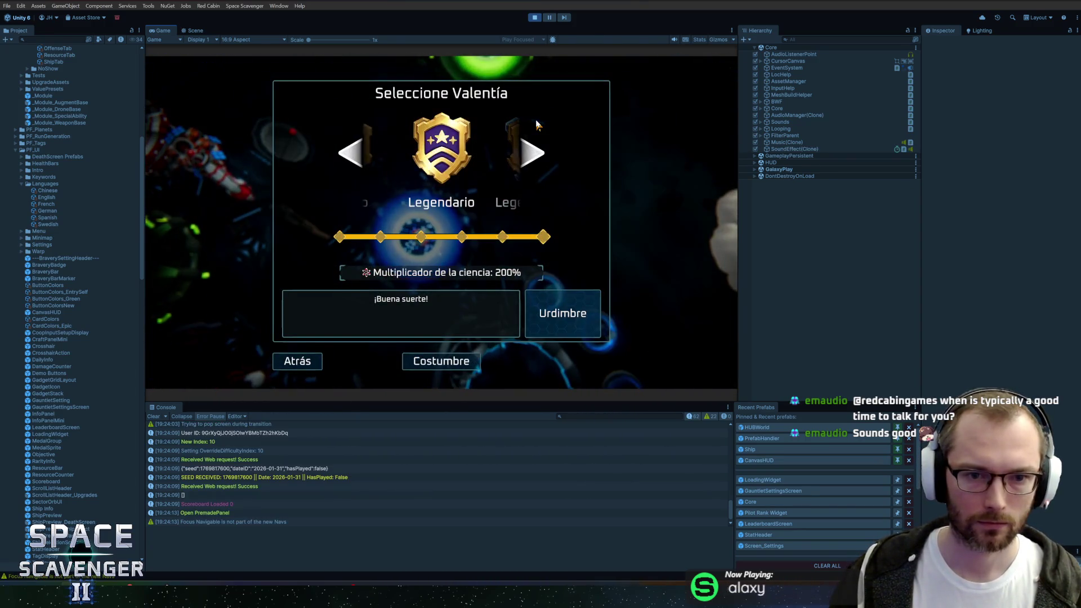
{"action": "left_click", "coordinate": [537, 154]}
{"action": "left_click", "coordinate": [542, 155]}
{"action": "left_click", "coordinate": [541, 155]}
{"action": "left_click", "coordinate": [540, 154]}
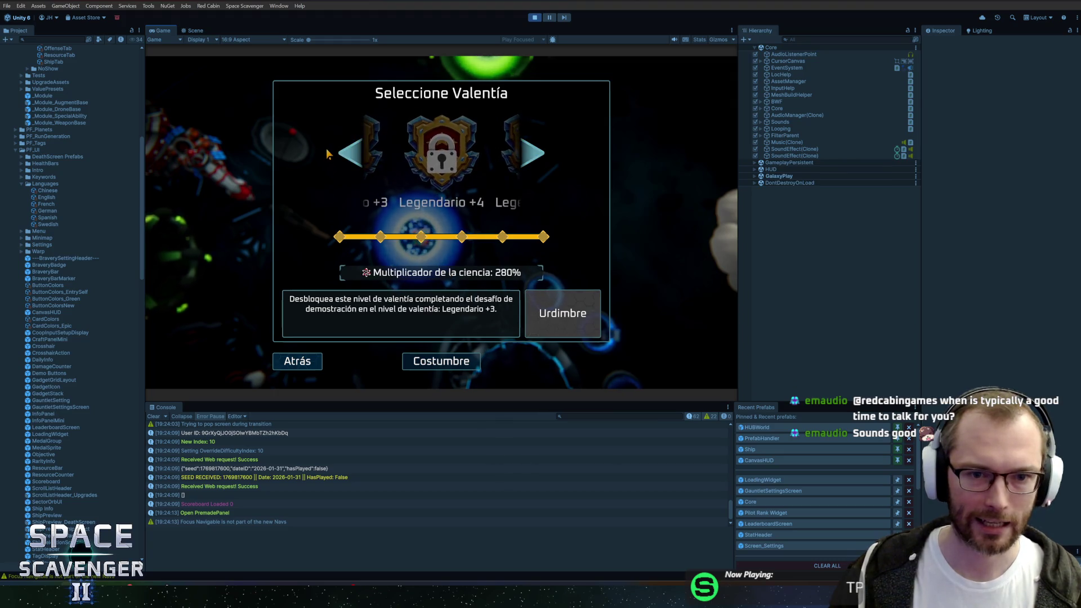
{"action": "left_click", "coordinate": [341, 157]}
{"action": "left_click", "coordinate": [341, 158]}
{"action": "left_click", "coordinate": [342, 160]}
{"action": "left_click", "coordinate": [343, 162]}
{"action": "left_click", "coordinate": [343, 164]}
{"action": "left_click", "coordinate": [342, 165]}
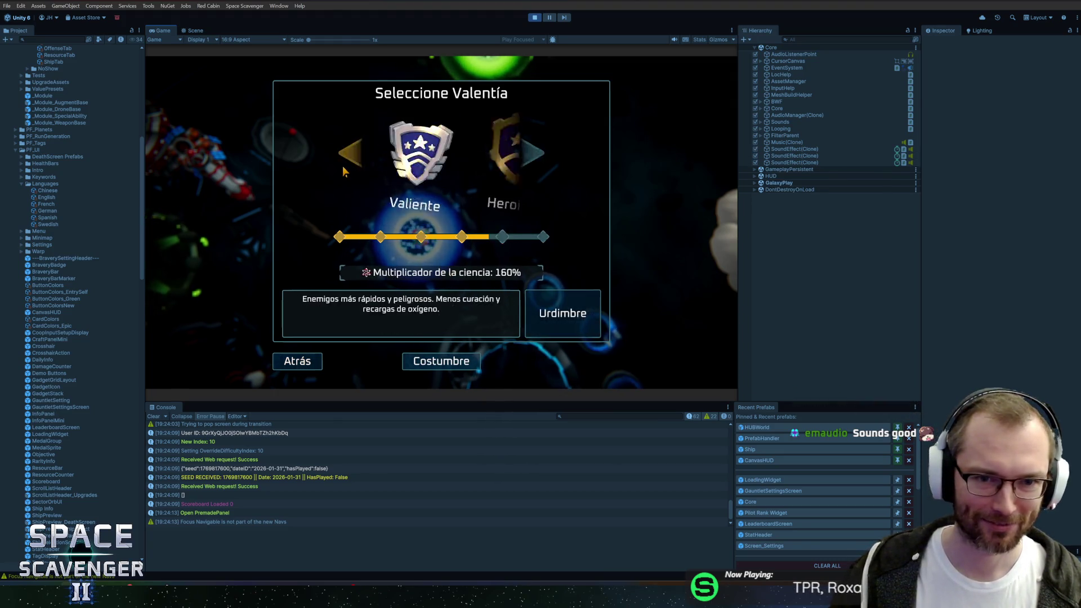
{"action": "left_click", "coordinate": [342, 165]}
{"action": "left_click", "coordinate": [341, 164]}
{"action": "left_click", "coordinate": [341, 164]}
{"action": "left_click", "coordinate": [542, 156]}
{"action": "left_click", "coordinate": [542, 158]}
{"action": "left_click", "coordinate": [542, 160]}
{"action": "left_click", "coordinate": [542, 160]}
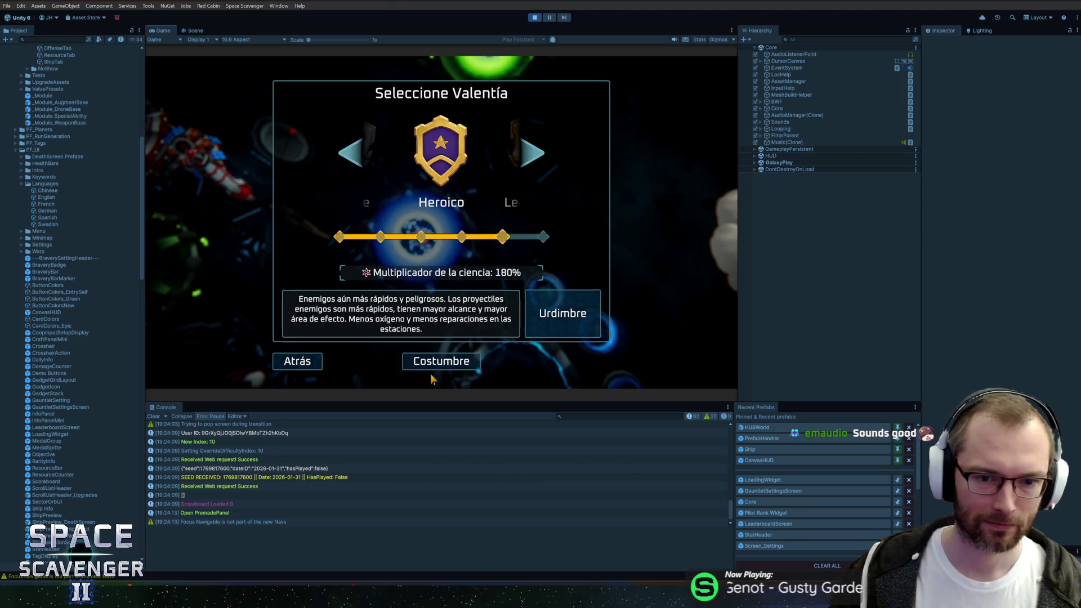
Start the Heroico run and open then close the Personalizar barco panel.
{"action": "left_click", "coordinate": [563, 313]}
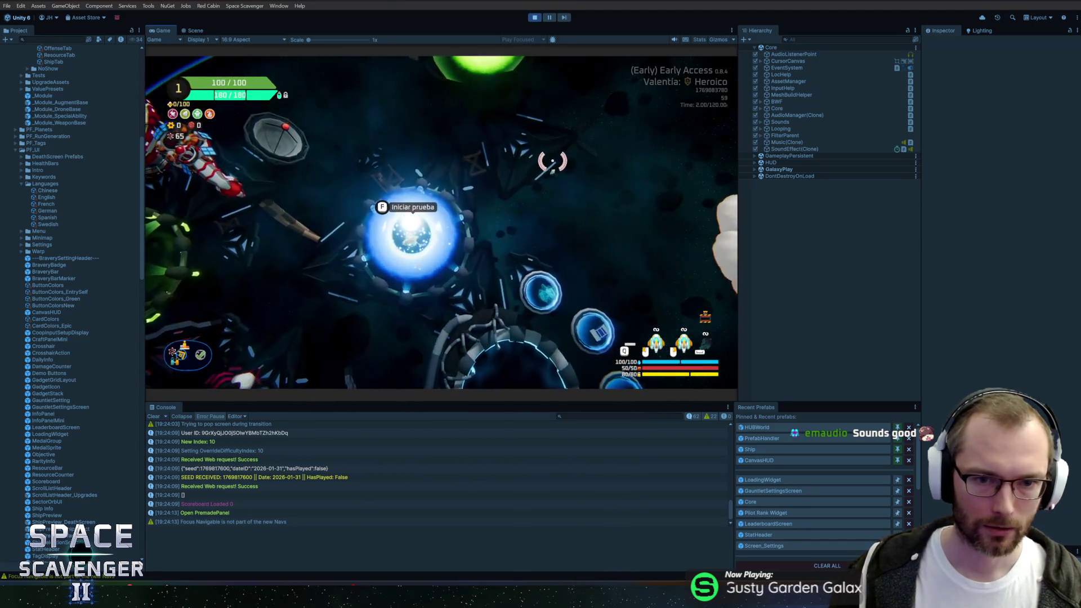
{"action": "key", "text": "f"}
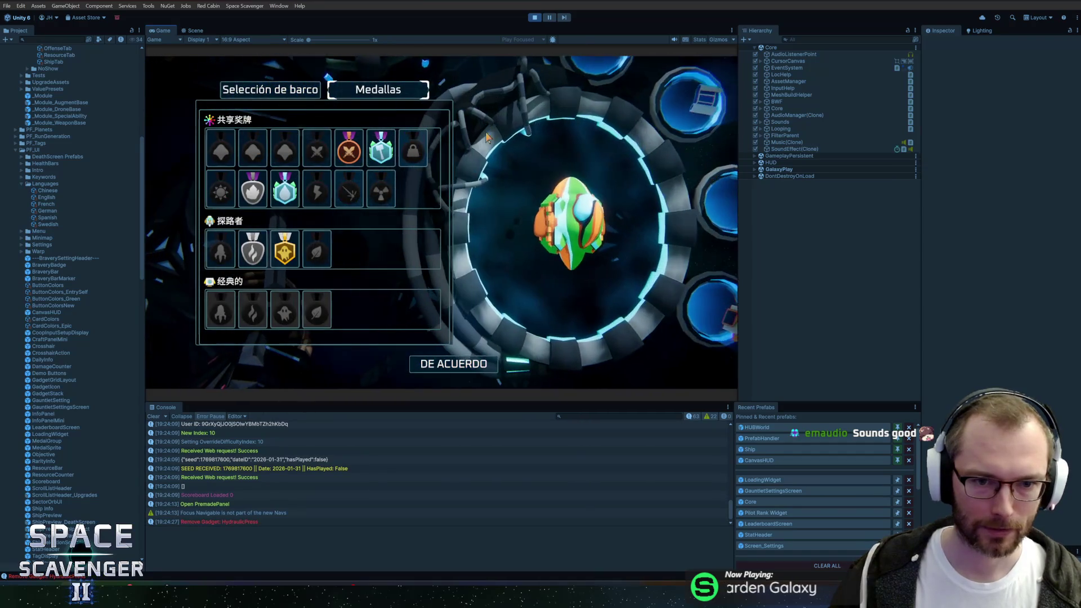
{"action": "key", "text": "Escape"}
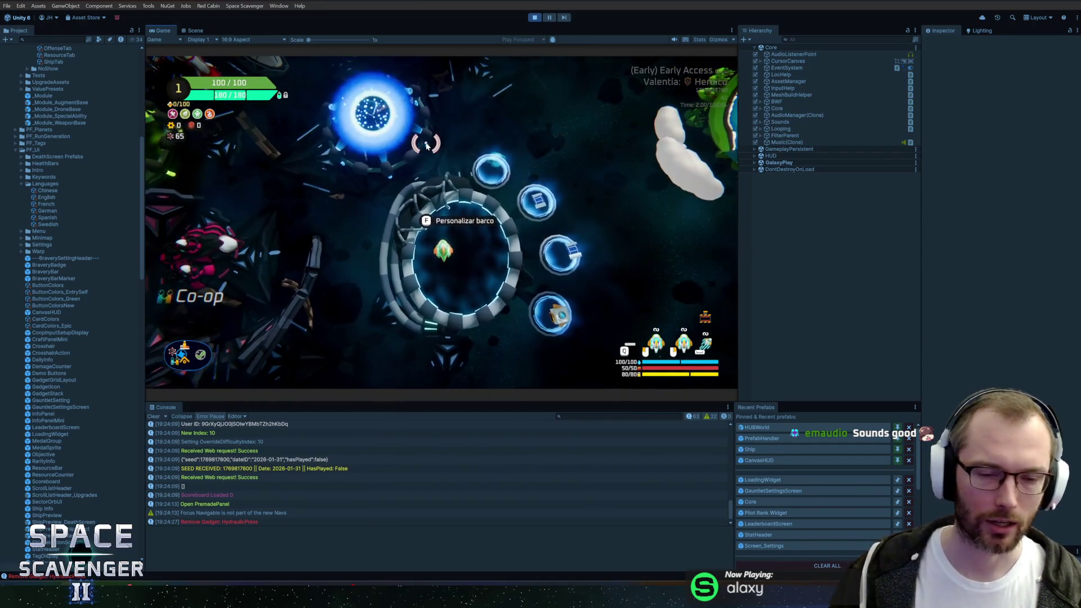
Pause, abandon the run to the Menú principal, and start a new game.
{"action": "key", "text": "Escape"}
{"action": "left_click", "coordinate": [246, 332]}
{"action": "left_click", "coordinate": [526, 239]}
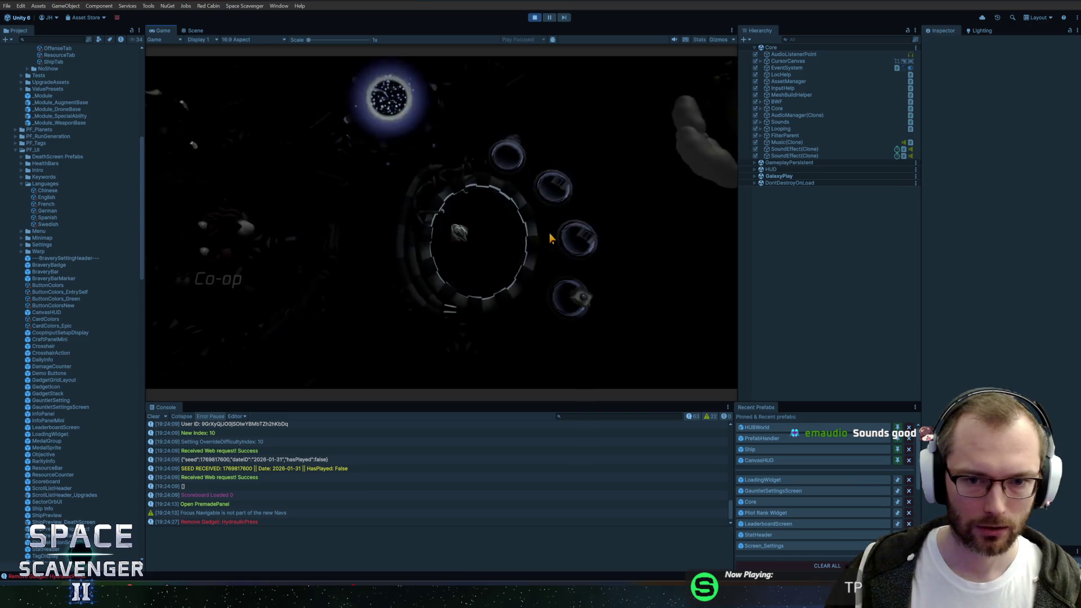
{"action": "key", "text": "Return"}
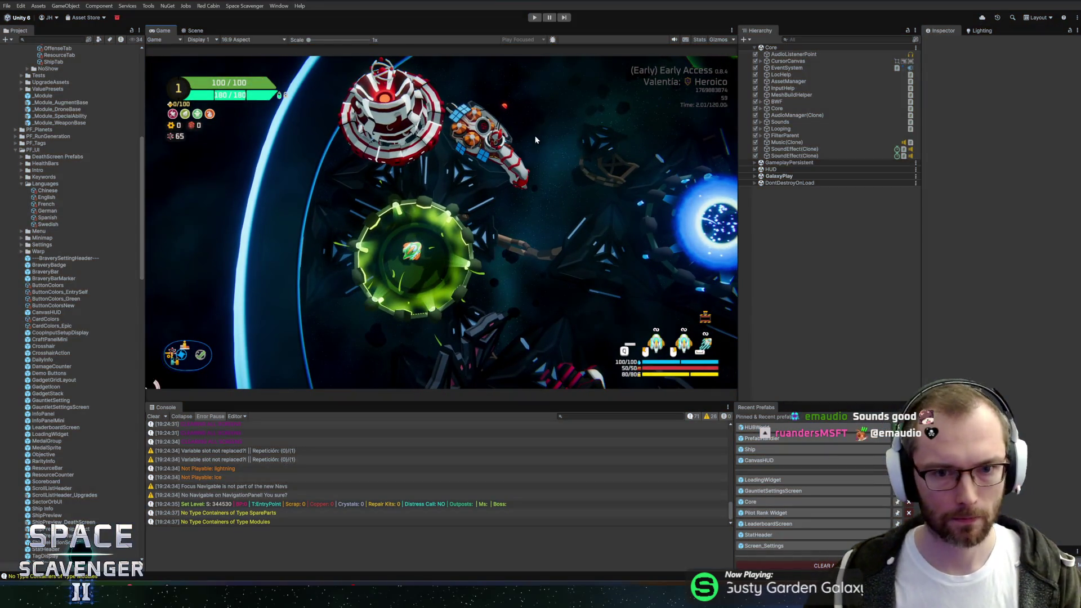
Stop play mode with Ctrl+P to return to the Scene view.
{"action": "key", "text": "ctrl+p"}
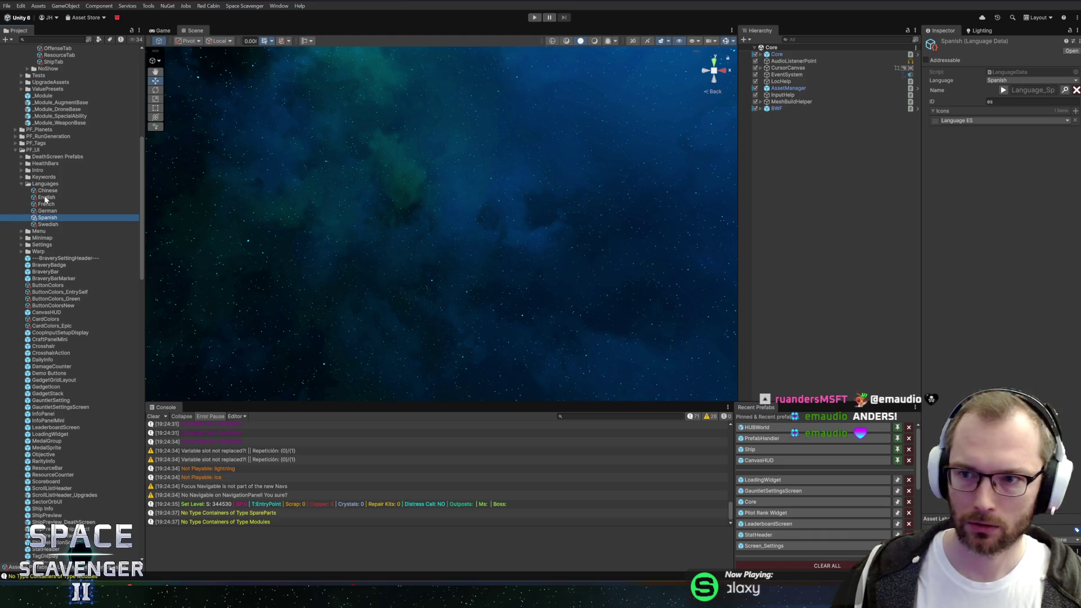
Widen the Inspector panel, then move the blank Rider window and check its title-bar options.
{"action": "mouse_move", "coordinate": [921, 203]}
{"action": "left_mouse_down"}
{"action": "mouse_move", "coordinate": [777, 215]}
{"action": "mouse_move", "coordinate": [904, 224]}
{"action": "mouse_move", "coordinate": [885, 224]}
{"action": "left_mouse_up"}
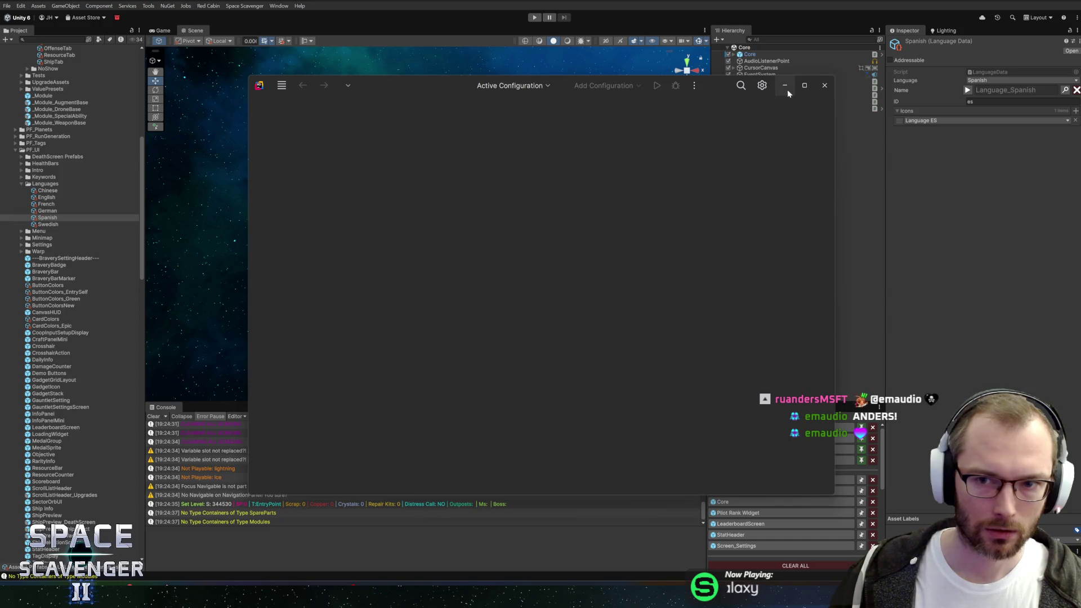
{"action": "left_click_drag", "start_coordinate": [451, 89], "coordinate": [424, 115]}
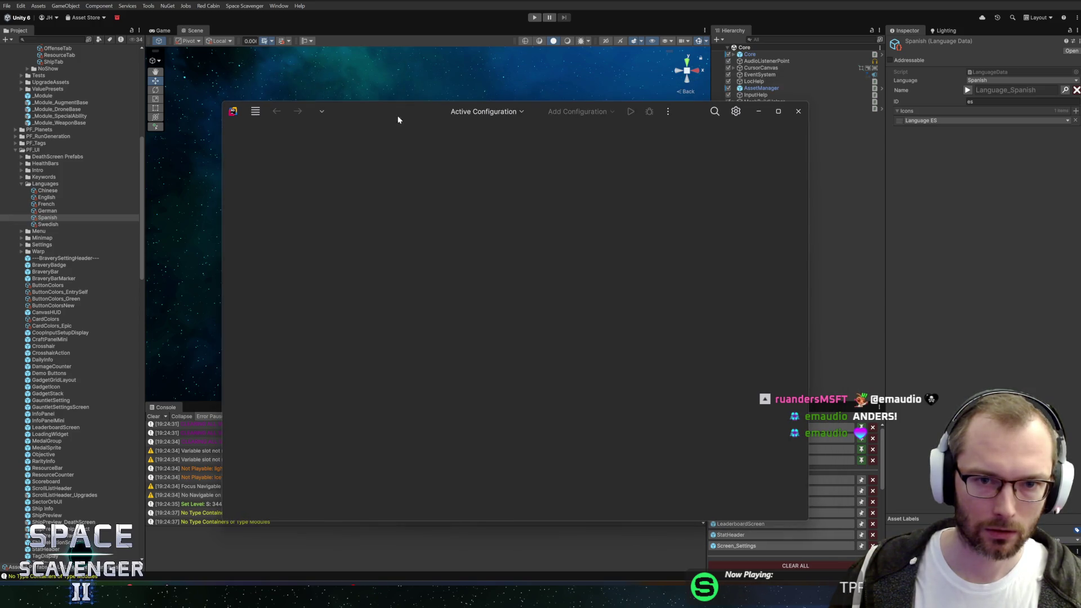
{"action": "right_click", "coordinate": [366, 114]}
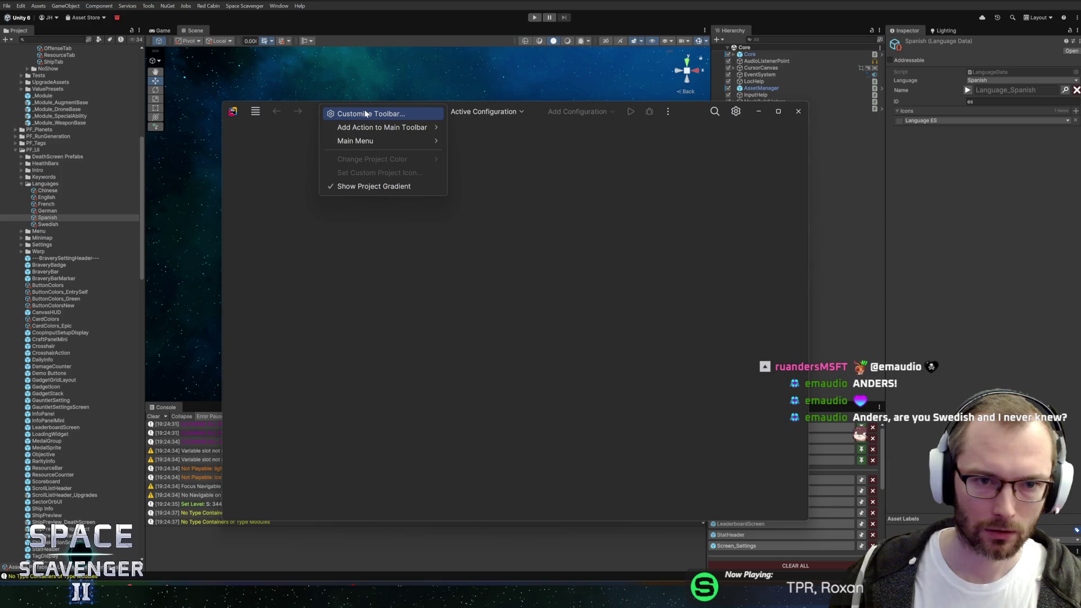
{"action": "key", "text": "Escape"}
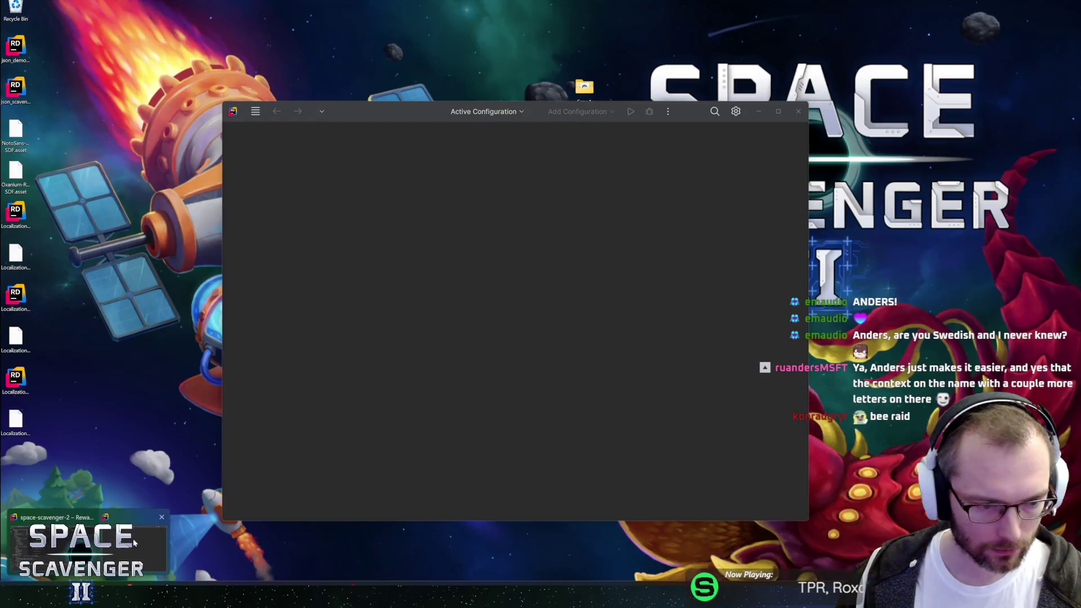
Try the blank Rider window's system menu and settings gear dropdown.
{"action": "right_click", "coordinate": [136, 540]}
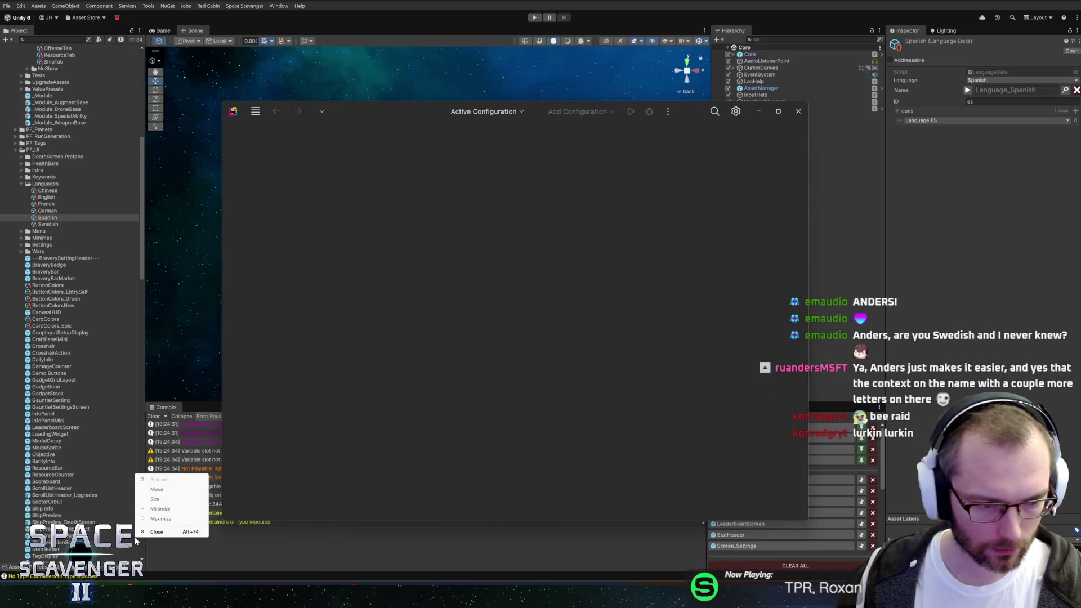
{"action": "left_click", "coordinate": [157, 531]}
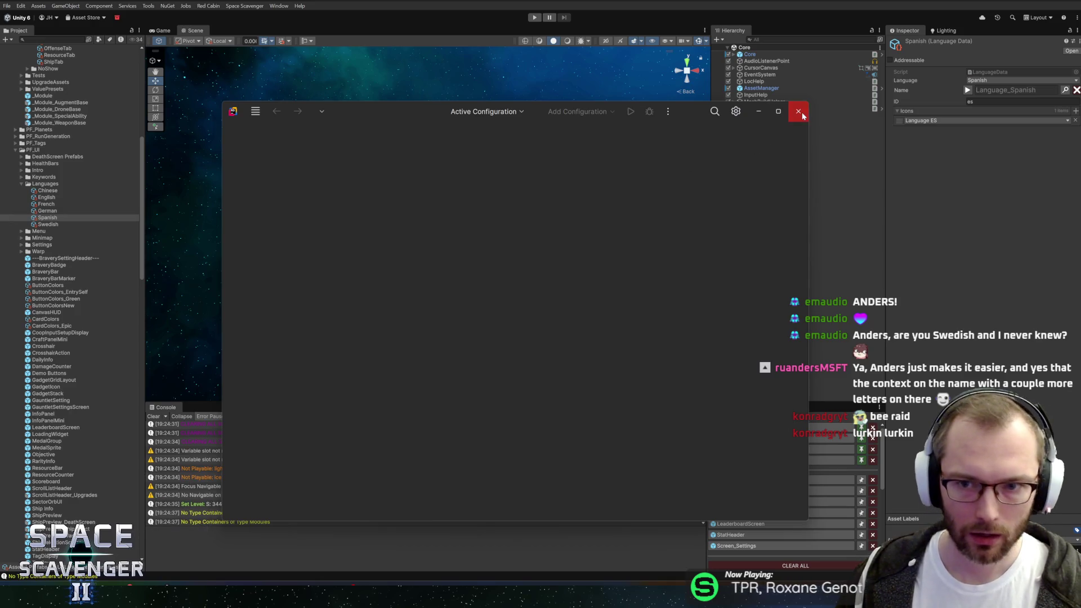
{"action": "left_click", "coordinate": [736, 111]}
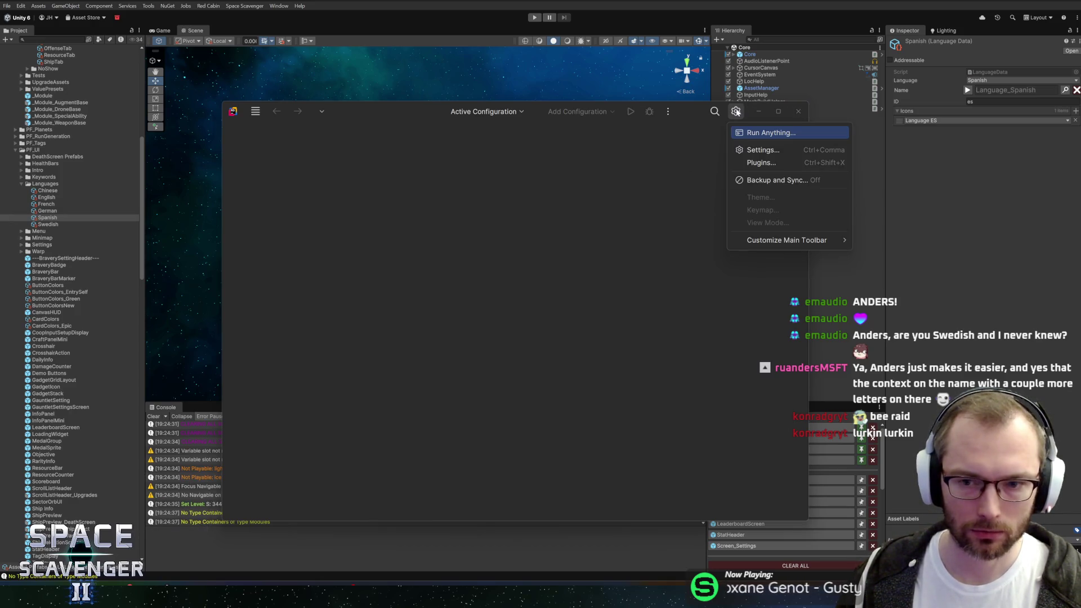
{"action": "left_click", "coordinate": [736, 111]}
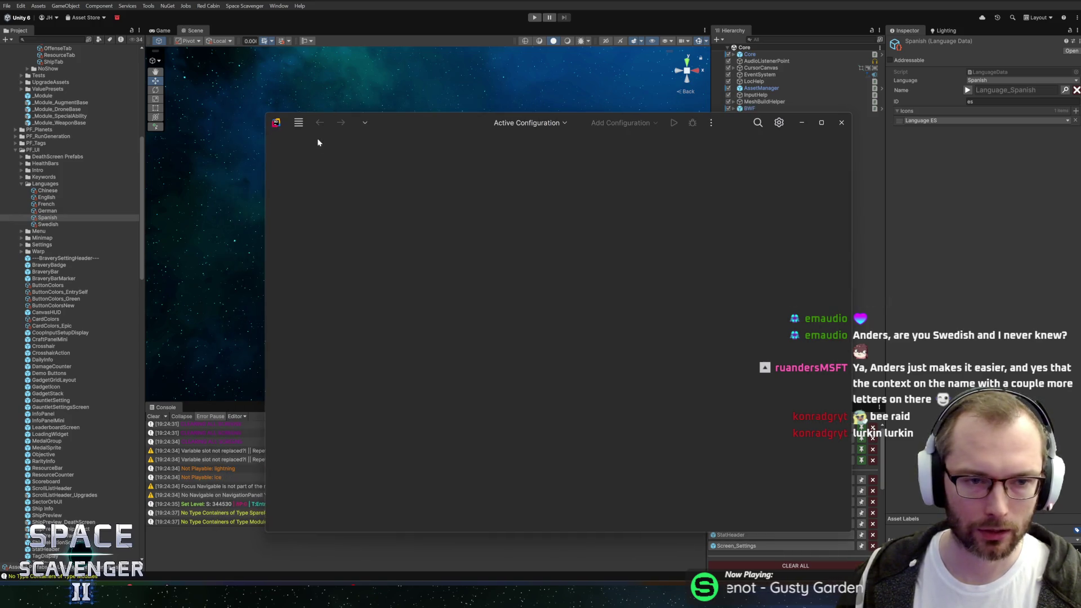
{"action": "left_click", "coordinate": [276, 123]}
Close the stuck blank Rider window and bring up the Windows Start menu.
{"action": "left_click", "coordinate": [287, 169]}
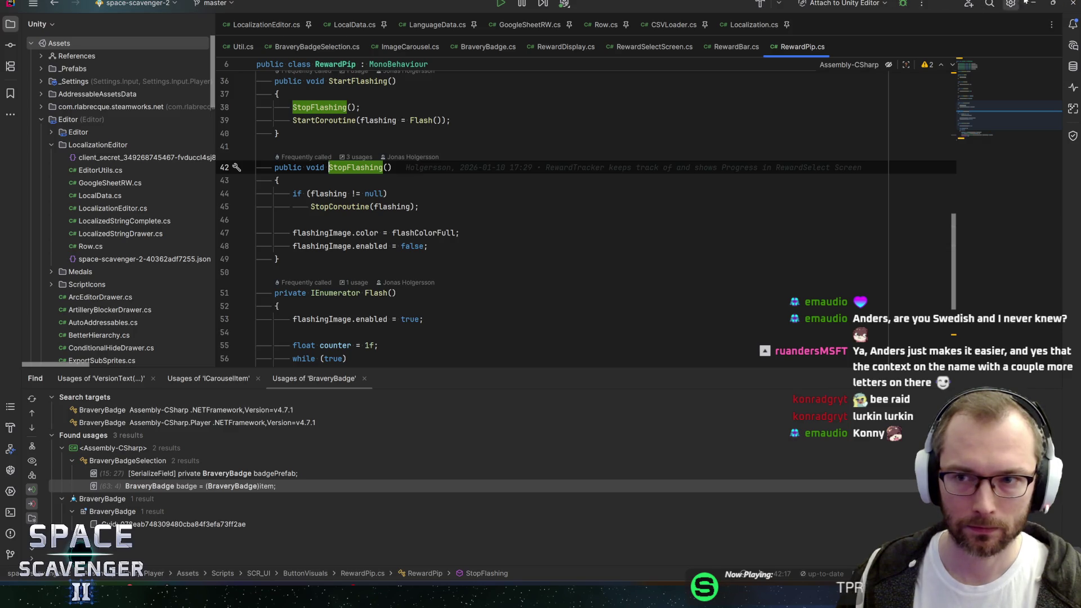
{"action": "left_click", "coordinate": [1073, 3]}
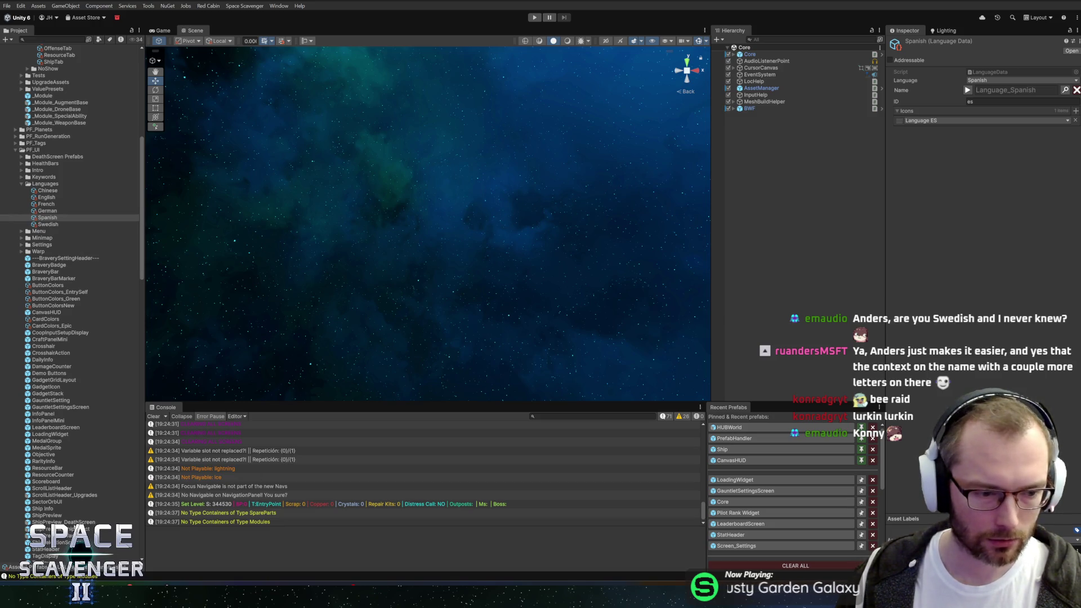
{"action": "left_click_drag", "start_coordinate": [0, 535], "coordinate": [34, 535]}
{"action": "key", "text": "super"}
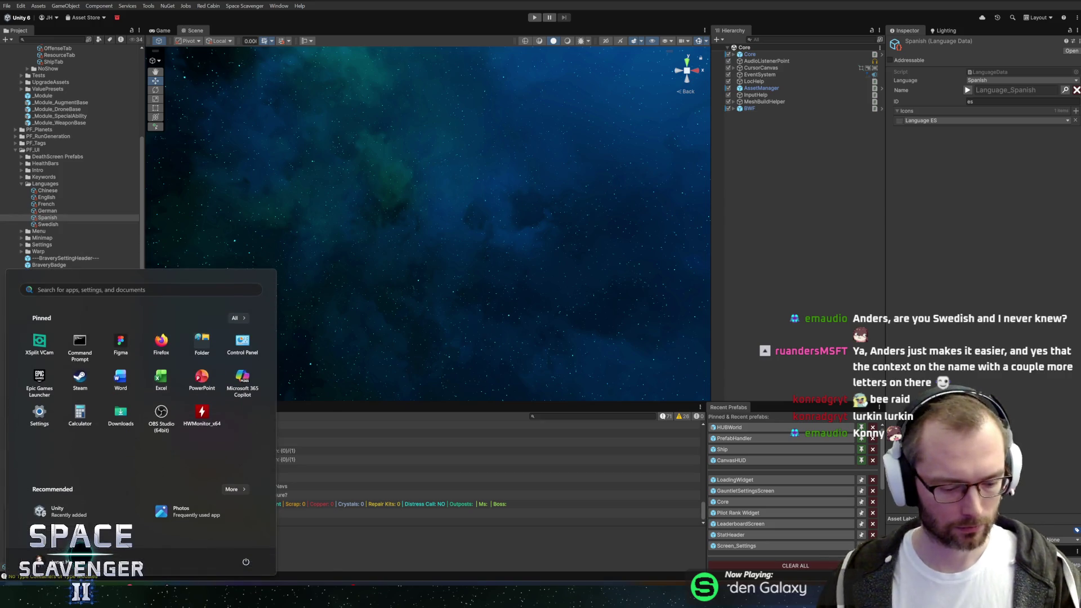
Search 'rider' to relaunch JetBrains Rider and reopen the space-scavenger-2 project.
{"action": "type", "text": "rider"}
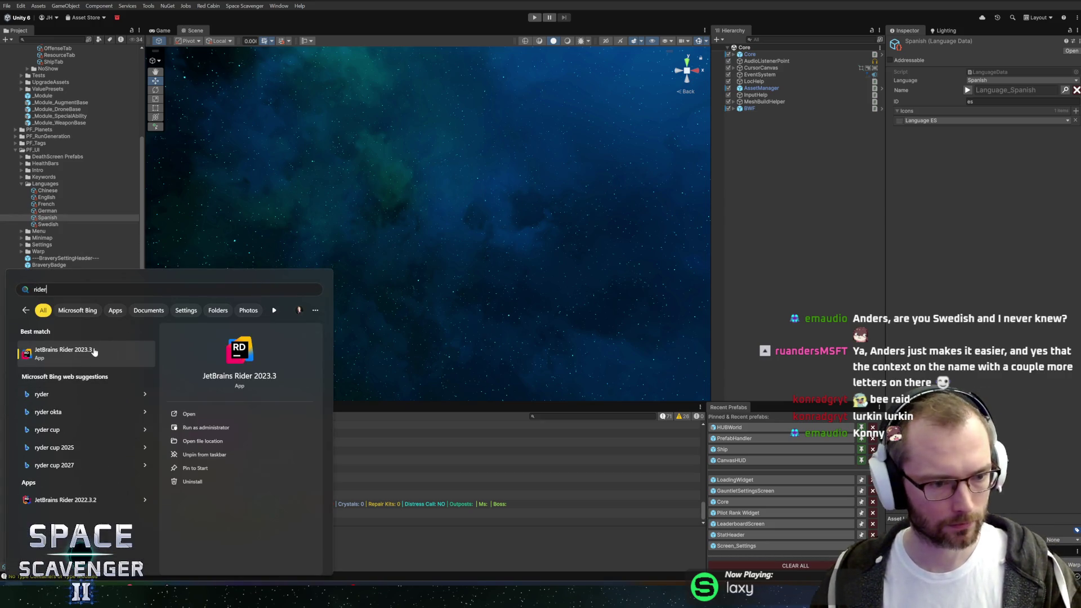
{"action": "left_click", "coordinate": [95, 353]}
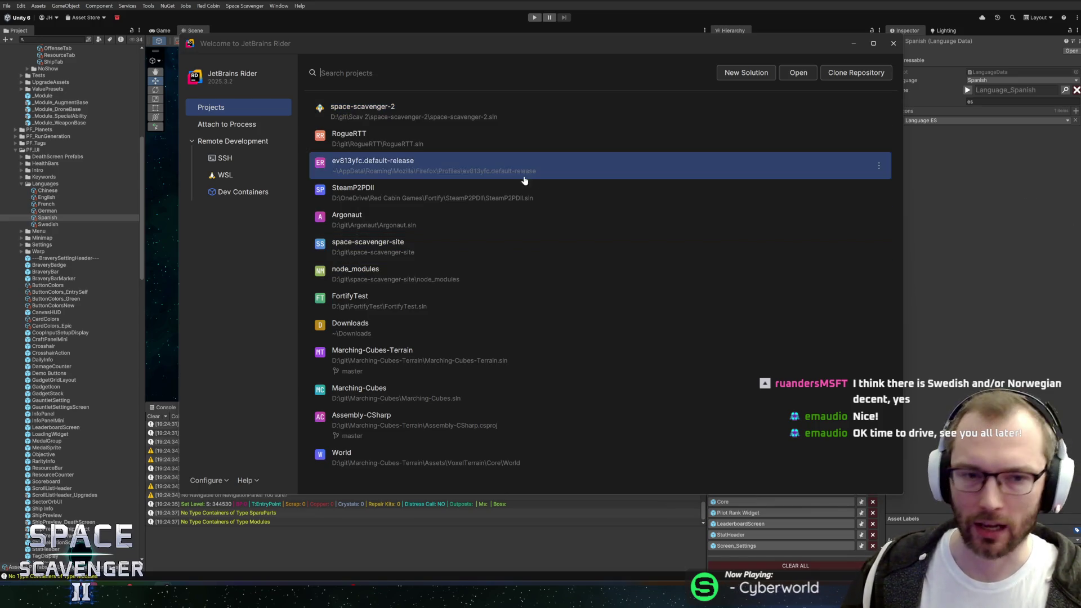
{"action": "left_click", "coordinate": [428, 115]}
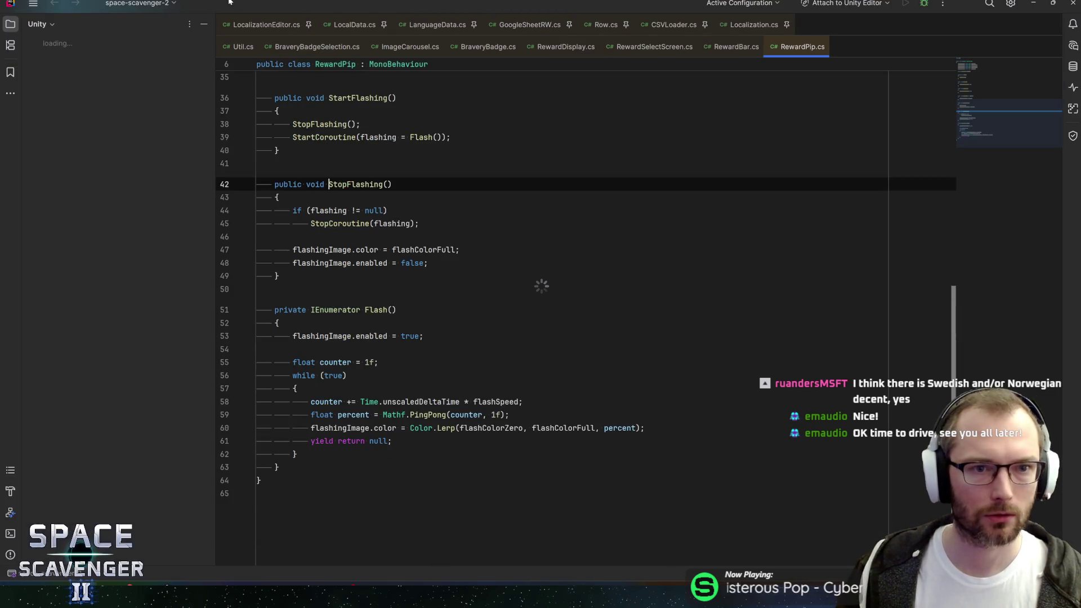
Delete the unused 'using System;' line from RewardPip.cs and save the file.
{"action": "mouse_move", "coordinate": [214, 134]}
{"action": "left_mouse_down"}
{"action": "mouse_move", "coordinate": [142, 163]}
{"action": "mouse_move", "coordinate": [149, 174]}
{"action": "mouse_move", "coordinate": [215, 185]}
{"action": "left_mouse_up"}
{"action": "left_click", "coordinate": [328, 184]}
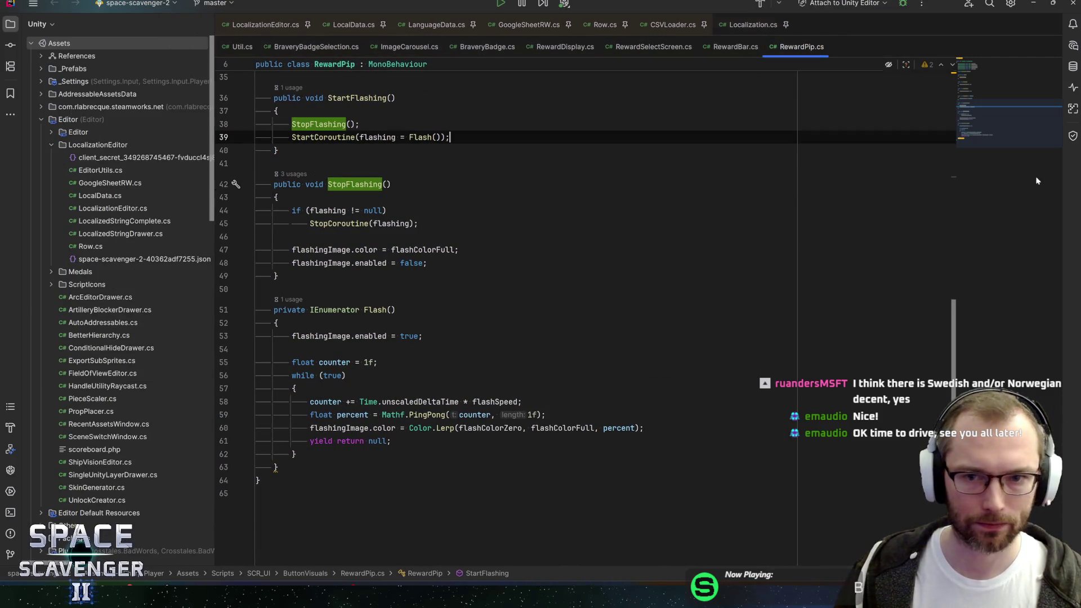
{"action": "scroll", "coordinate": [995, 102], "scroll_direction": "up", "scroll_amount": 10}
{"action": "left_click", "coordinate": [314, 64]}
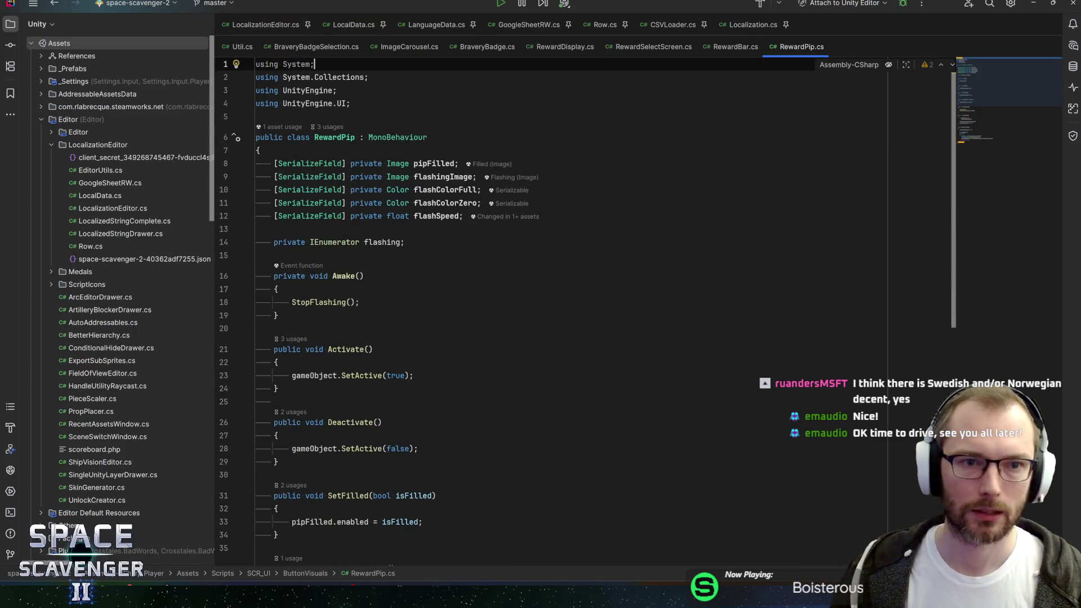
{"action": "key", "text": "ctrl+x"}
{"action": "left_click", "coordinate": [337, 77]}
{"action": "key", "text": "ctrl+s"}
Add a new blank line before the Flash method's closing brace.
{"action": "scroll", "coordinate": [563, 309], "scroll_direction": "down", "scroll_amount": 10}
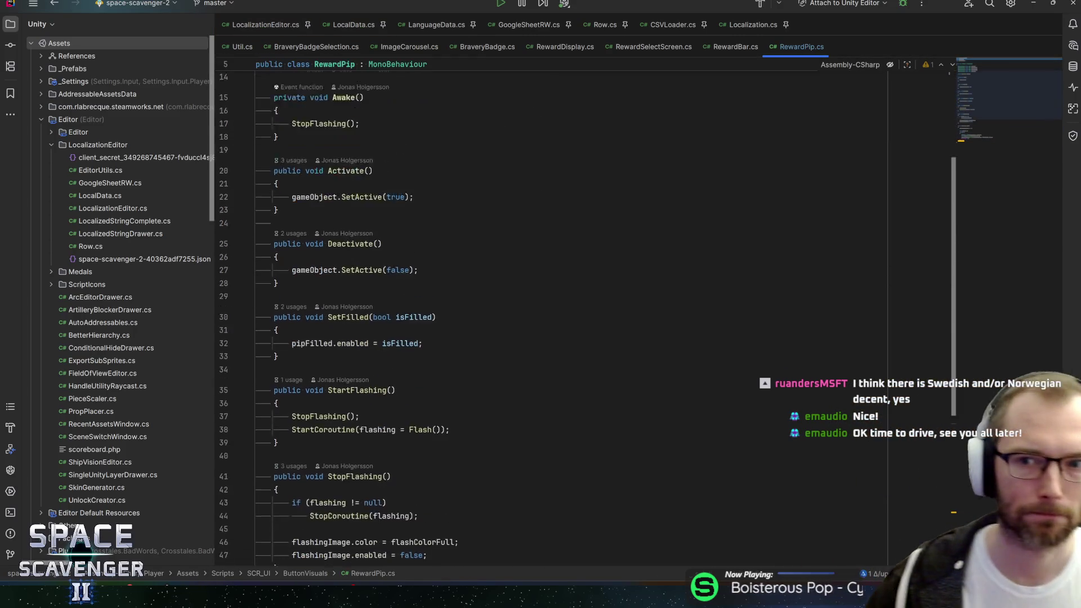
{"action": "scroll", "coordinate": [564, 310], "scroll_direction": "up", "scroll_amount": 10}
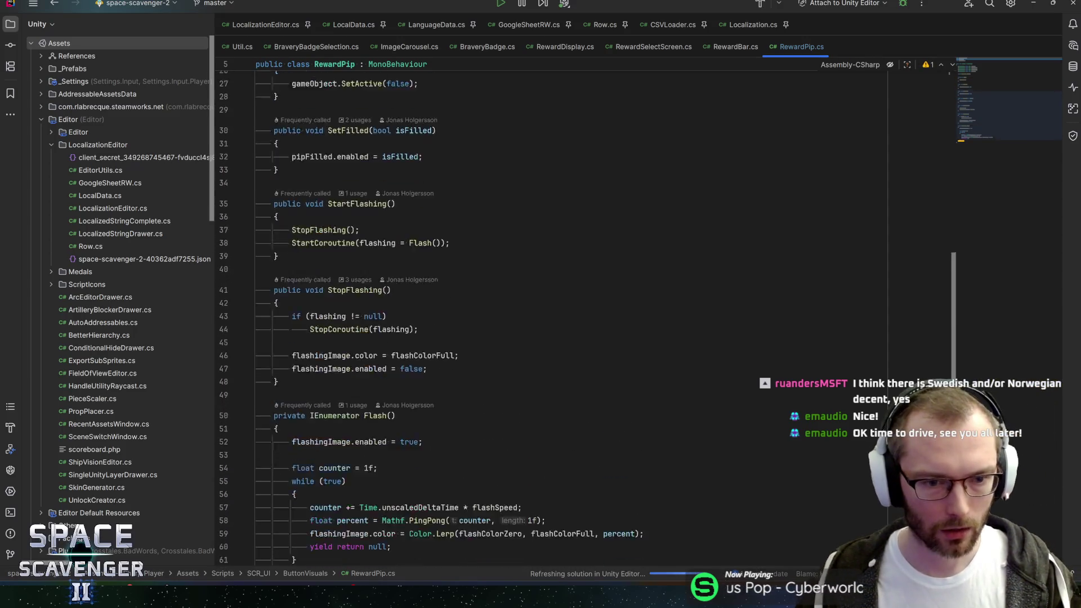
{"action": "scroll", "coordinate": [277, 467], "scroll_direction": "down", "scroll_amount": 10}
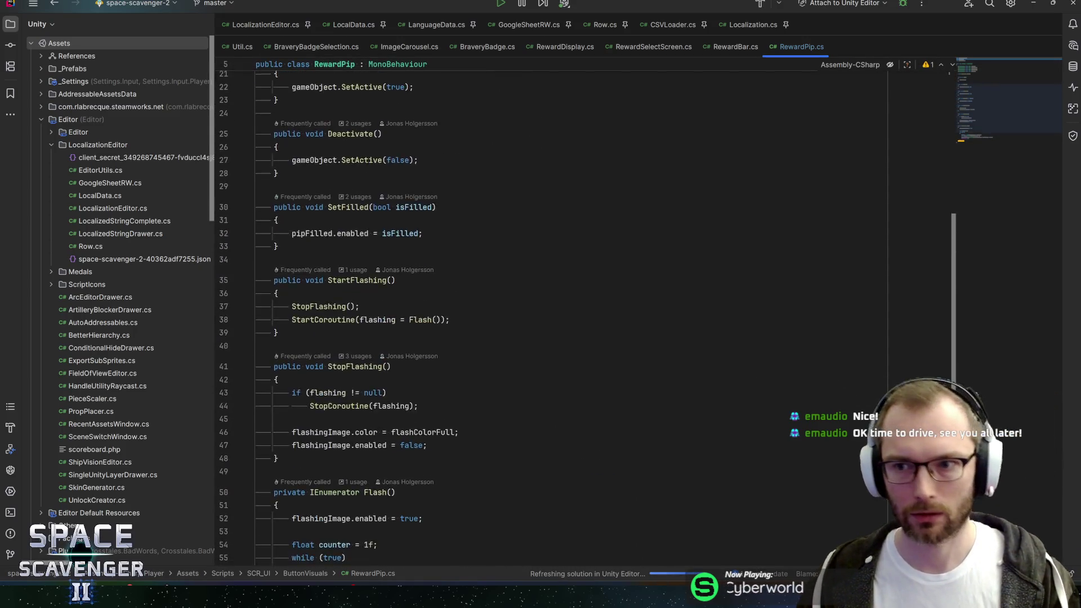
{"action": "left_click", "coordinate": [277, 468]}
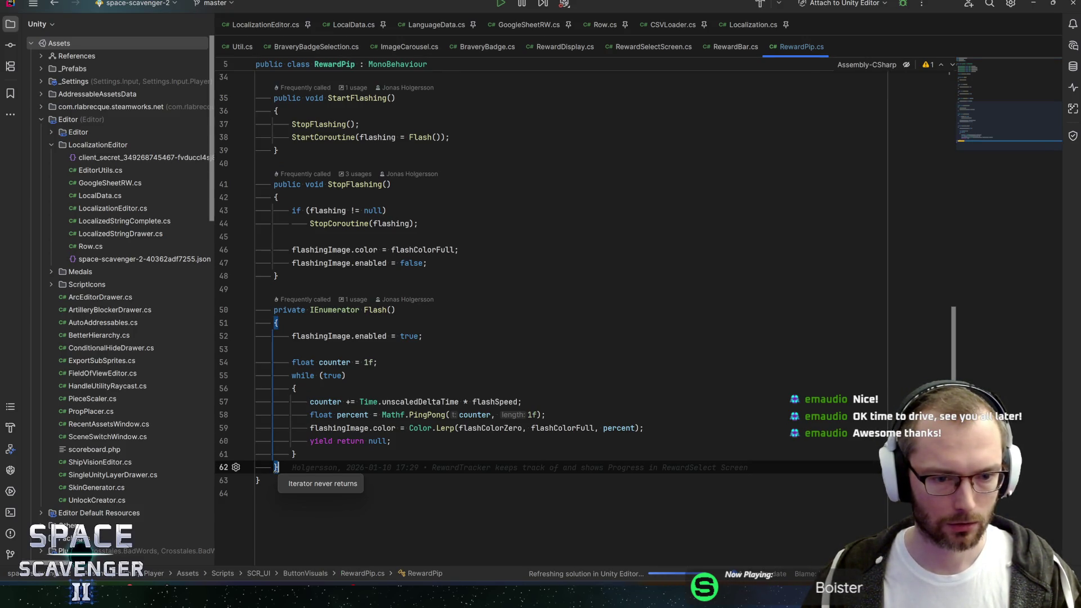
{"action": "key", "text": "Return"}
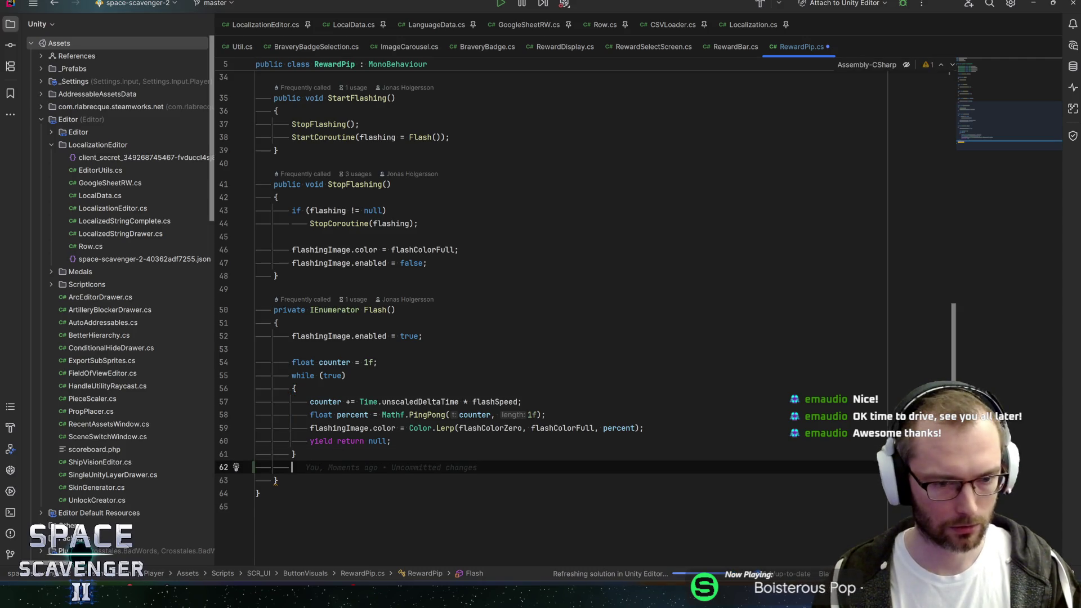
Add a 'yield return null;' statement at the end of Flash and save RewardPip.cs.
{"action": "type", "text": "yu"}
{"action": "key", "text": "BackSpace"}
{"action": "type", "text": "ield "}
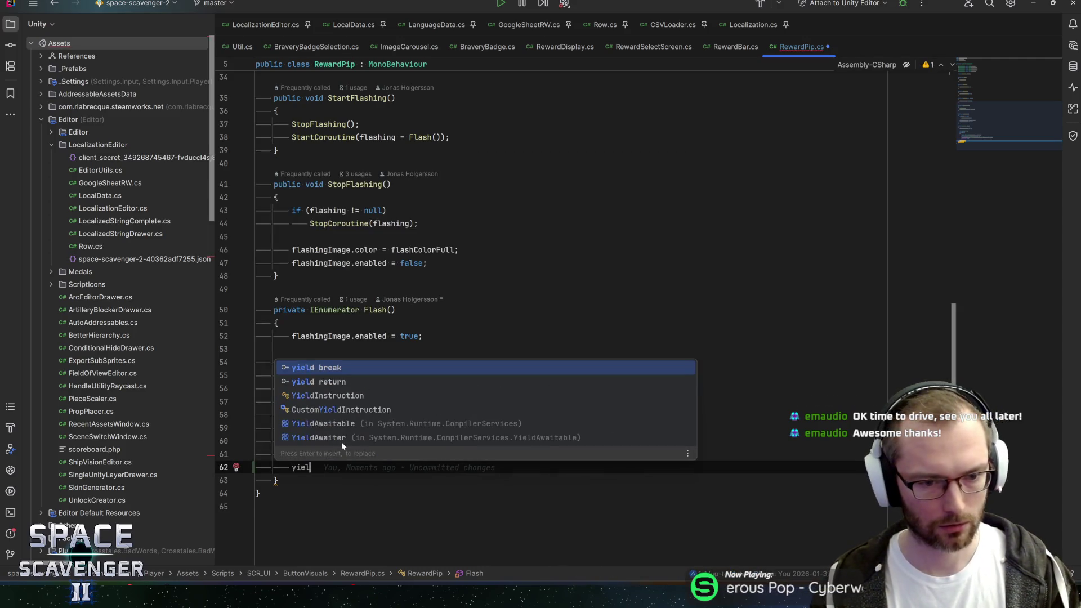
{"action": "type", "text": "return nul"}
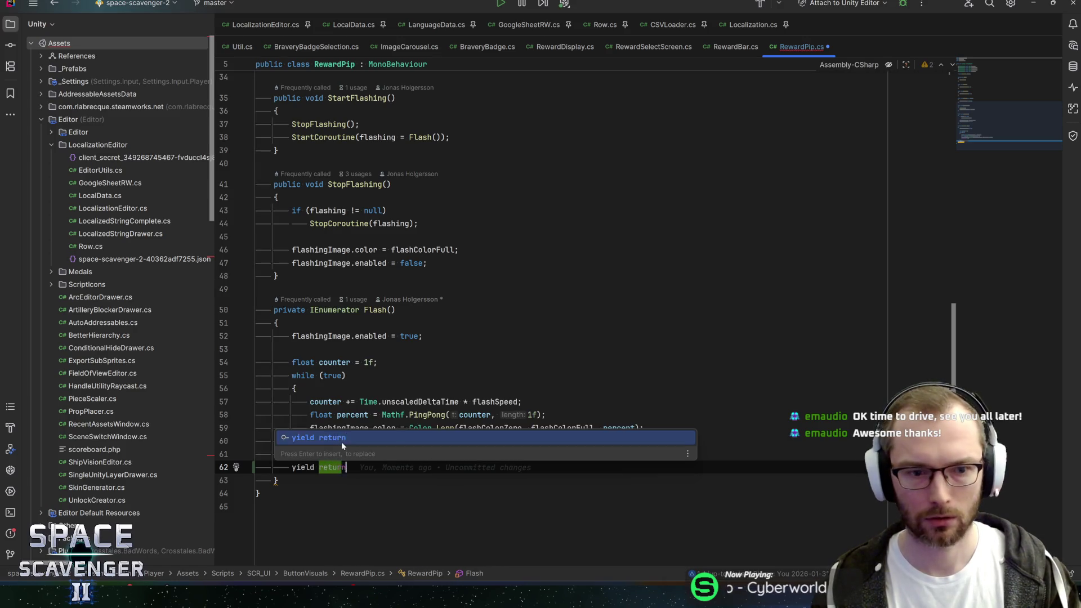
{"action": "key", "text": "Return"}
{"action": "type", "text": ";"}
{"action": "key", "text": "Home"}
{"action": "key", "text": "Return"}
{"action": "key", "text": "End"}
{"action": "key", "text": "ctrl+s"}
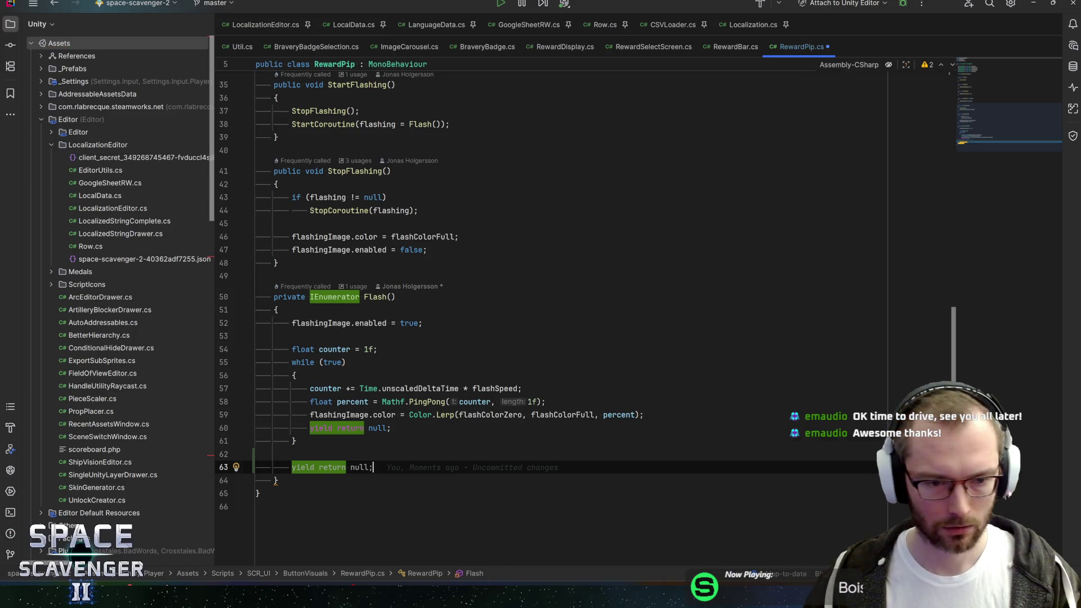
Inspect the Flash coroutine's while loop and delete the redundant yield return null lines.
{"action": "left_click", "coordinate": [295, 441]}
{"action": "left_click", "coordinate": [277, 480]}
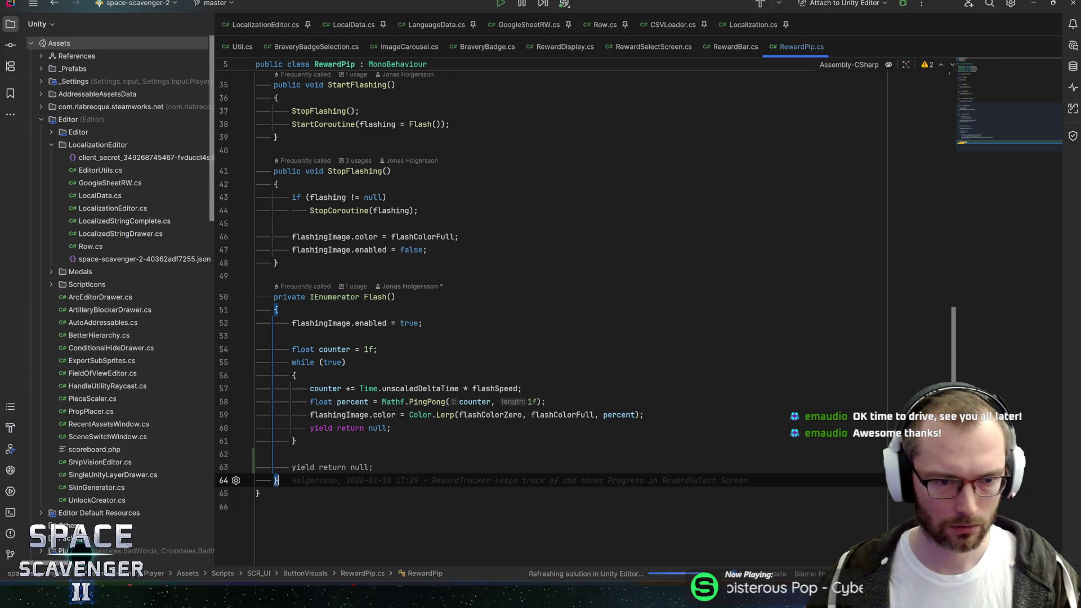
{"action": "left_click", "coordinate": [333, 362]}
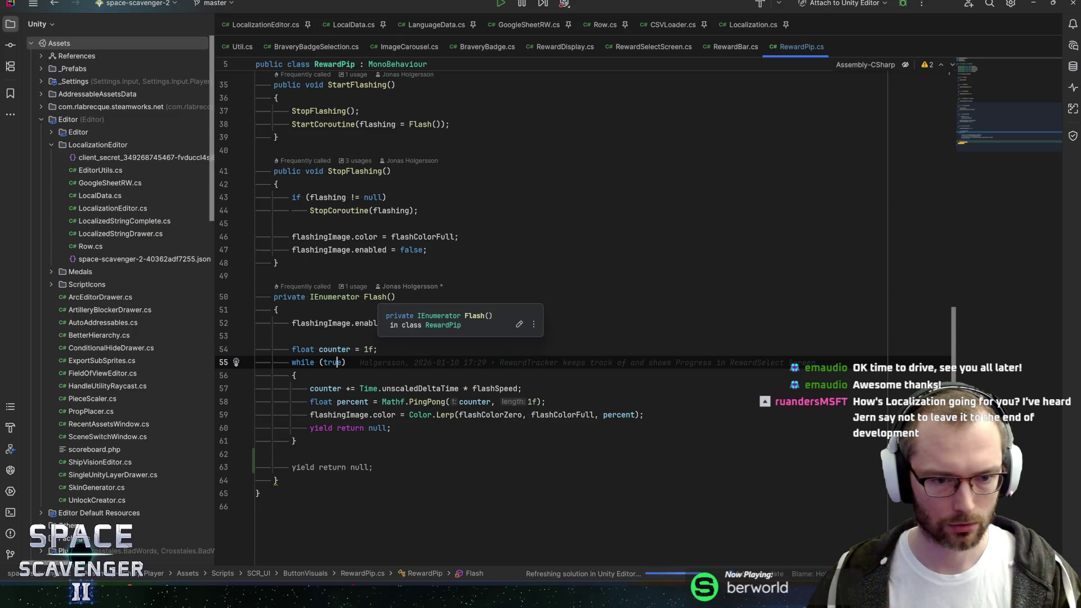
{"action": "left_click", "coordinate": [375, 297]}
{"action": "left_click_drag", "start_coordinate": [373, 467], "coordinate": [257, 454]}
{"action": "key", "text": "Delete"}
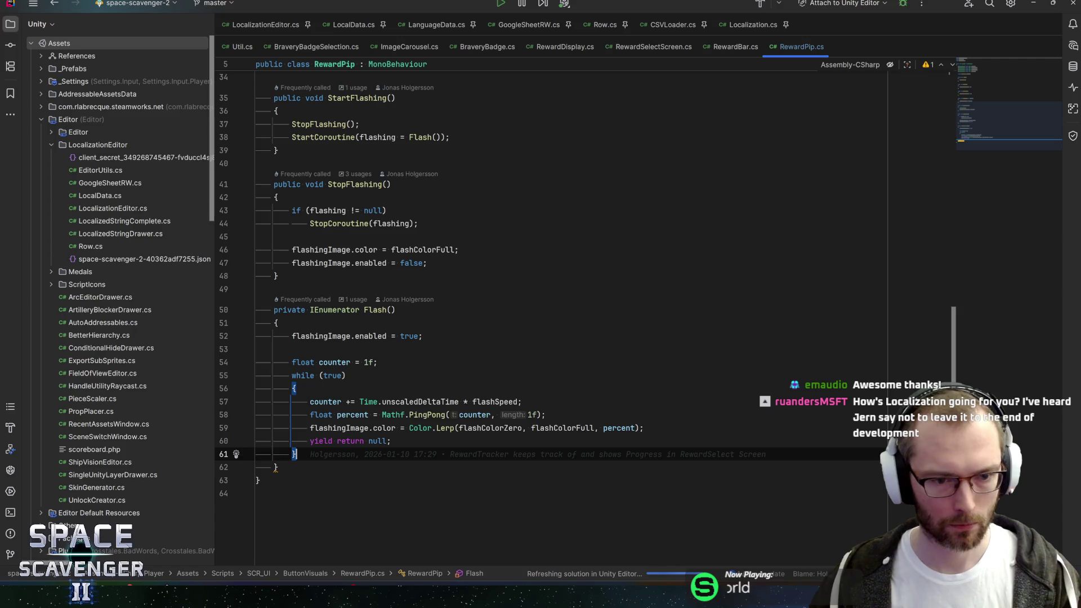
Look over the while (true) and counter lines, then switch back to Unity.
{"action": "left_click", "coordinate": [347, 375]}
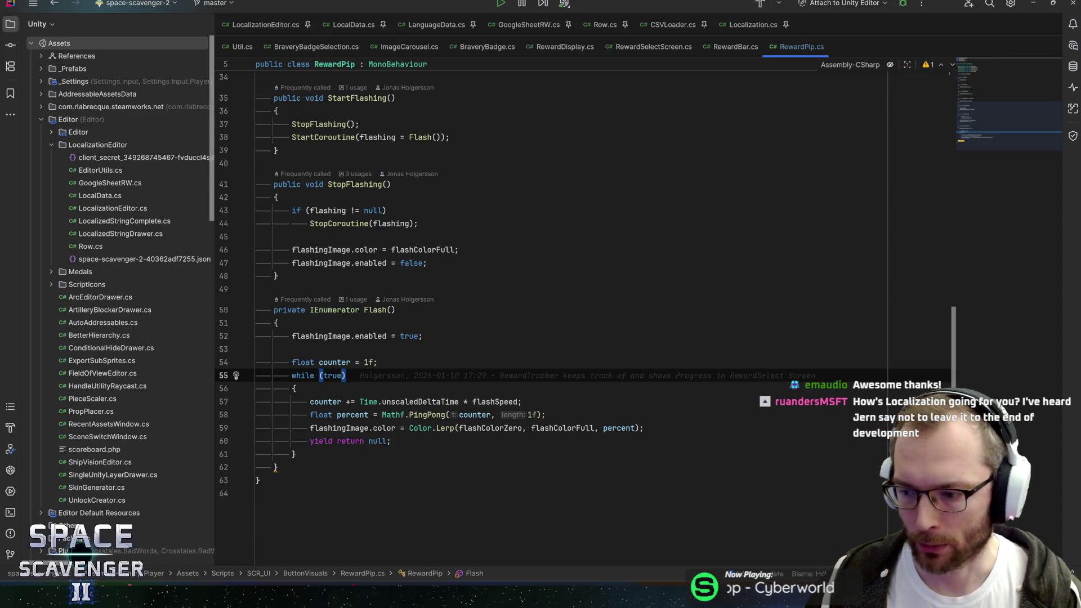
{"action": "left_click", "coordinate": [376, 362]}
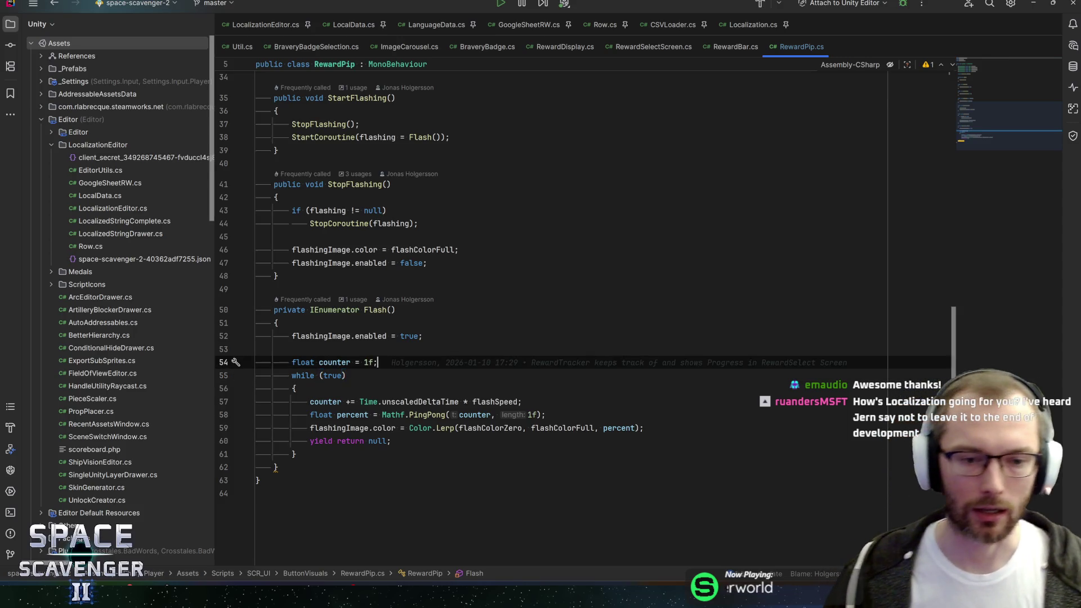
{"action": "left_click", "coordinate": [256, 349]}
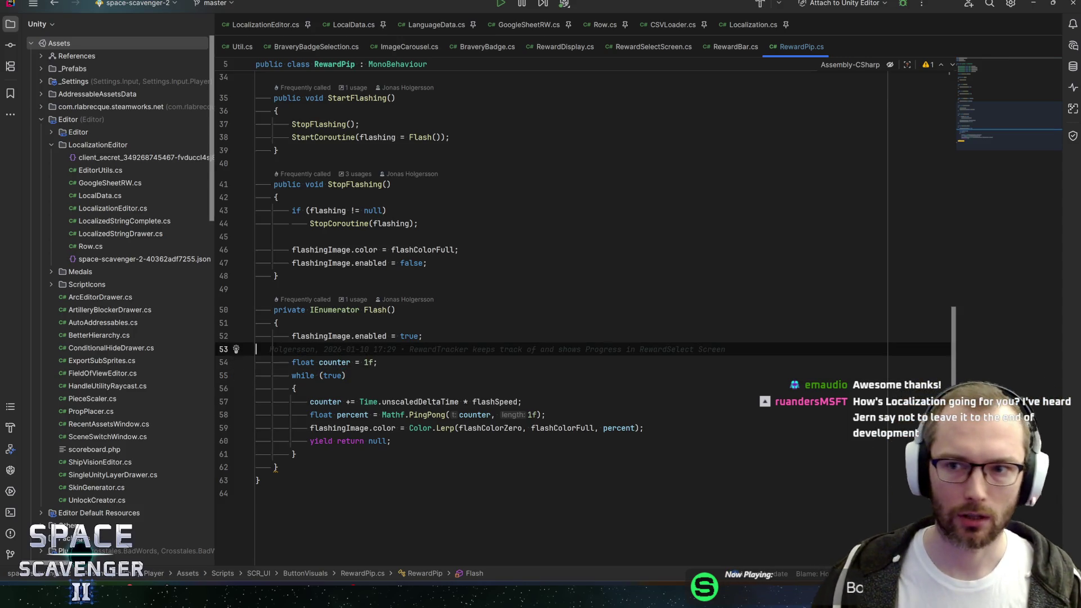
{"action": "key", "text": "alt+Tab"}
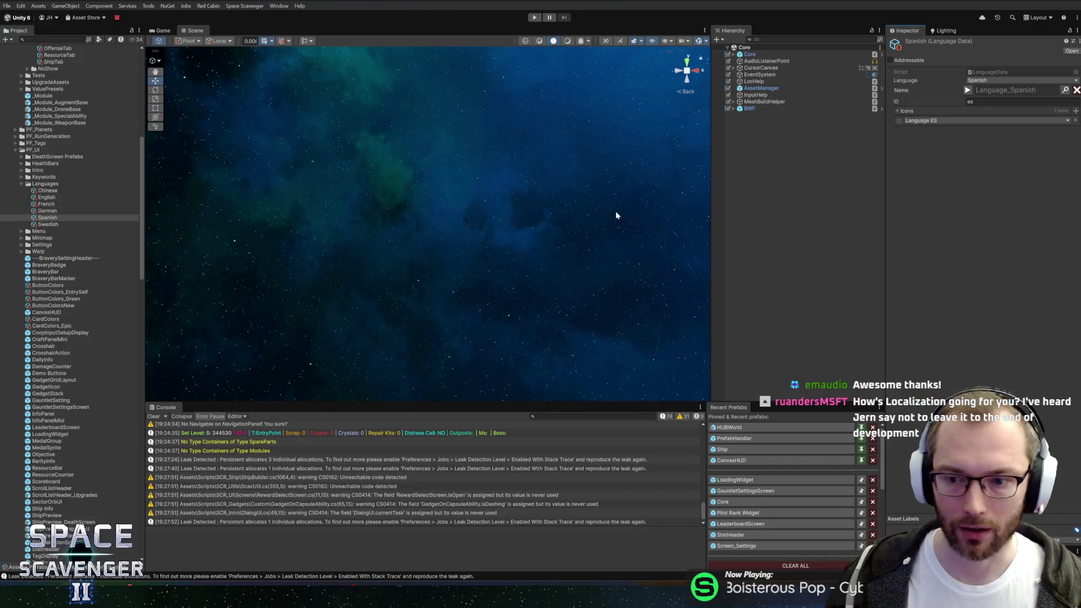
Enlarge the Console, open the Localization Editor with Ctrl+Shift+L, reposition it, then close it.
{"action": "left_click_drag", "start_coordinate": [550, 403], "coordinate": [560, 379]}
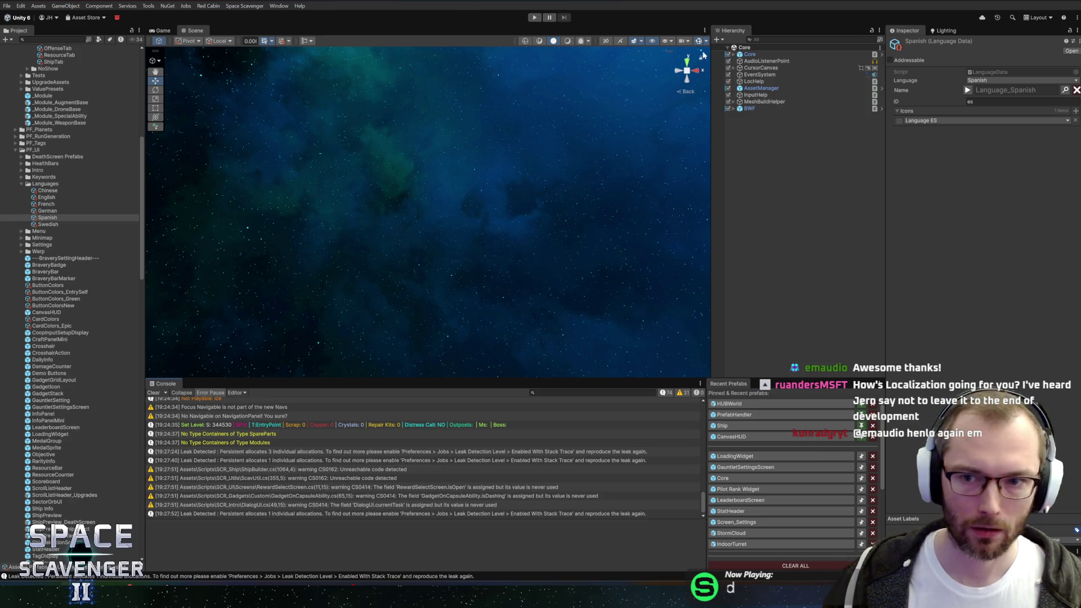
{"action": "key", "text": "ctrl+shift+l"}
{"action": "left_click_drag", "start_coordinate": [562, 50], "coordinate": [541, 44]}
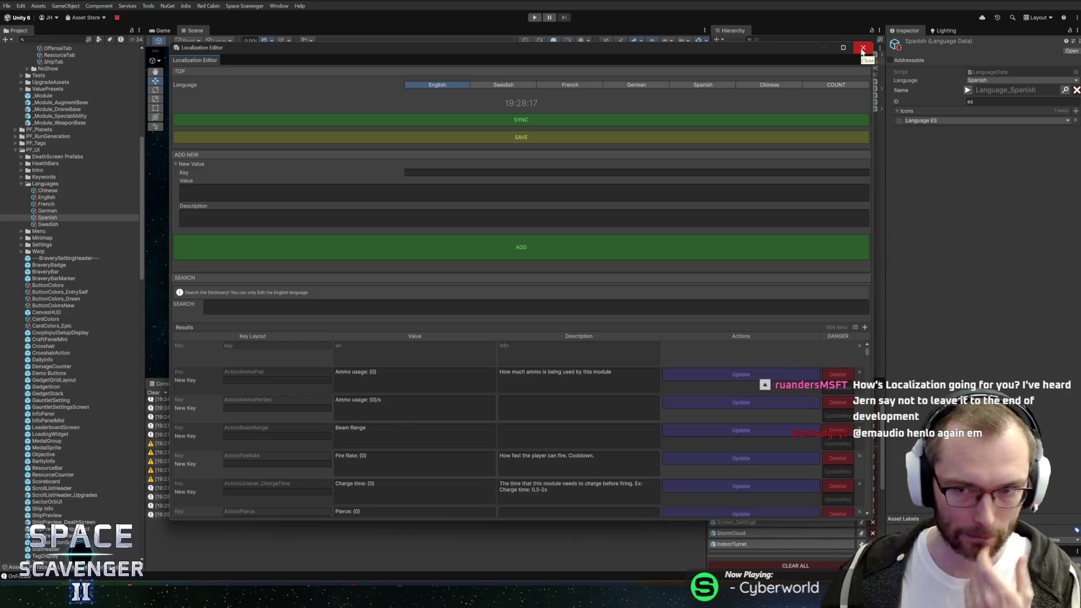
{"action": "left_click", "coordinate": [862, 49]}
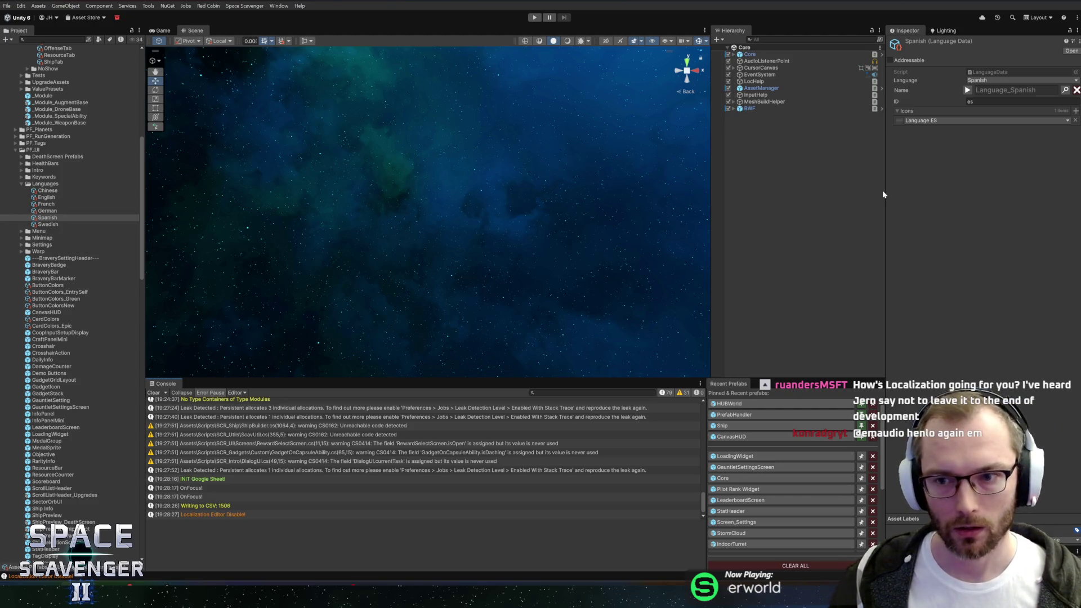
Widen the Inspector and Hierarchy panels, raise the Console, and reposition the Localization Editor.
{"action": "left_click_drag", "start_coordinate": [884, 189], "coordinate": [880, 189]}
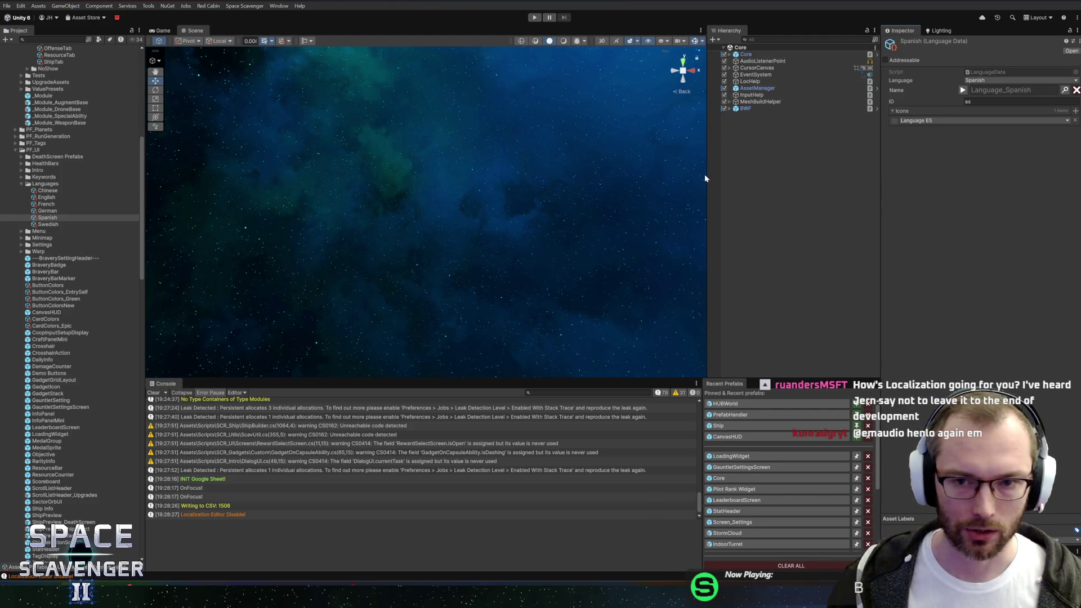
{"action": "left_click_drag", "start_coordinate": [707, 178], "coordinate": [692, 180]}
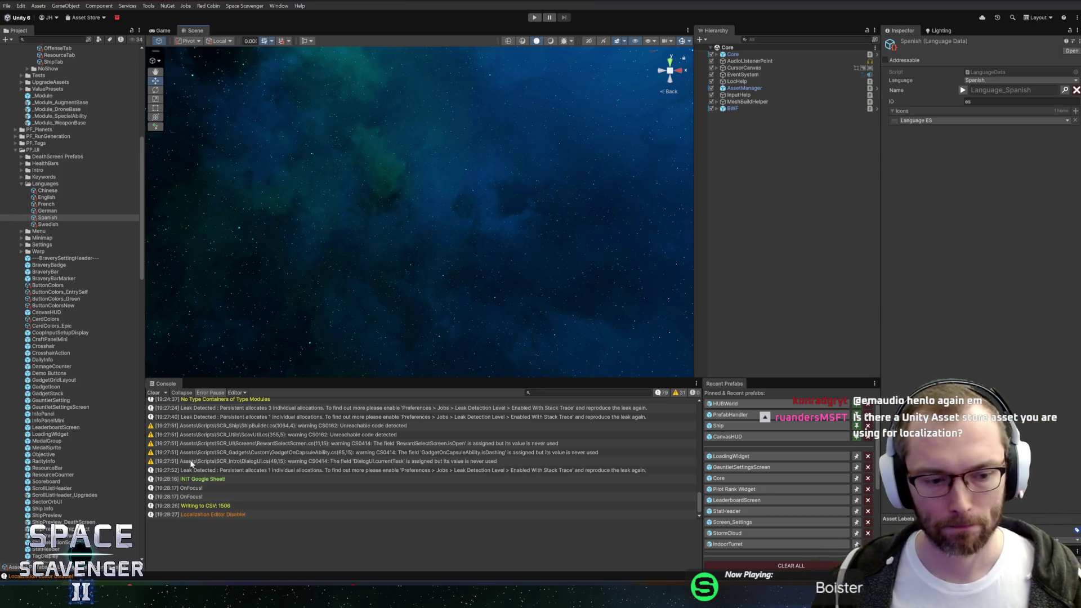
{"action": "left_click_drag", "start_coordinate": [278, 379], "coordinate": [291, 370]}
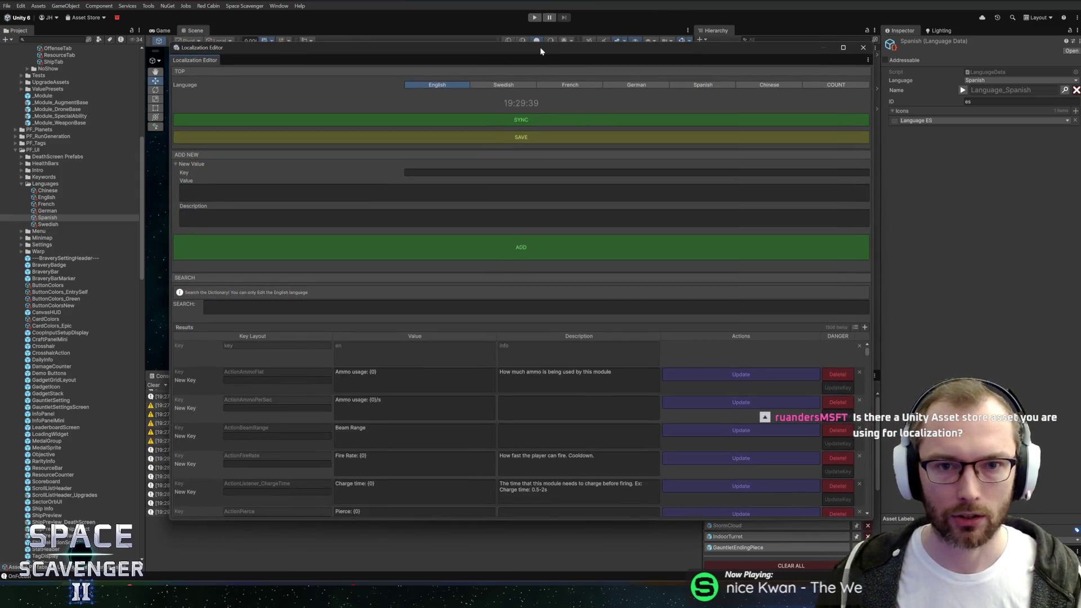
{"action": "left_click_drag", "start_coordinate": [540, 46], "coordinate": [511, 44]}
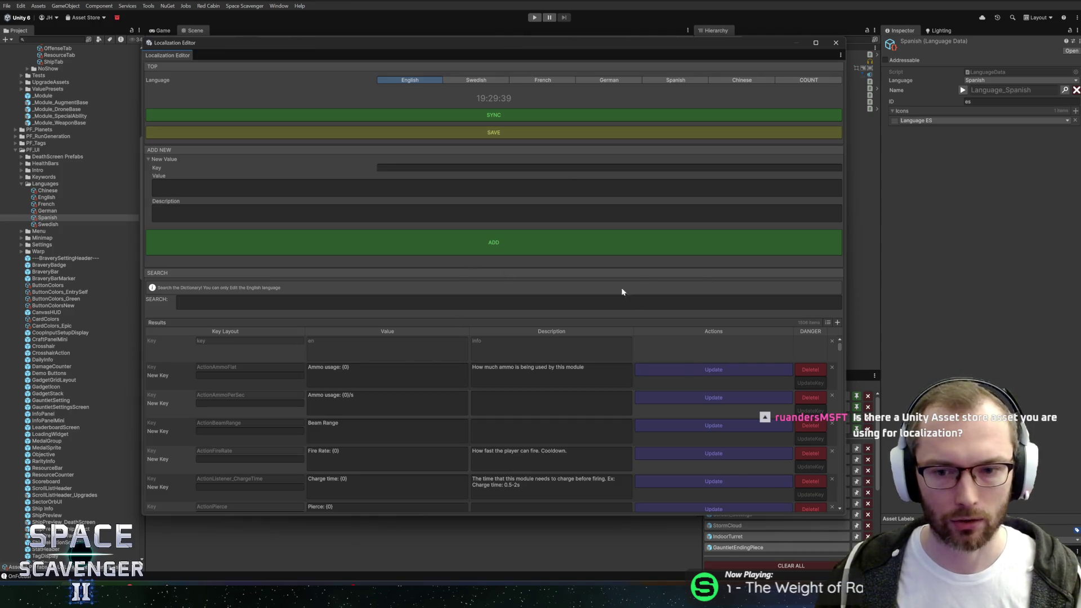
Move the Localization Editor window up and resize it to show more rows.
{"action": "scroll", "coordinate": [552, 405], "scroll_direction": "down", "scroll_amount": 2}
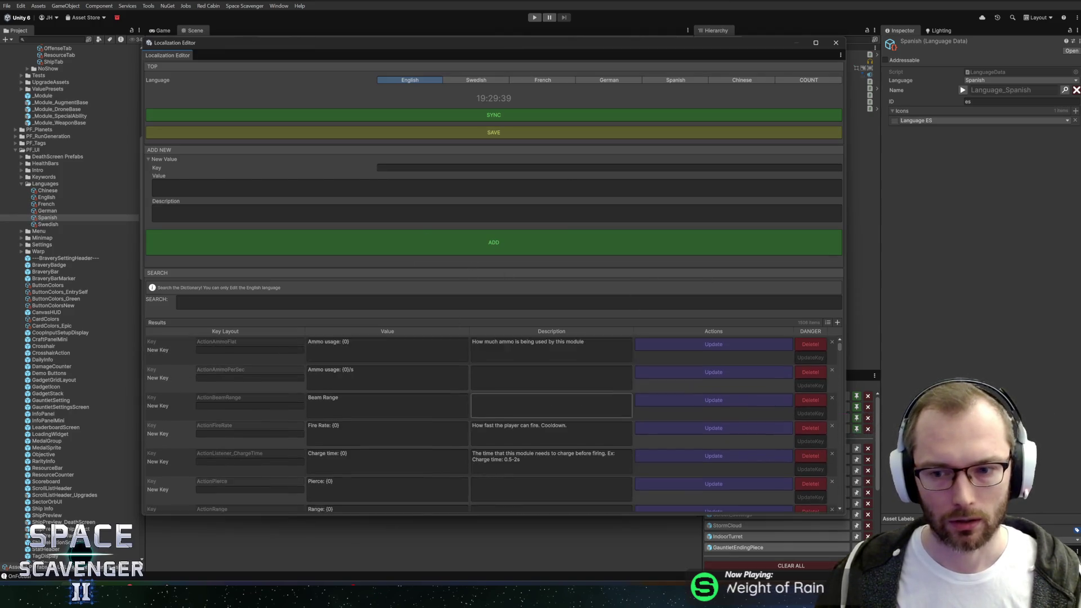
{"action": "scroll", "coordinate": [552, 405], "scroll_direction": "up", "scroll_amount": 2}
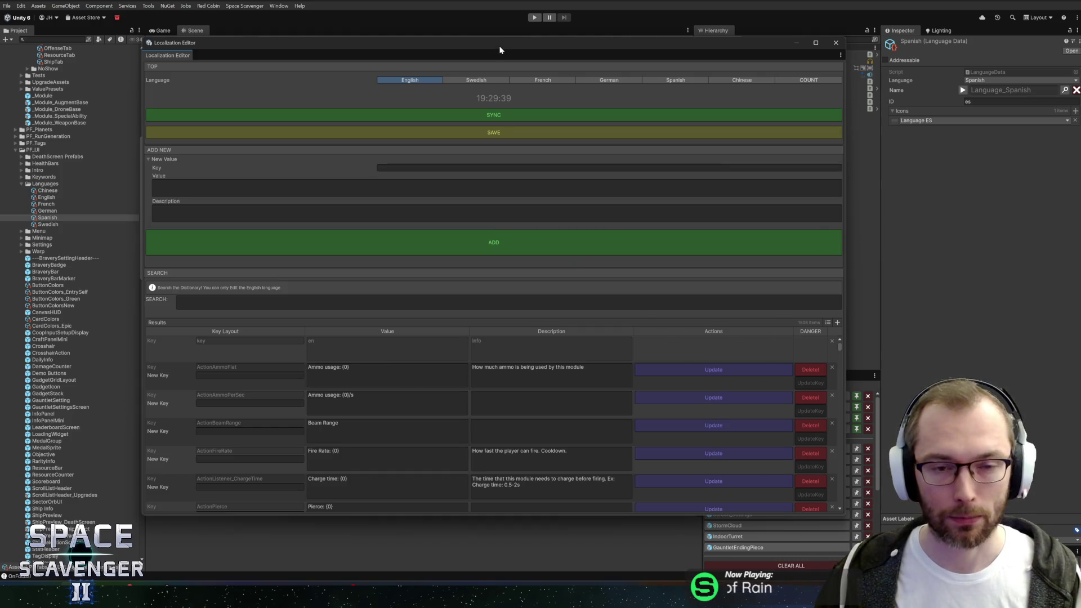
{"action": "left_click_drag", "start_coordinate": [499, 47], "coordinate": [510, 36]}
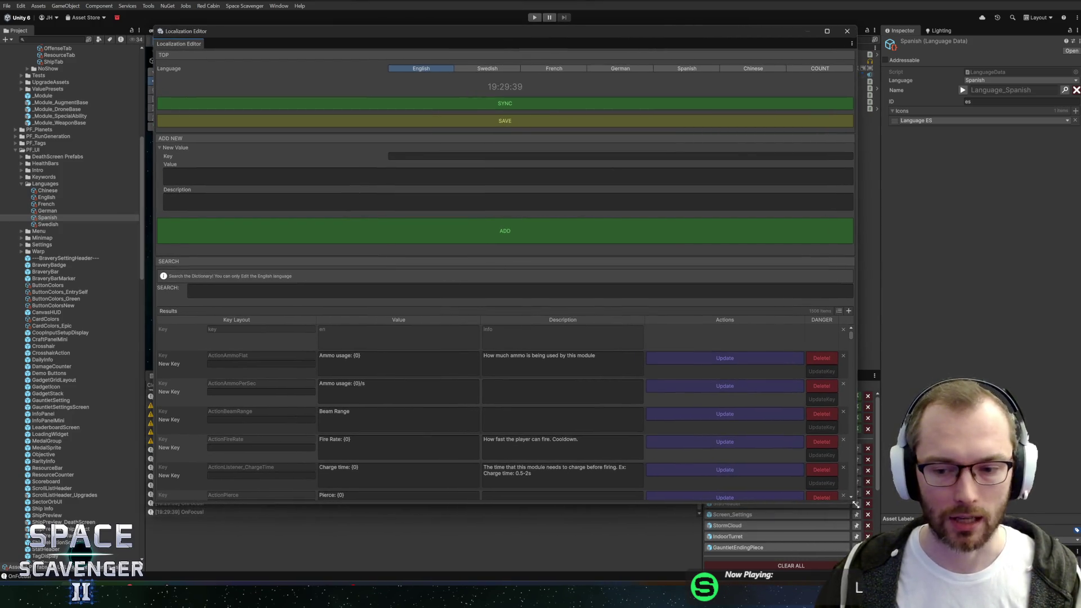
{"action": "left_click_drag", "start_coordinate": [856, 504], "coordinate": [835, 551]}
{"action": "left_click_drag", "start_coordinate": [450, 31], "coordinate": [448, 19]}
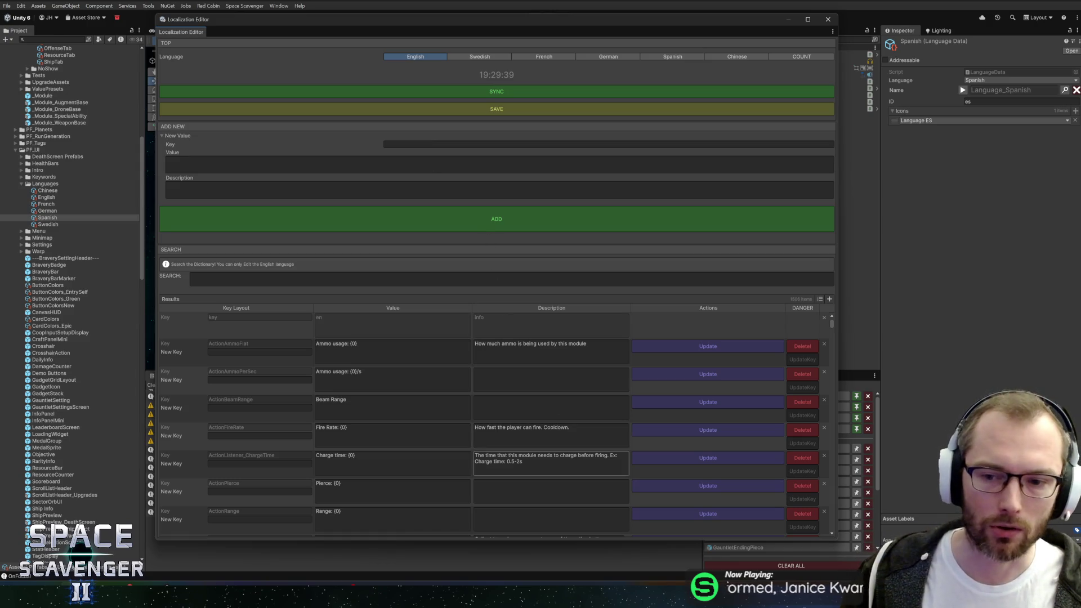
{"action": "scroll", "coordinate": [551, 439], "scroll_direction": "down", "scroll_amount": 5}
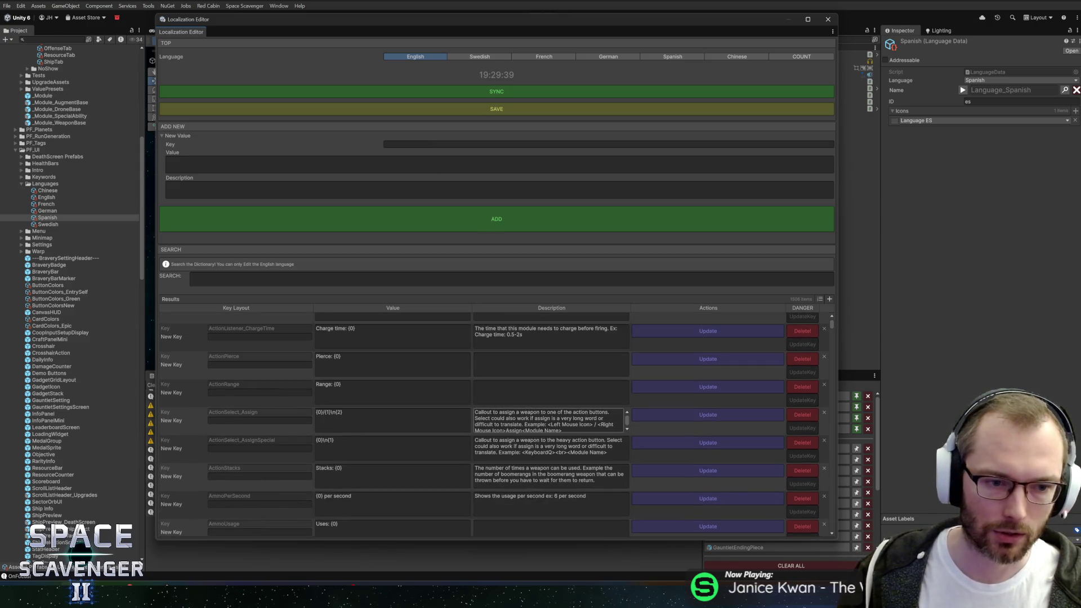
{"action": "mouse_move", "coordinate": [831, 326]}
{"action": "left_mouse_down"}
{"action": "mouse_move", "coordinate": [816, 506]}
{"action": "mouse_move", "coordinate": [834, 495]}
{"action": "mouse_move", "coordinate": [828, 307]}
{"action": "left_mouse_up"}
Search the localization entries for 'ammo', review the results, then clear the search.
{"action": "left_click", "coordinate": [711, 279]}
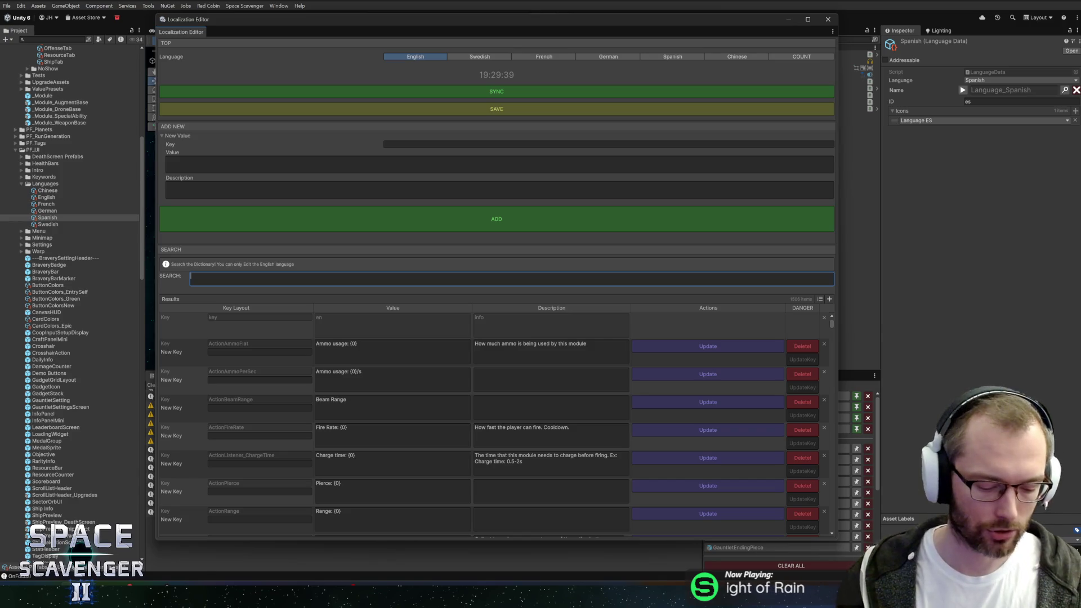
{"action": "type", "text": "ammo"}
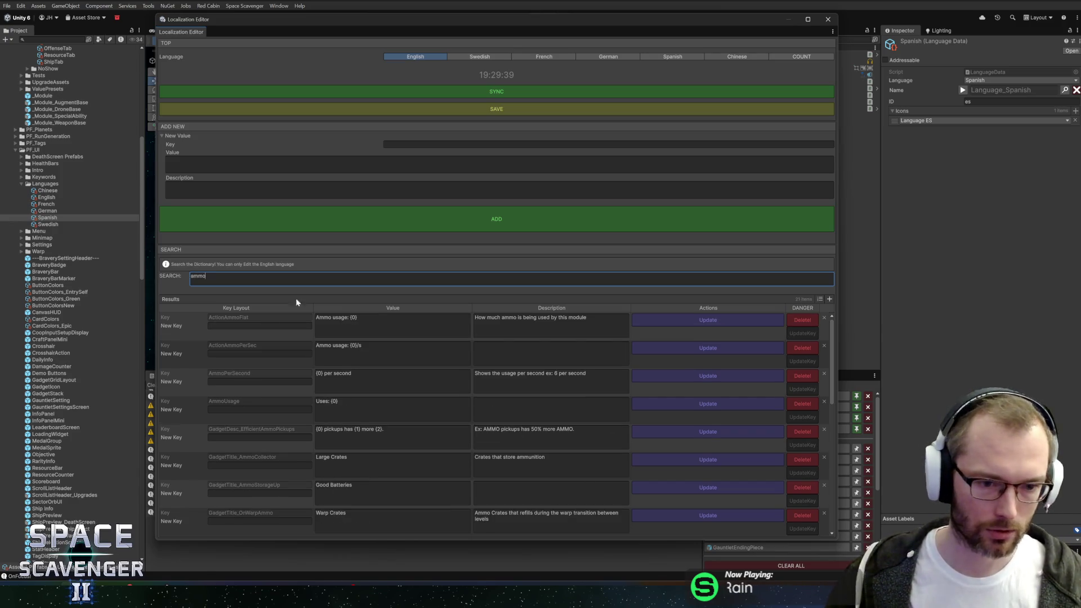
{"action": "scroll", "coordinate": [392, 405], "scroll_direction": "down", "scroll_amount": 1}
{"action": "scroll", "coordinate": [393, 338], "scroll_direction": "up", "scroll_amount": 1}
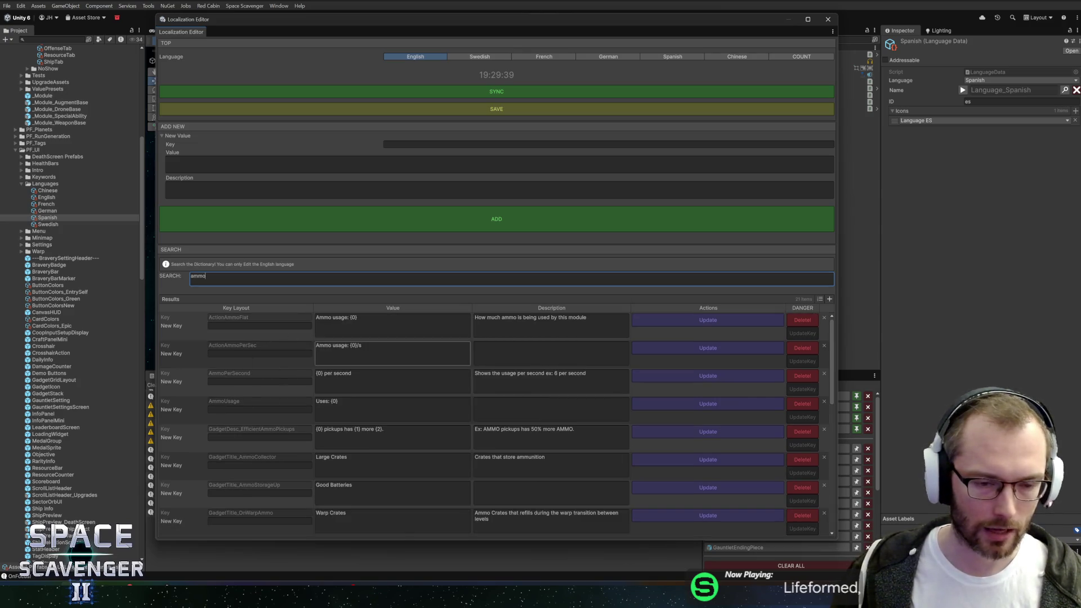
{"action": "scroll", "coordinate": [352, 372], "scroll_direction": "down", "scroll_amount": 5}
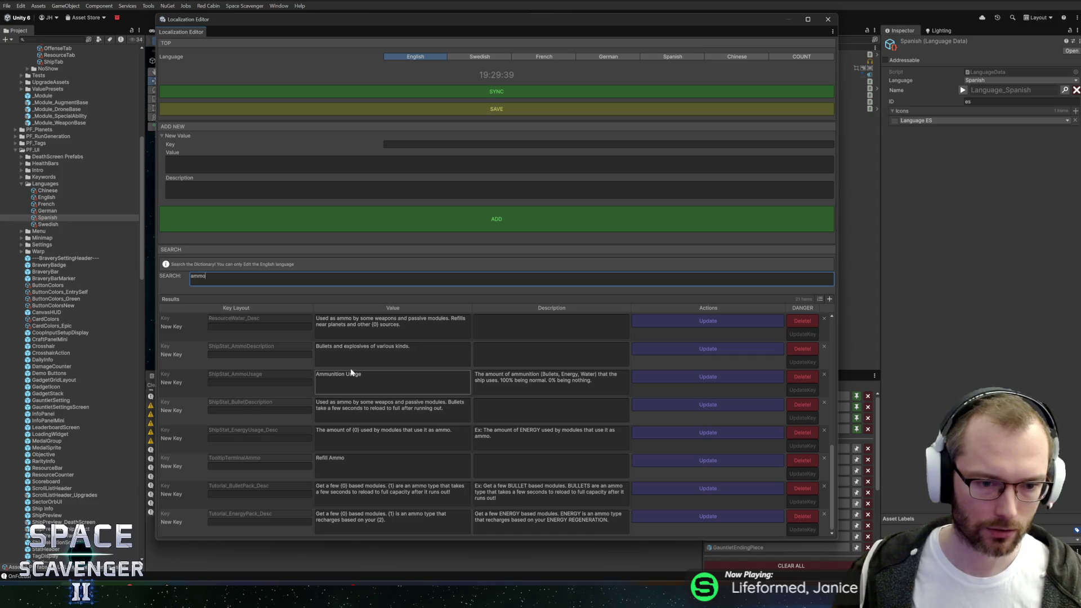
{"action": "scroll", "coordinate": [351, 372], "scroll_direction": "up", "scroll_amount": 5}
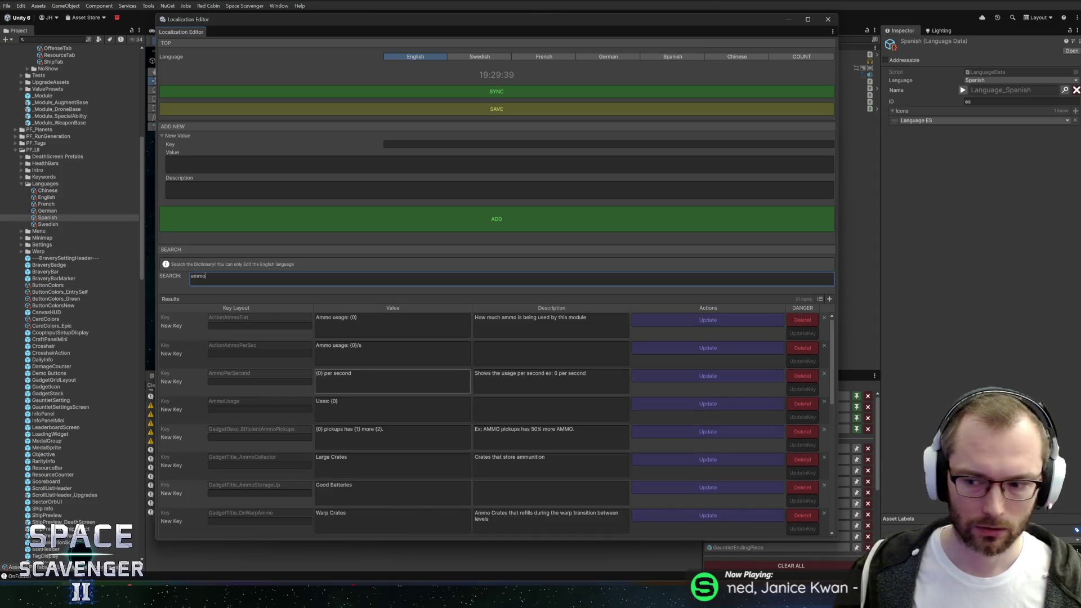
{"action": "key", "text": "ctrl+a"}
{"action": "key", "text": "BackSpace"}
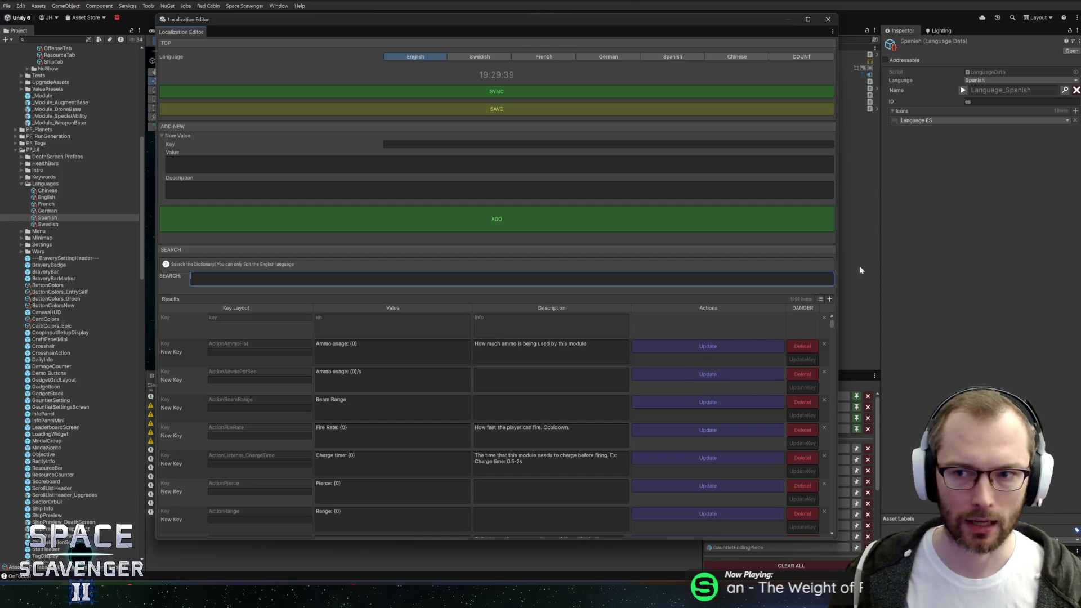
Close the Localization Editor and open the Spanish asset's LanguageData script in Rider.
{"action": "left_click", "coordinate": [828, 19]}
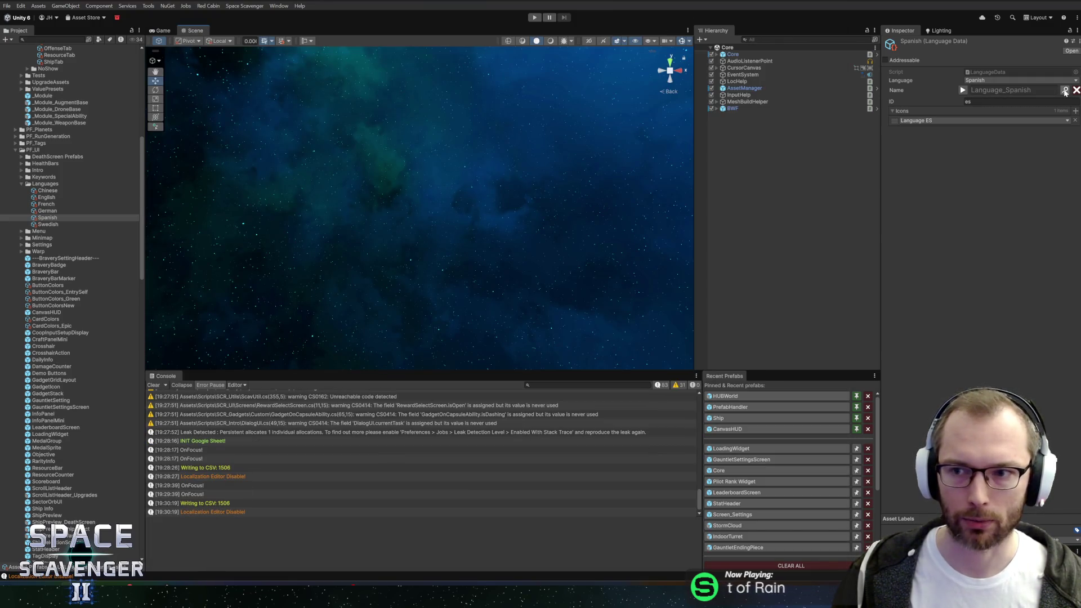
{"action": "left_click", "coordinate": [1065, 91]}
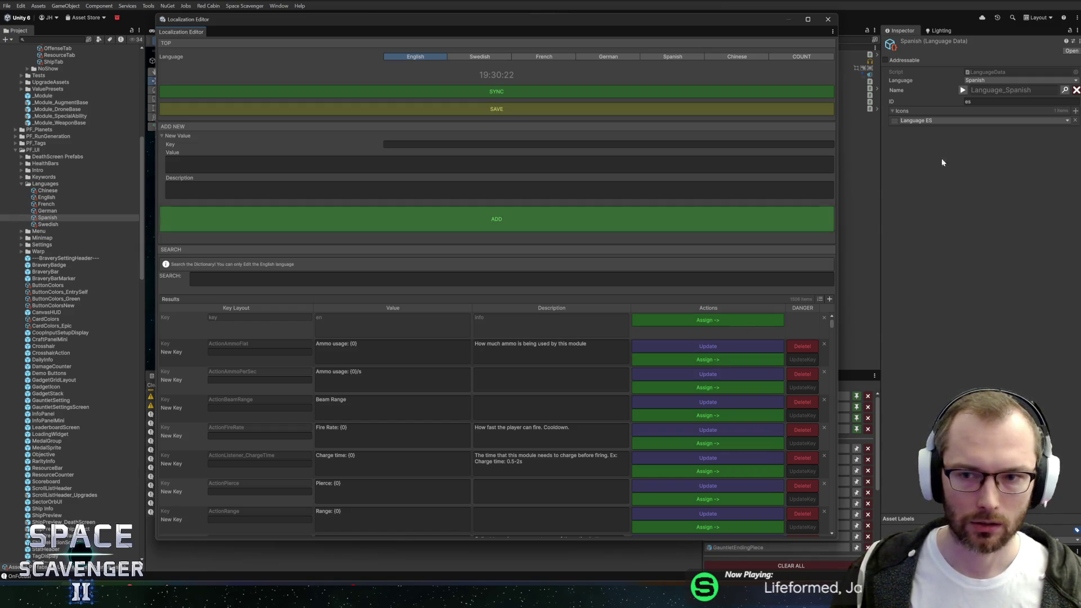
{"action": "left_click", "coordinate": [423, 145]}
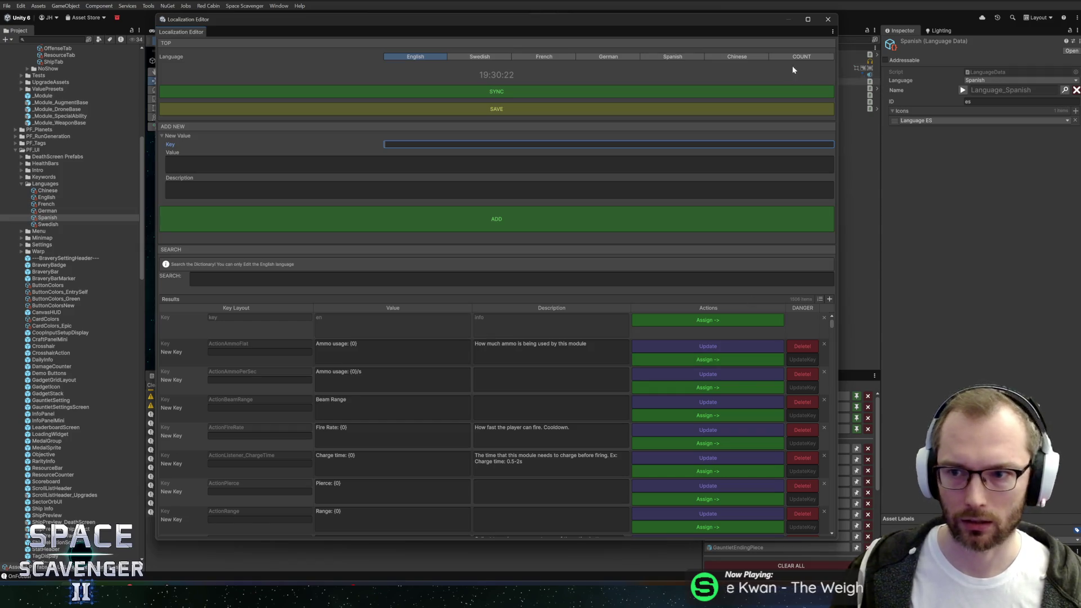
{"action": "left_click", "coordinate": [828, 21]}
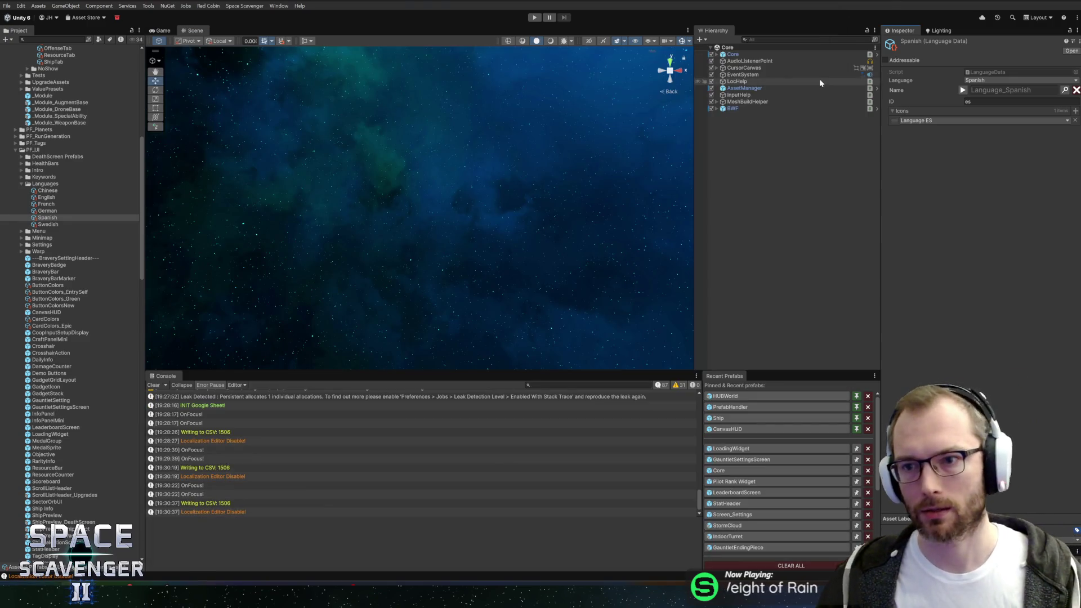
{"action": "left_click", "coordinate": [1077, 41]}
{"action": "left_click", "coordinate": [1050, 50]}
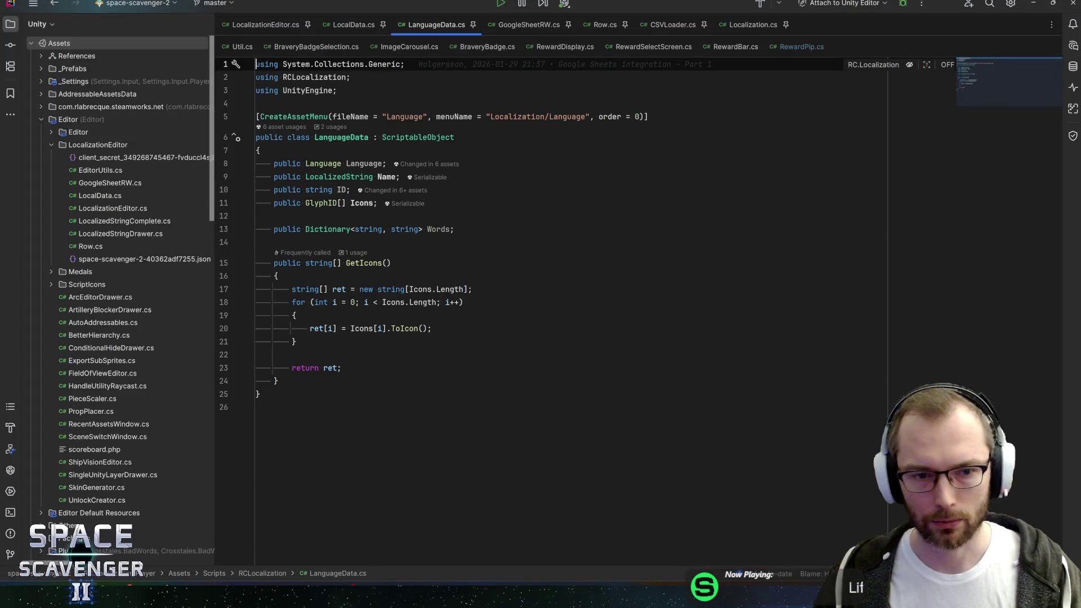
Jump from the Name field in LanguageData.cs to the LocalizedString class declaration.
{"action": "left_click", "coordinate": [305, 177]}
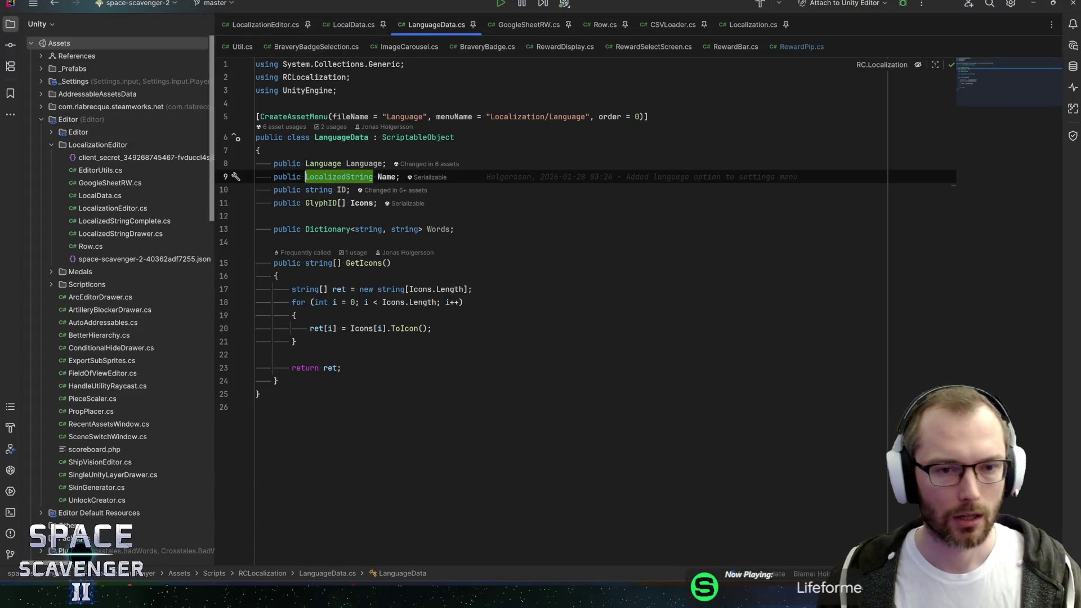
{"action": "double_click", "coordinate": [339, 177]}
{"action": "key", "text": "Escape"}
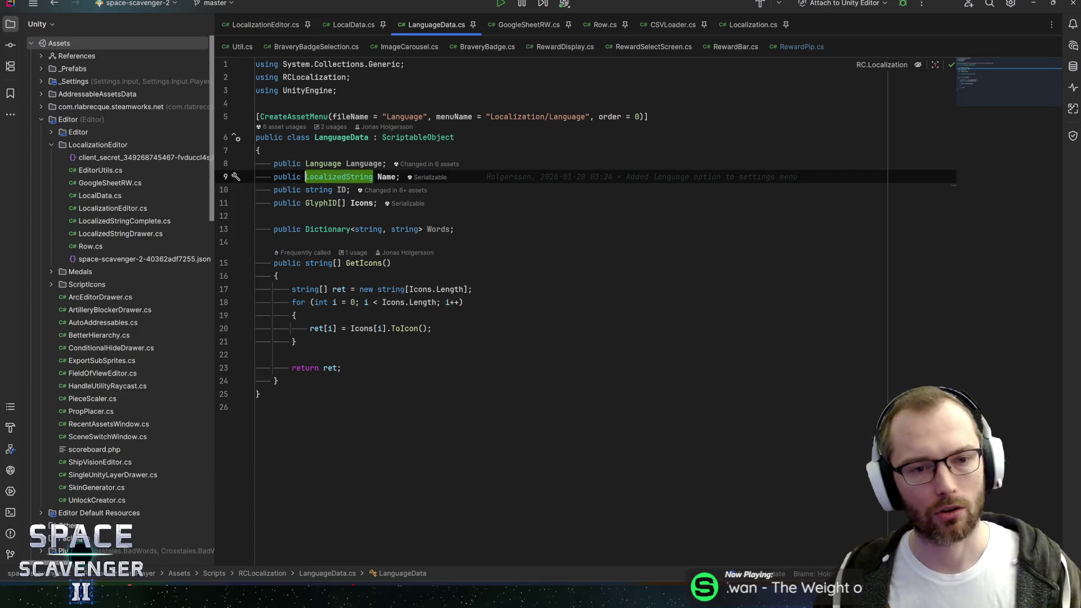
{"action": "left_click", "coordinate": [385, 177]}
{"action": "left_click", "coordinate": [346, 176]}
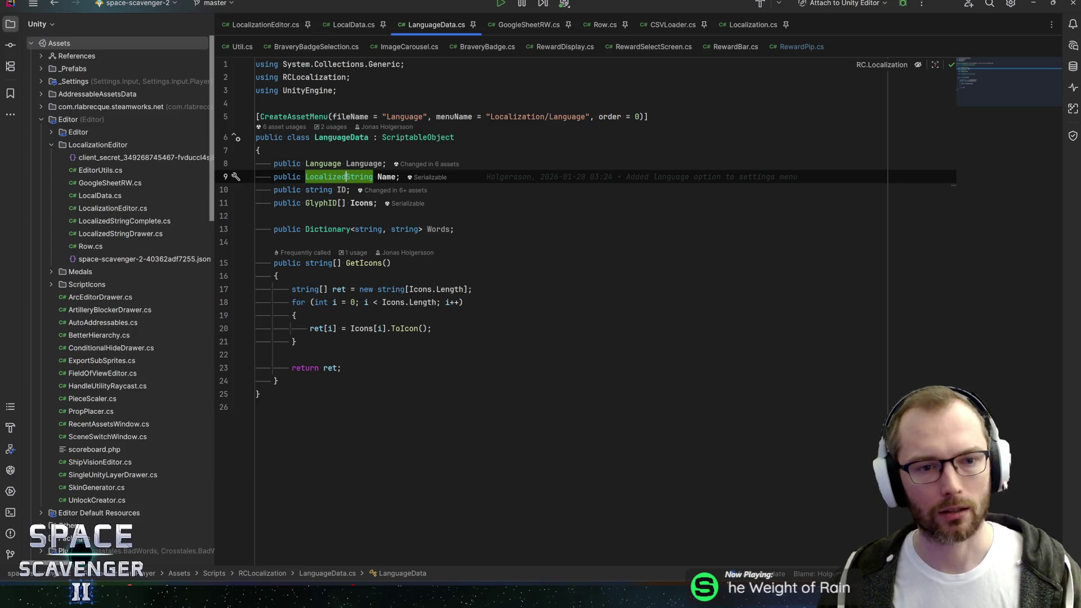
{"action": "key", "text": "F12"}
Inspect LocalizedString's key field, return to LanguageData.cs, then switch back to Unity.
{"action": "left_click_drag", "start_coordinate": [369, 109], "coordinate": [251, 106]}
{"action": "key", "text": "Up"}
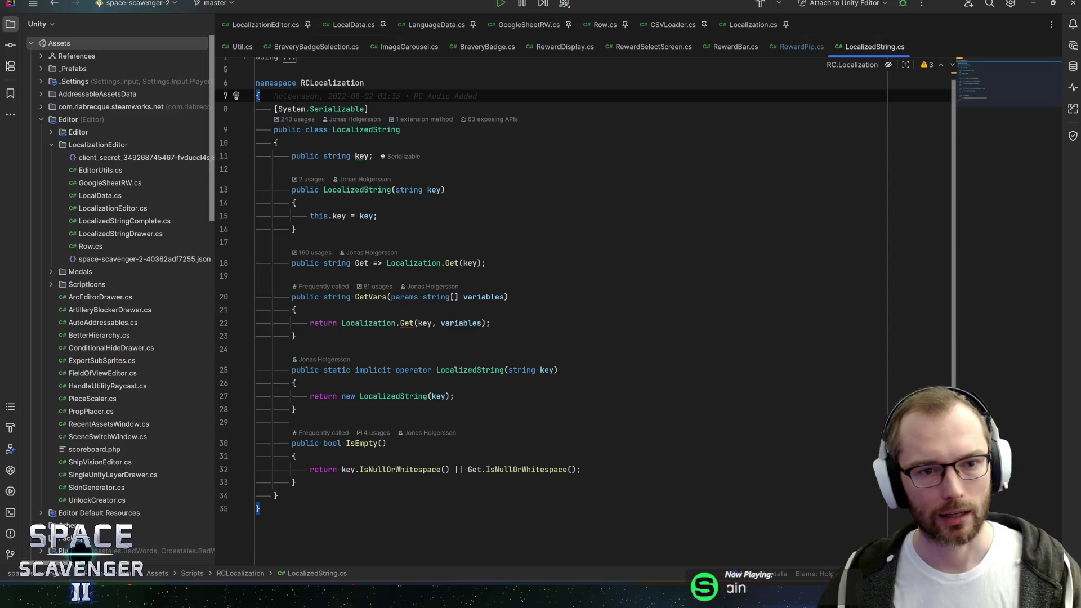
{"action": "left_click", "coordinate": [361, 156]}
{"action": "double_click", "coordinate": [361, 156]}
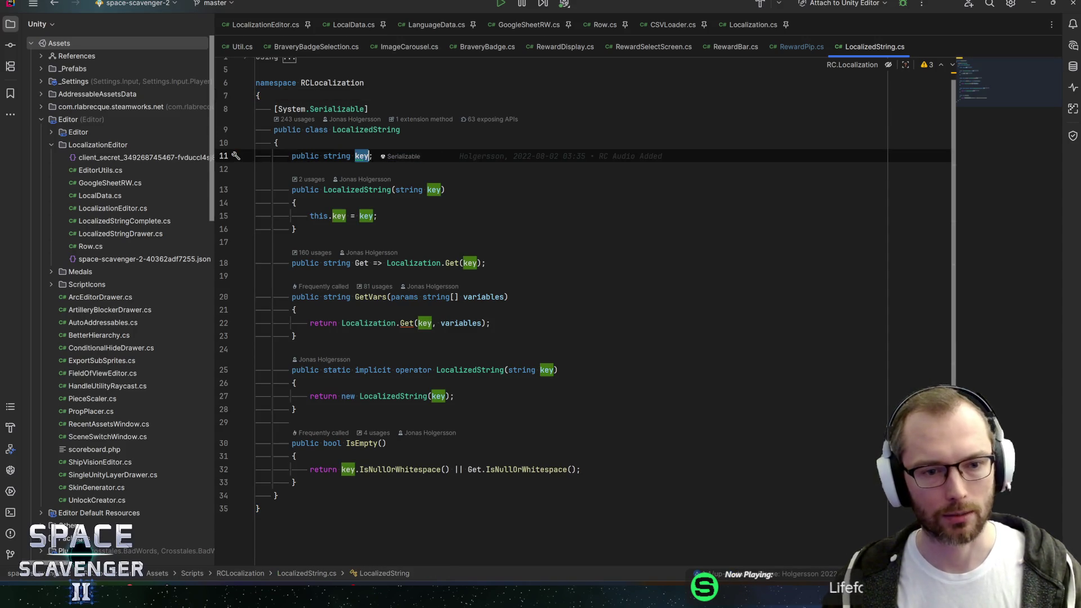
{"action": "key", "text": "Left"}
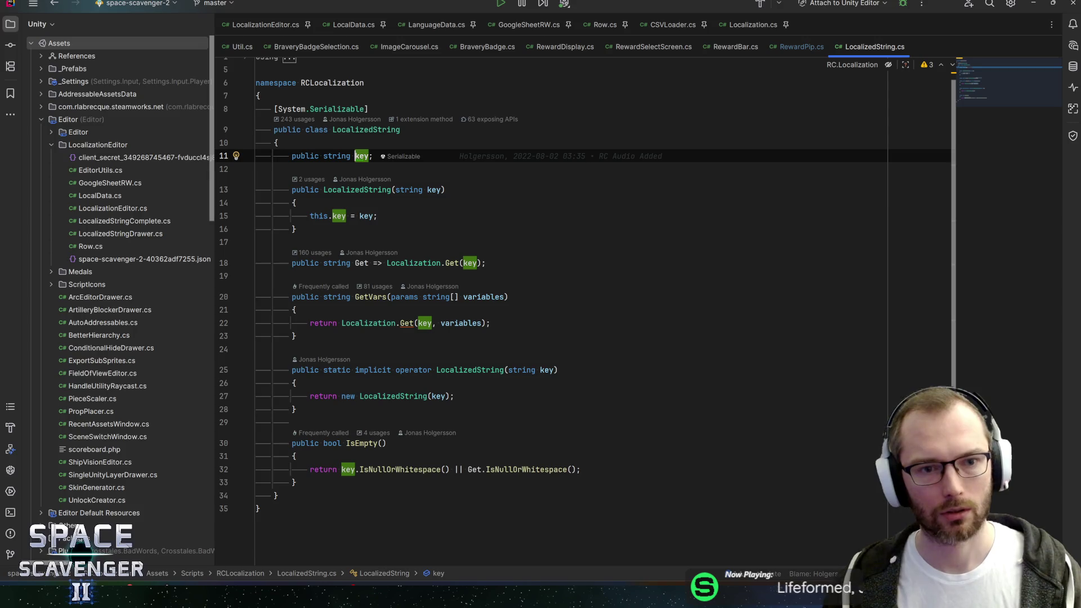
{"action": "key", "text": "ctrl+alt+Left"}
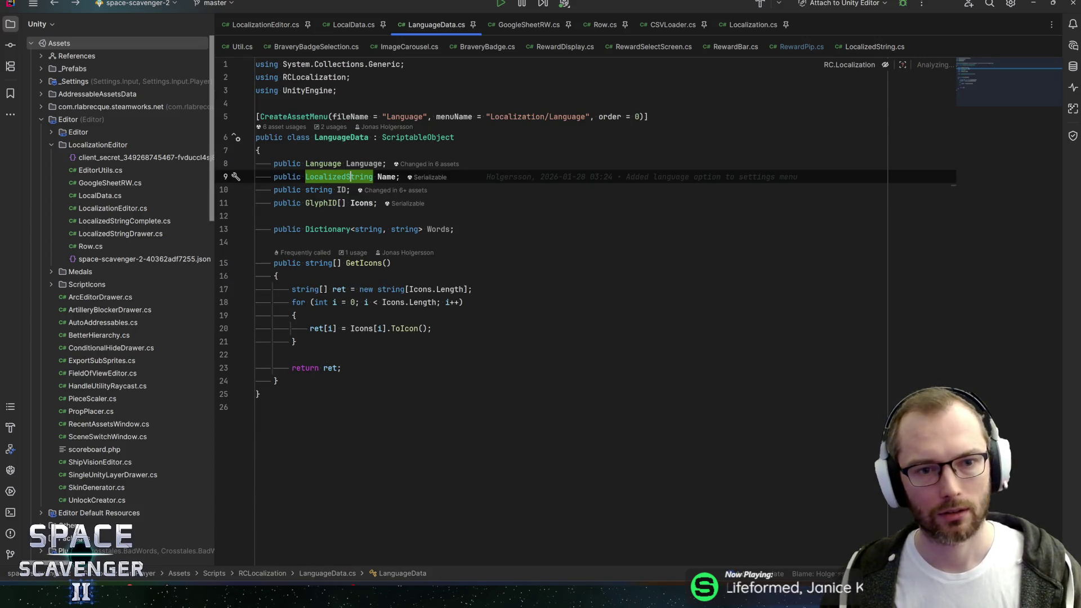
{"action": "key", "text": "alt+Tab"}
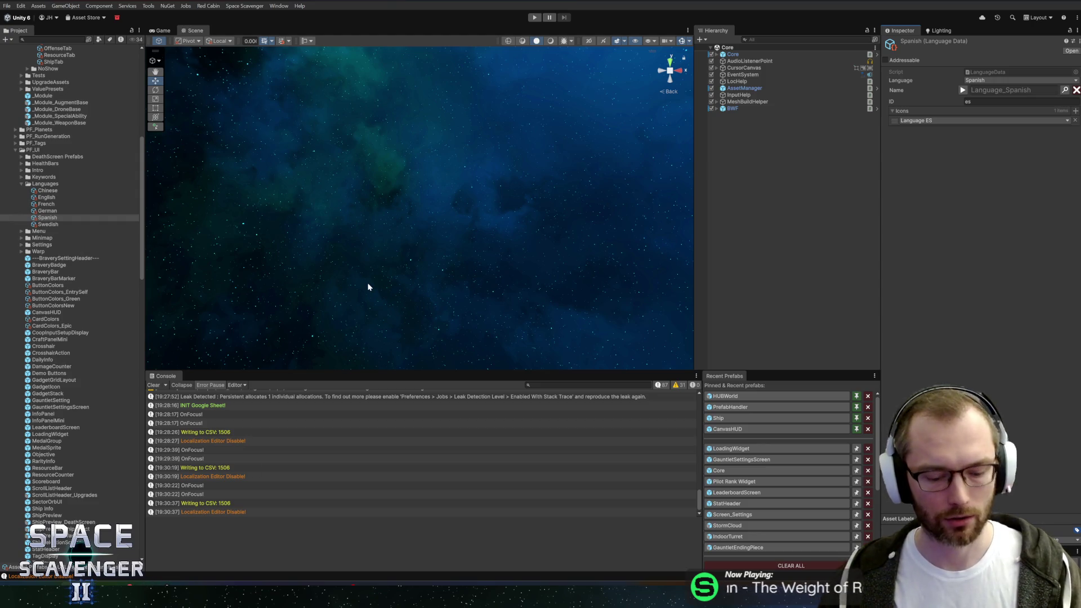
{"action": "key", "text": "ctrl+shift+l"}
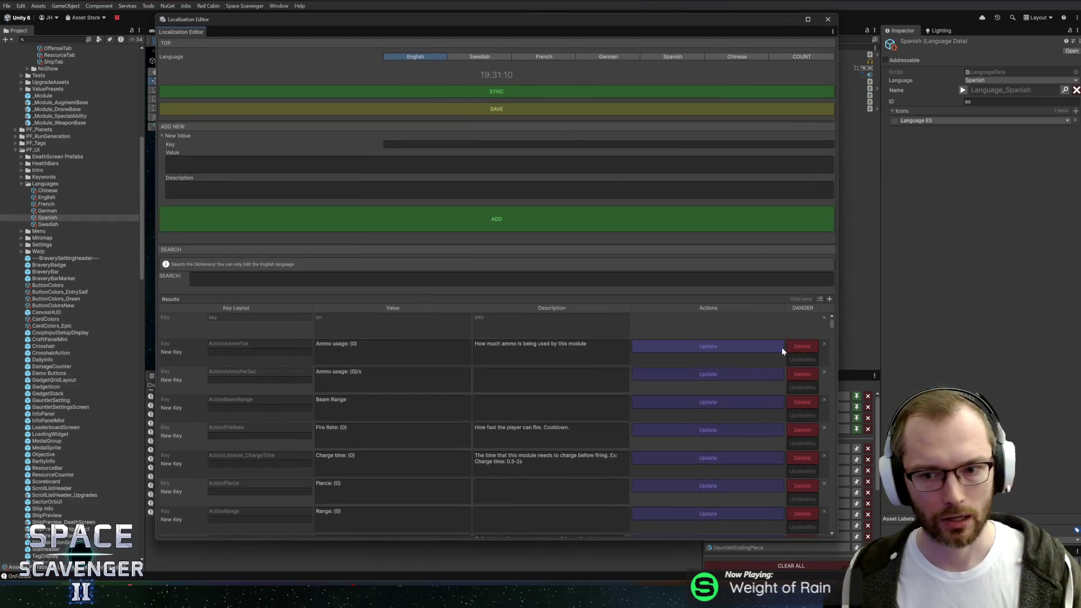
{"action": "left_click", "coordinate": [828, 19]}
{"action": "key", "text": "alt+Tab"}
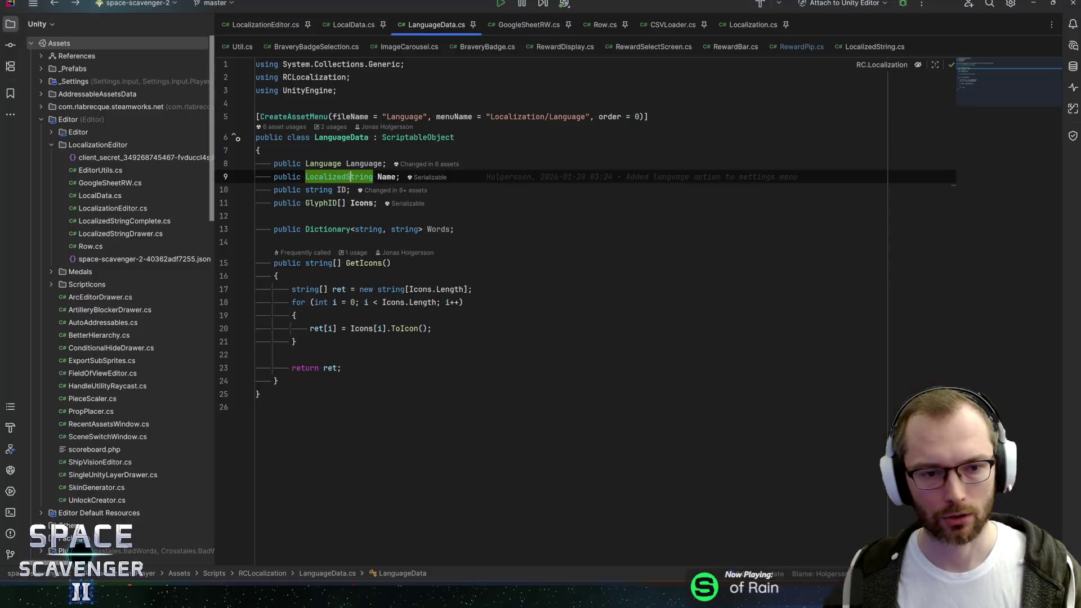
{"action": "key", "text": "alt+Tab"}
{"action": "left_click", "coordinate": [759, 193]}
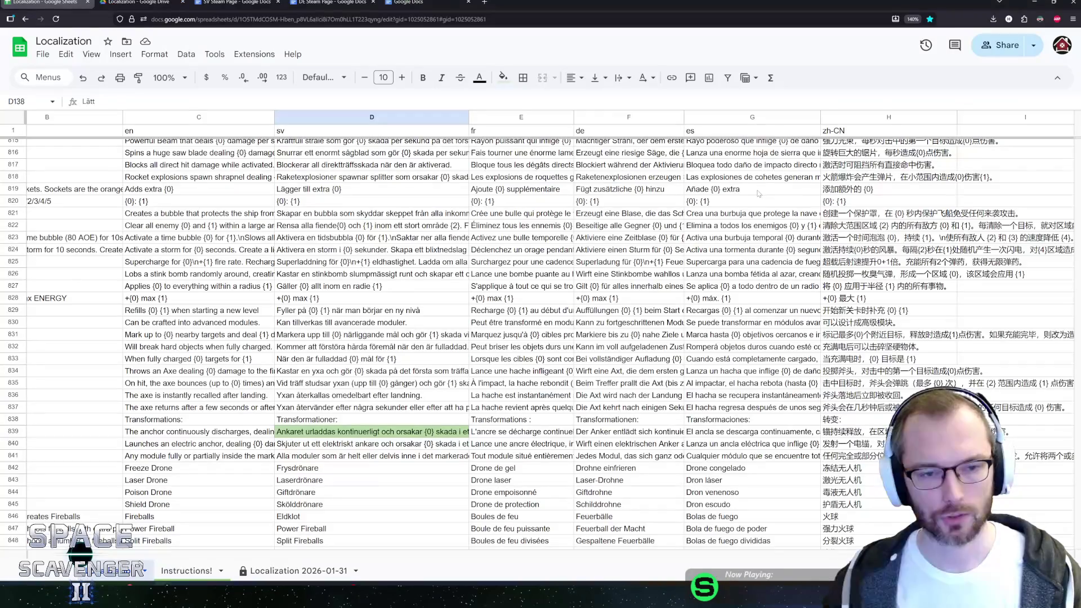
{"action": "scroll", "coordinate": [397, 348], "scroll_direction": "up", "scroll_amount": 5}
{"action": "key", "text": "alt+Tab"}
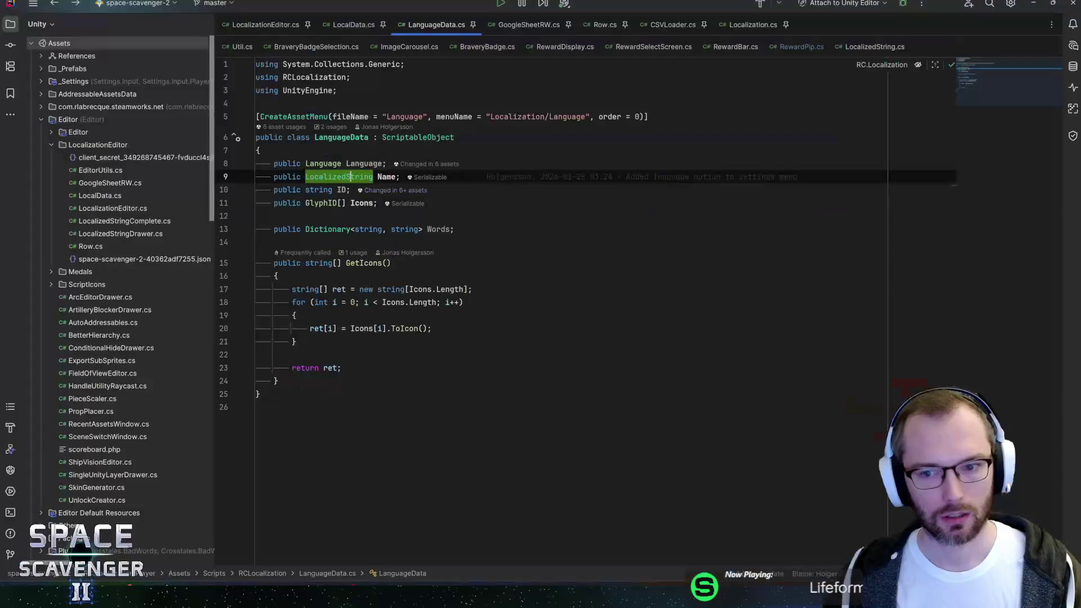
{"action": "key", "text": "alt+Tab"}
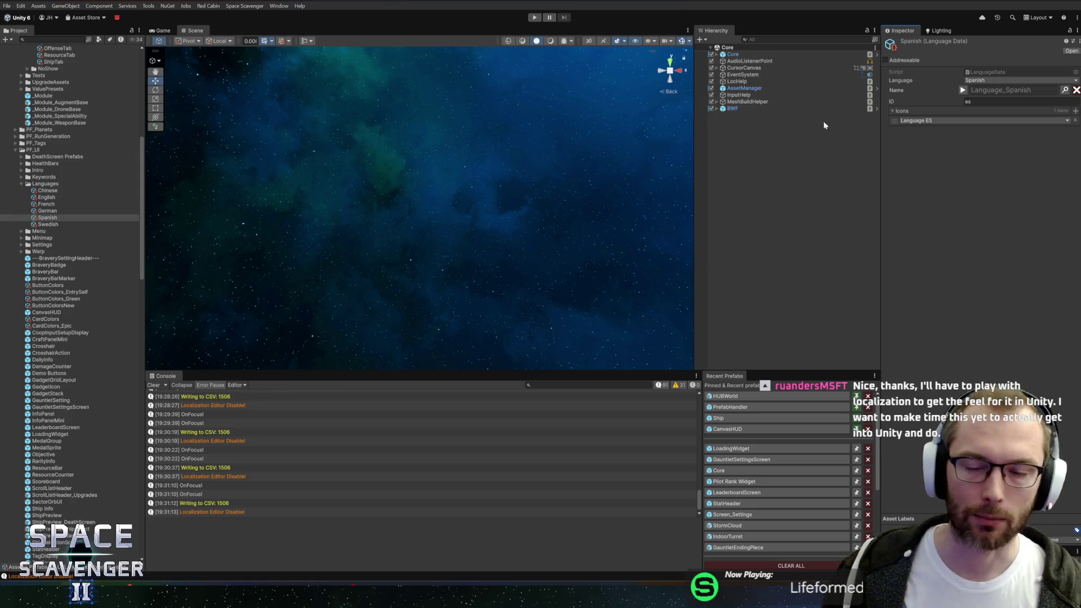
Bring up the Localization sheet and select the ModuleDescBoomerangBomb key in cell A778.
{"action": "key", "text": "alt+Tab"}
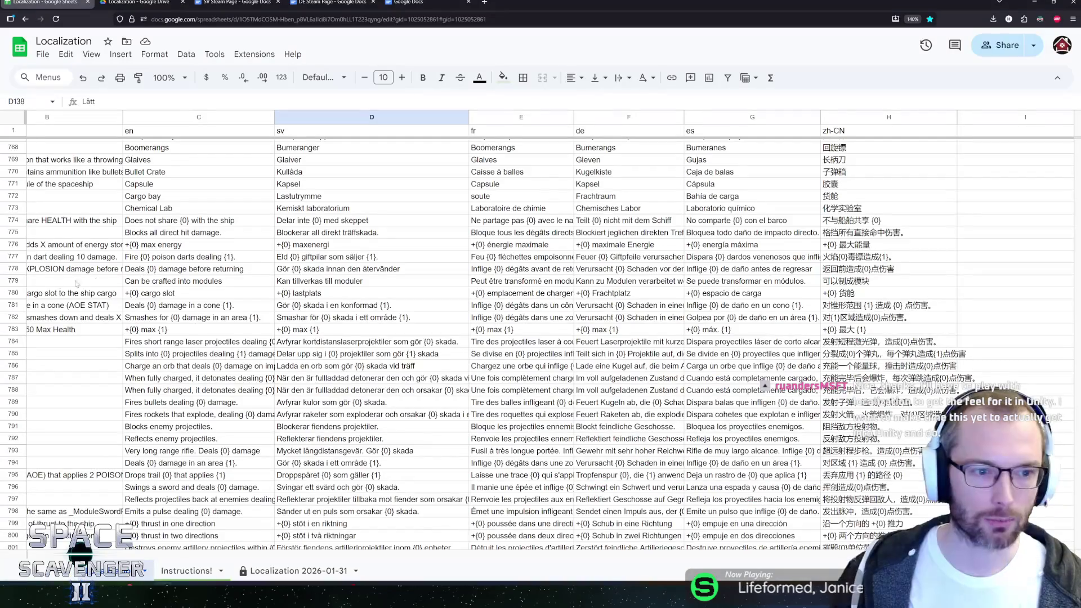
{"action": "left_click_drag", "start_coordinate": [228, 463], "coordinate": [34, 270]}
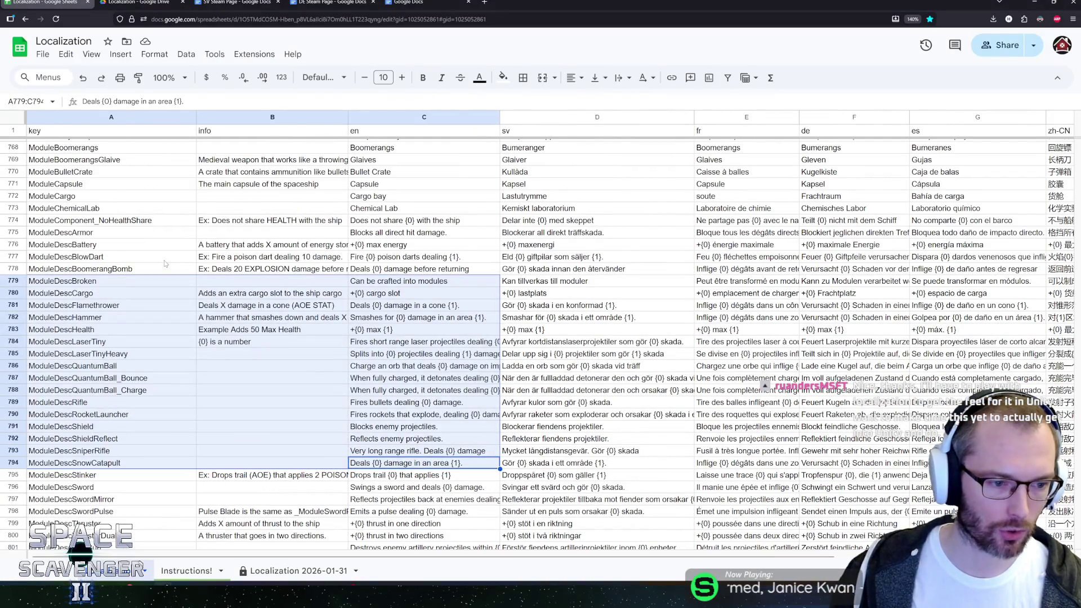
{"action": "left_click", "coordinate": [72, 257]}
{"action": "key", "text": "Down"}
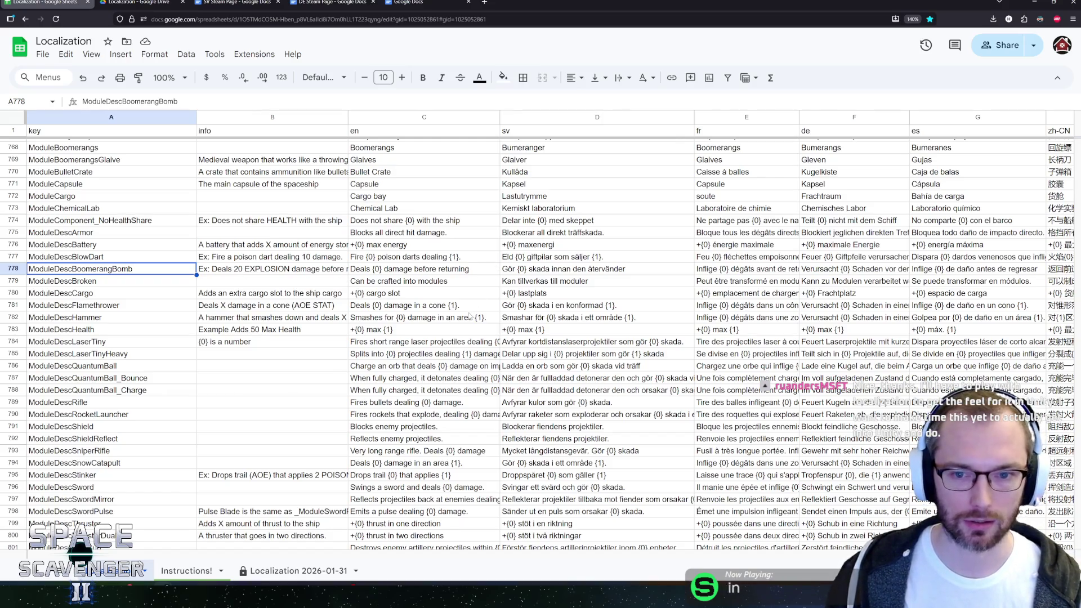
{"action": "key", "text": "alt+Tab"}
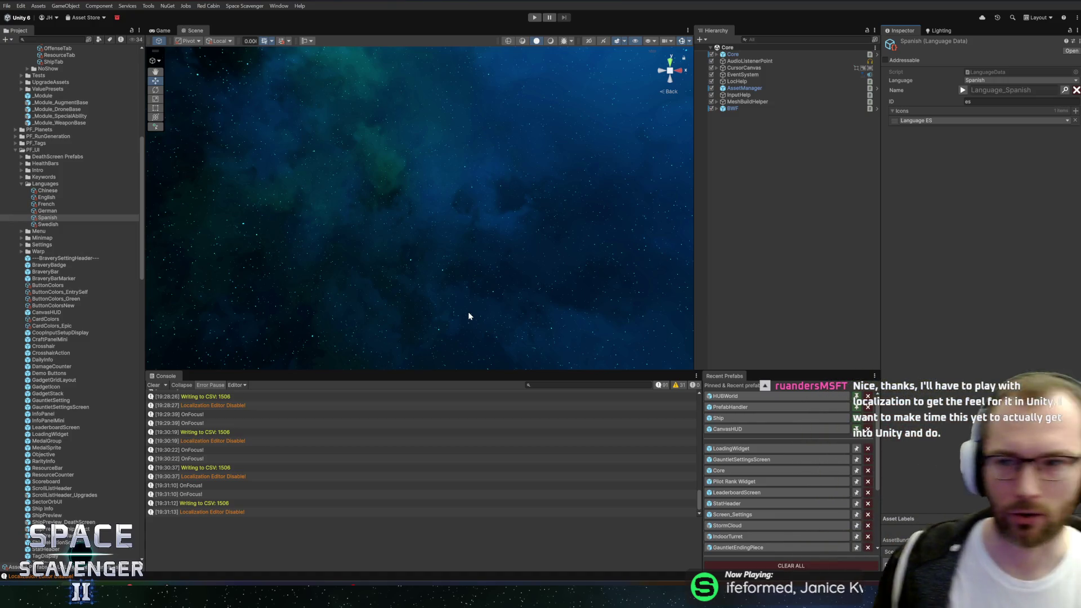
{"action": "key", "text": "alt+Tab"}
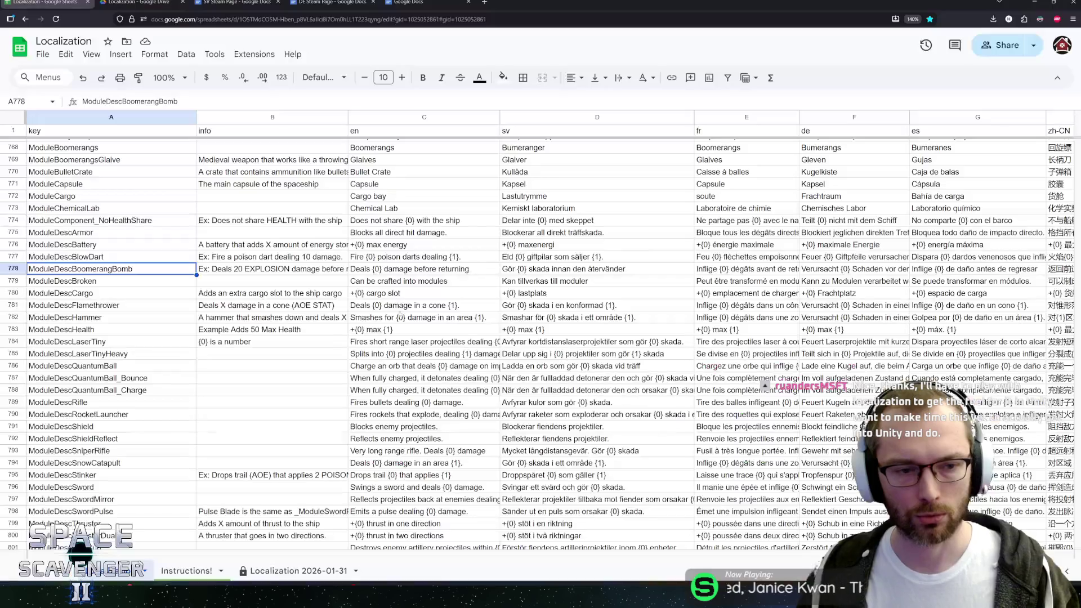
Review row 778's info, English and Swedish texts for ModuleDescBoomerangBomb, then return to Unity.
{"action": "left_click", "coordinate": [255, 270]}
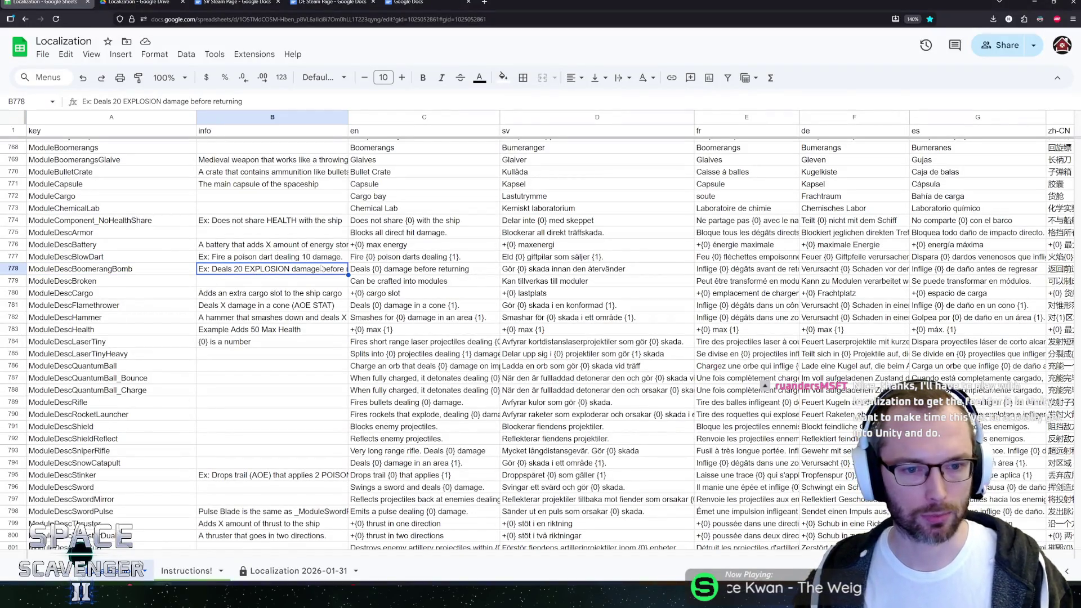
{"action": "left_click", "coordinate": [390, 266]}
{"action": "key", "text": "Left"}
{"action": "key", "text": "Left"}
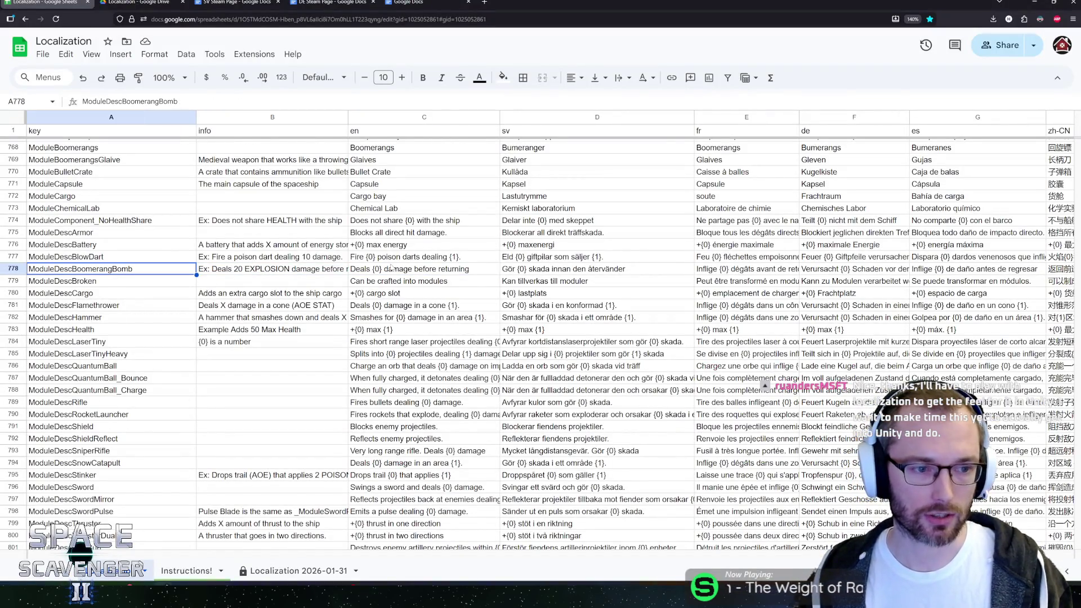
{"action": "key", "text": "shift+Right"}
{"action": "key", "text": "shift+Right"}
{"action": "key", "text": "shift+Right"}
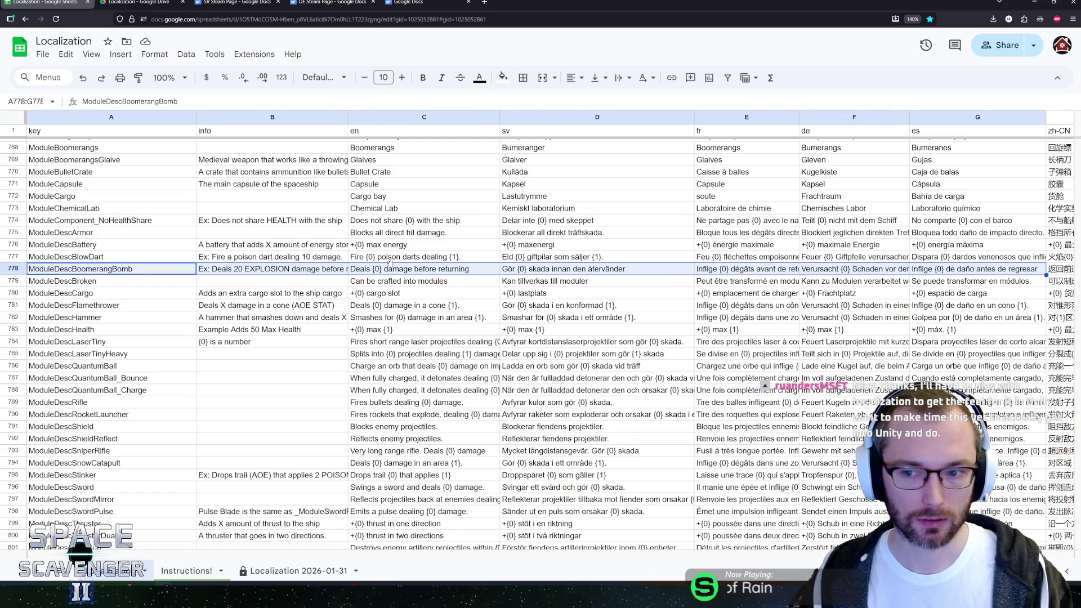
{"action": "key", "text": "Left"}
{"action": "key", "text": "Right"}
{"action": "key", "text": "Right"}
{"action": "key", "text": "Right"}
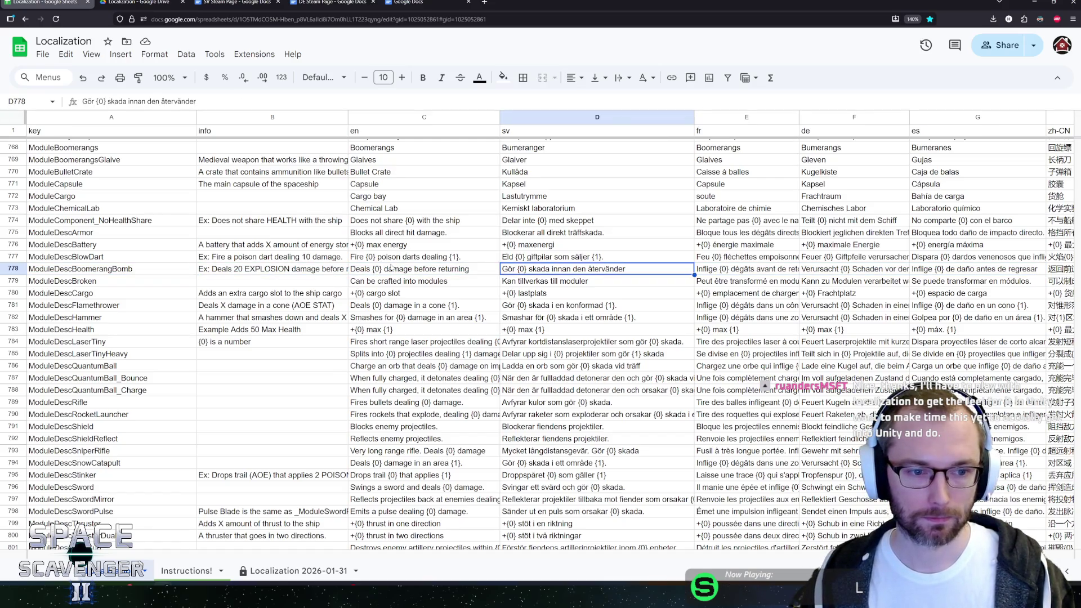
{"action": "key", "text": "Left"}
{"action": "key", "text": "Left"}
{"action": "key", "text": "Left"}
{"action": "key", "text": "alt+Tab"}
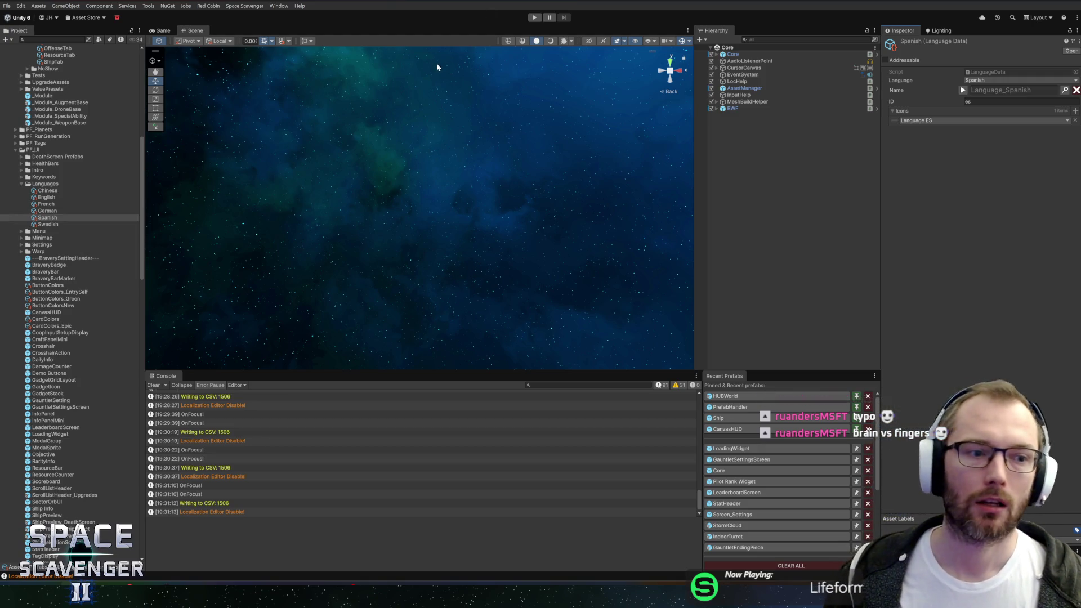
Open the HUBWorld prefab from the Recent Prefabs list.
{"action": "scroll", "coordinate": [59, 261], "scroll_direction": "up", "scroll_amount": 10}
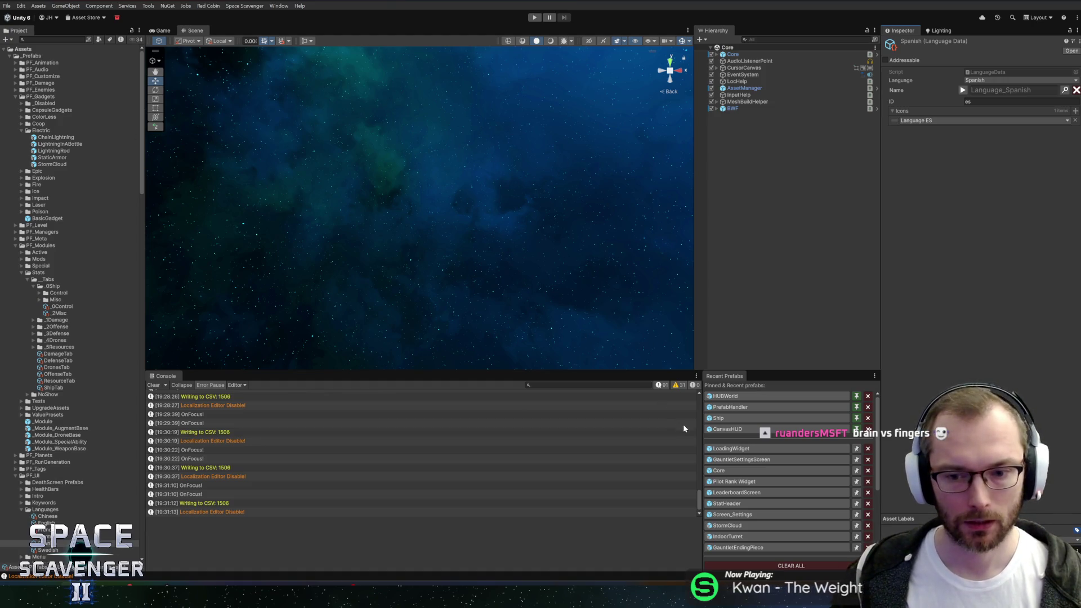
{"action": "left_click", "coordinate": [739, 396]}
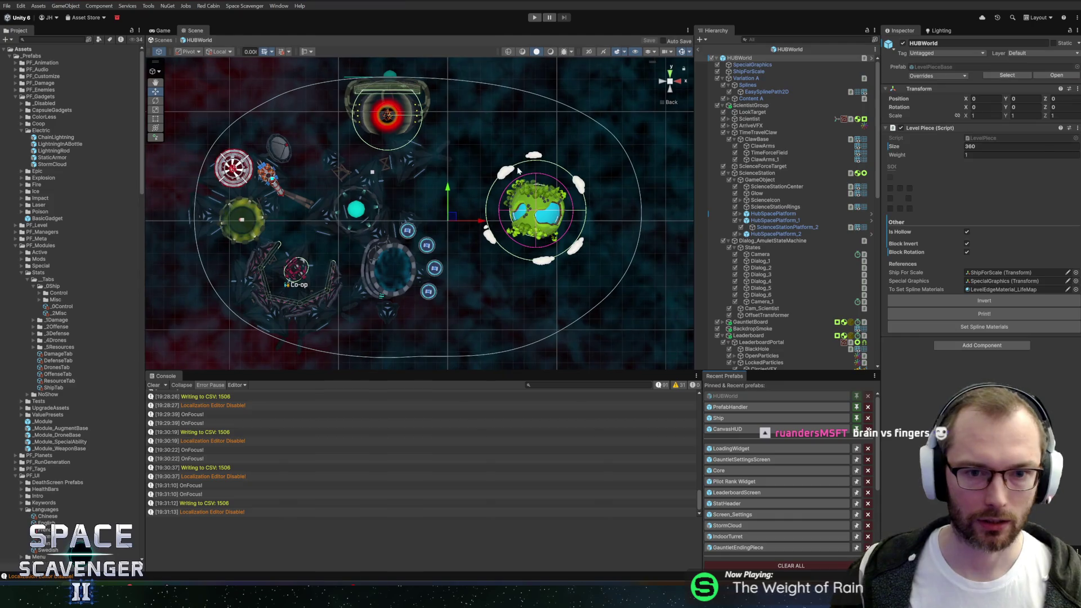
{"action": "scroll", "coordinate": [519, 170], "scroll_direction": "up", "scroll_amount": 8}
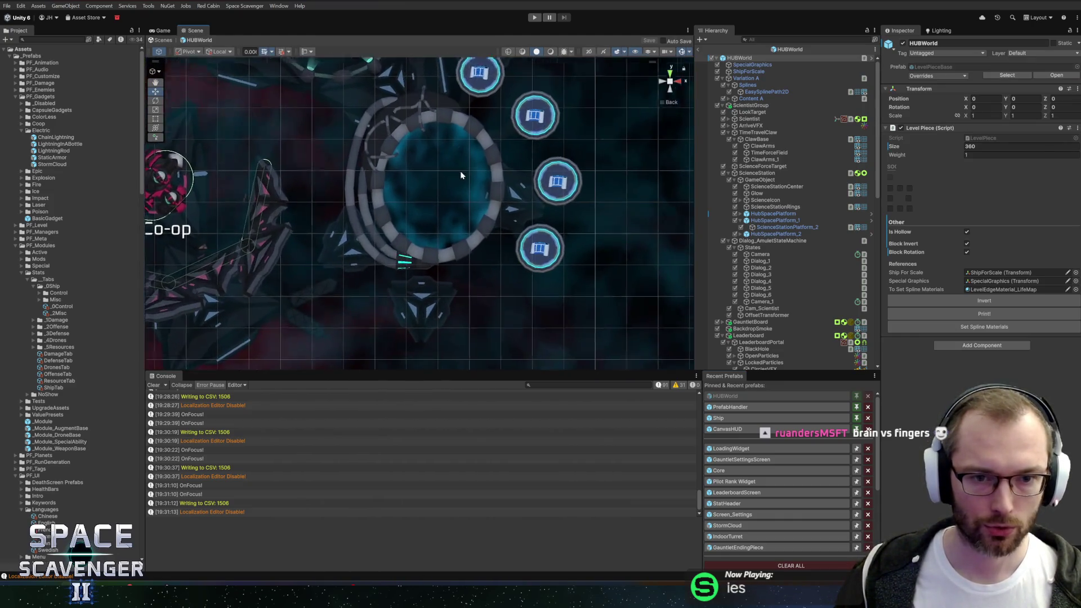
{"action": "scroll", "coordinate": [461, 175], "scroll_direction": "up", "scroll_amount": 2}
Search for 'skins' and select Button_SkinSelect in the full HUD hierarchy.
{"action": "left_click", "coordinate": [78, 40]}
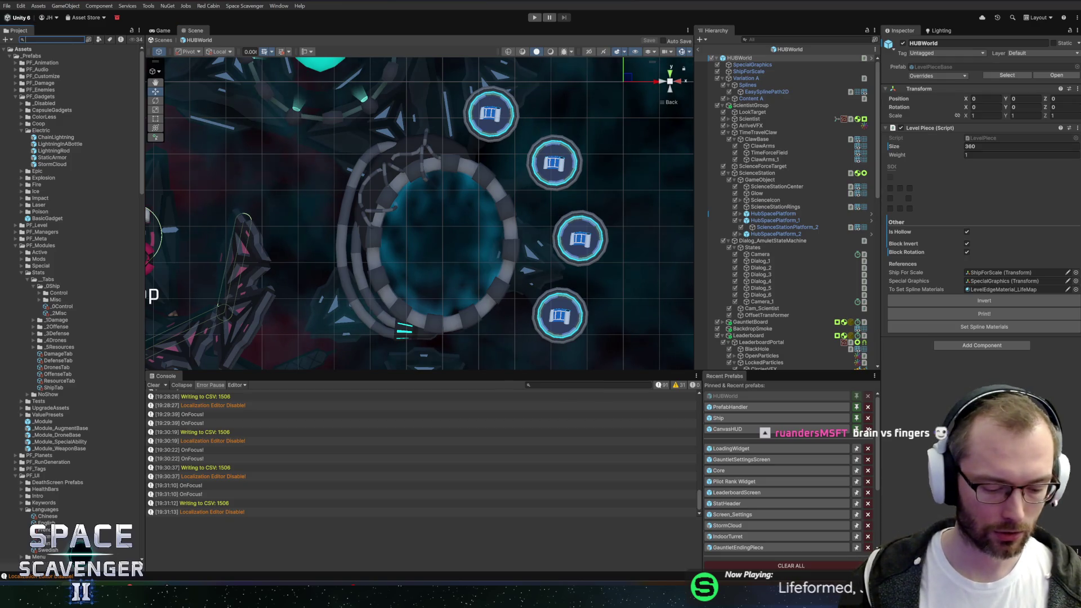
{"action": "type", "text": "skins"}
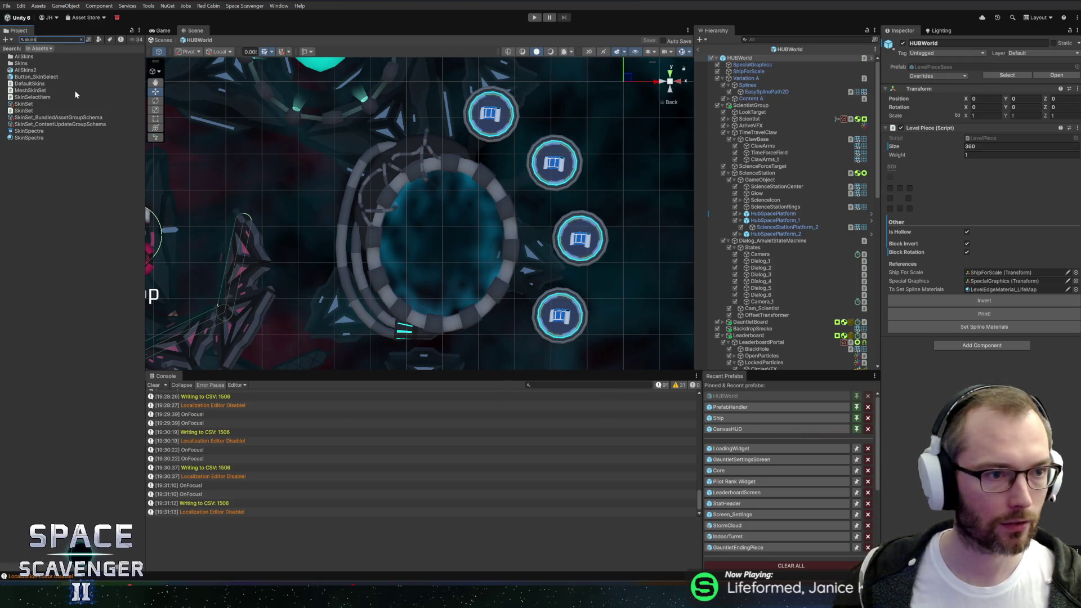
{"action": "left_click", "coordinate": [39, 76]}
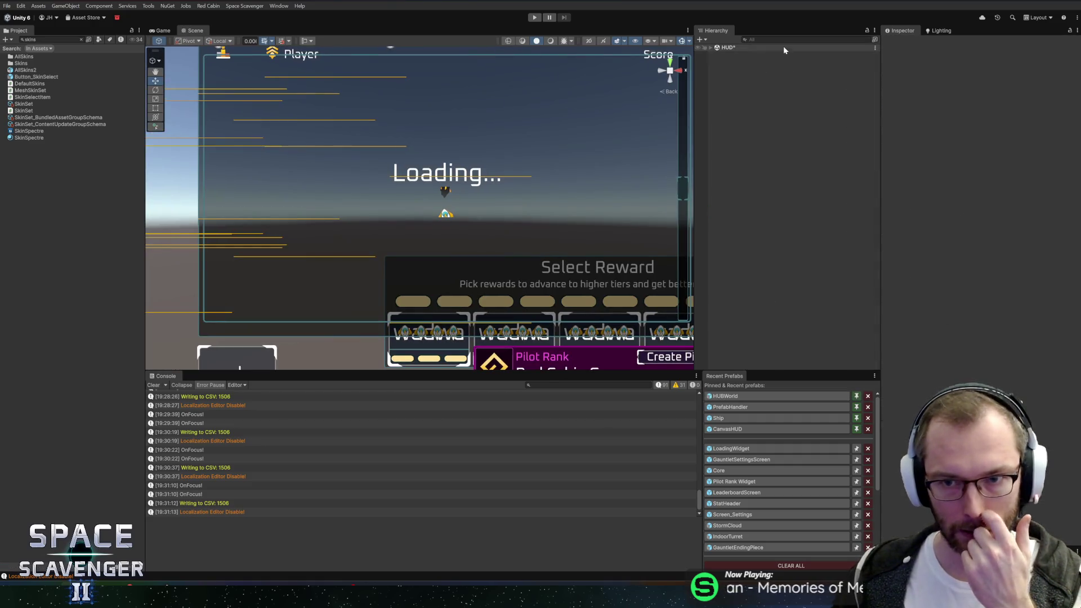
{"action": "type", "text": "kins"}
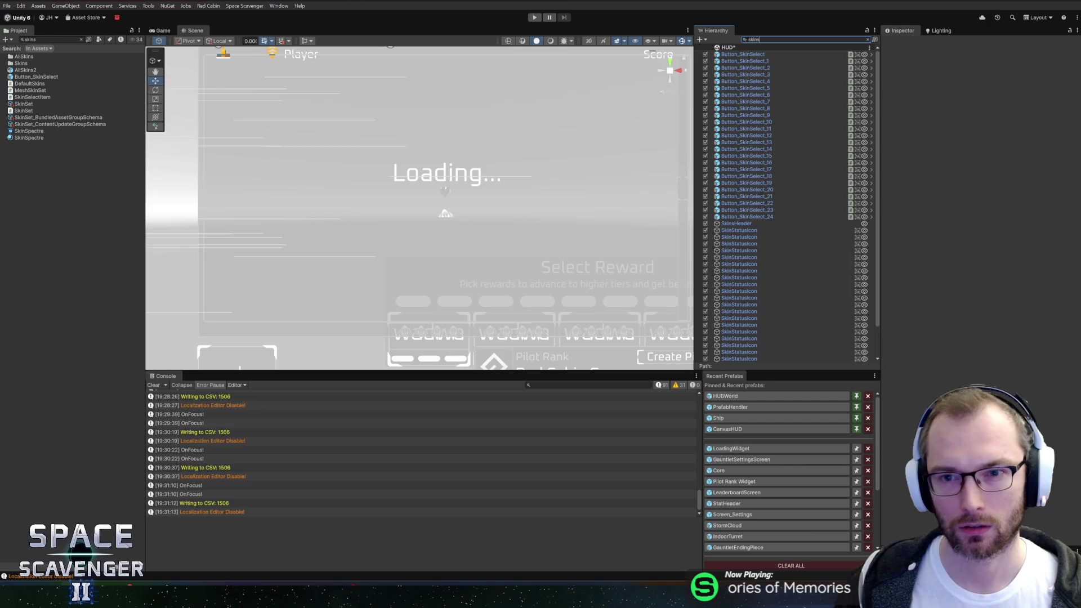
{"action": "left_click", "coordinate": [789, 61]}
{"action": "key", "text": "Escape"}
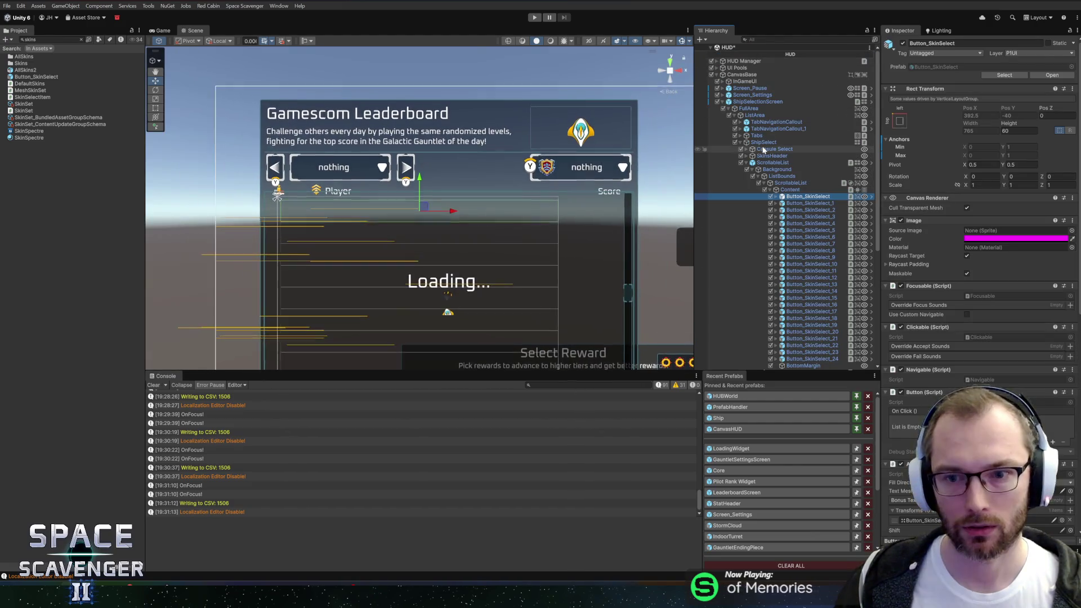